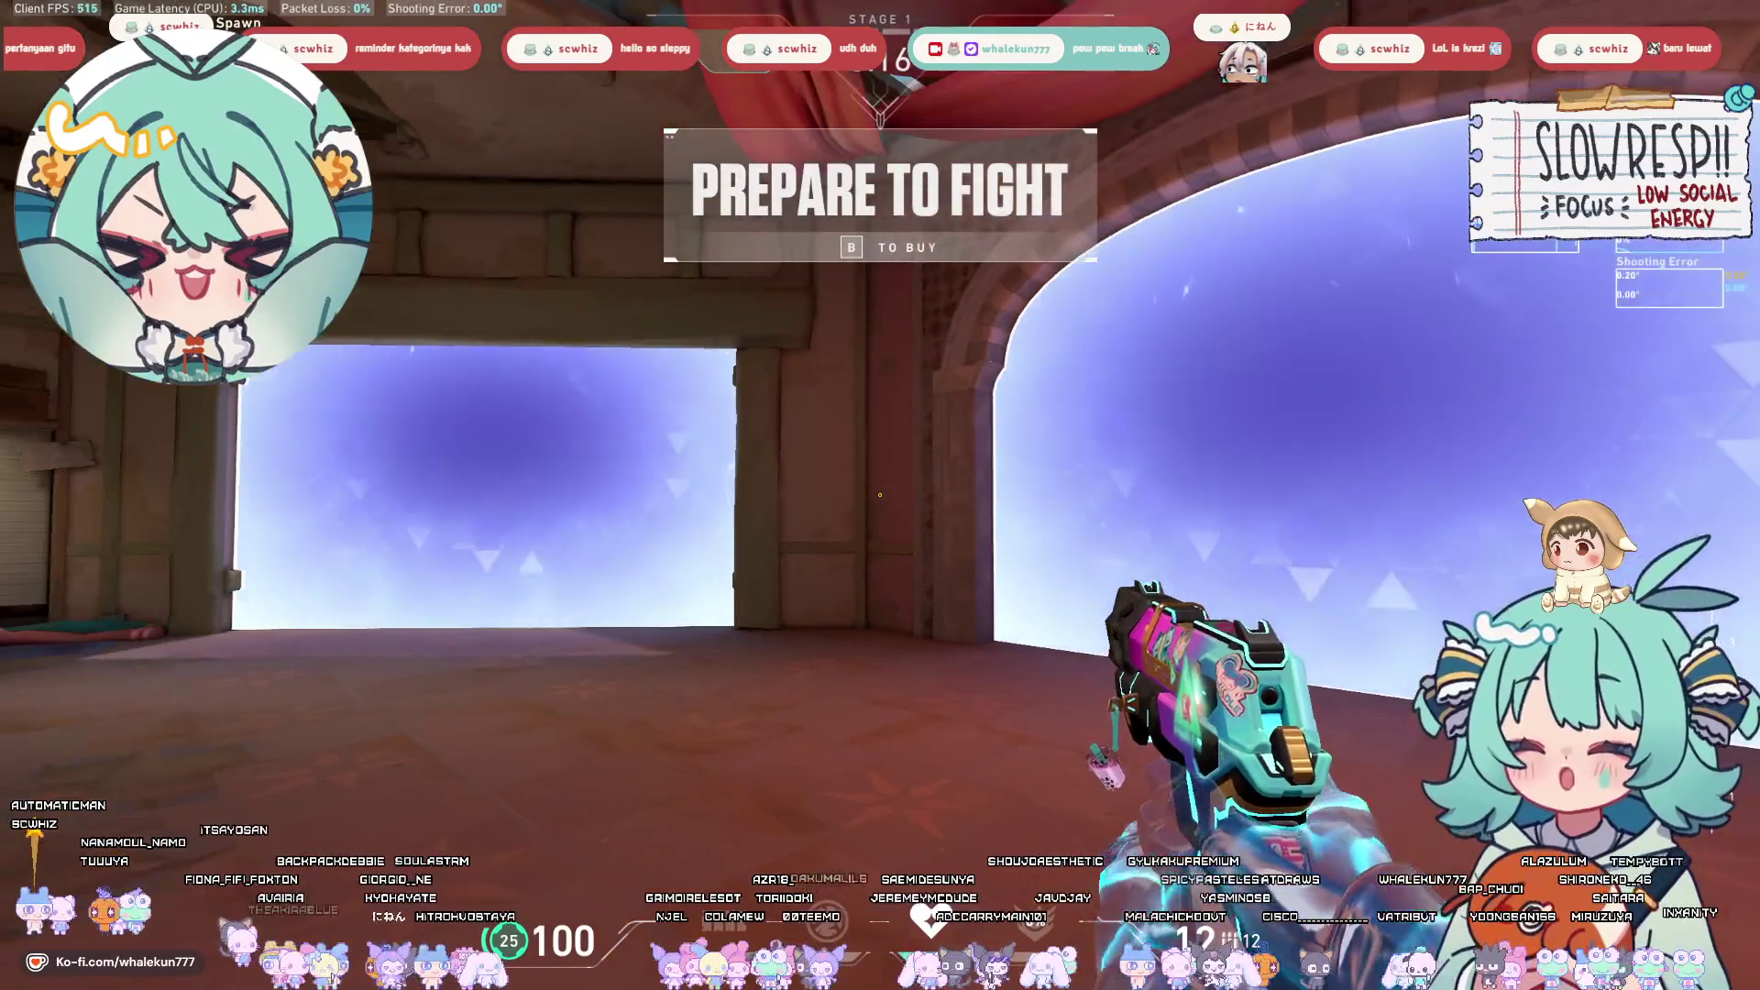
In the shooter match, visit the spawn shop, swap weapons, and advance past the Angle Box stall.
key(b)
key(b)
key(3)
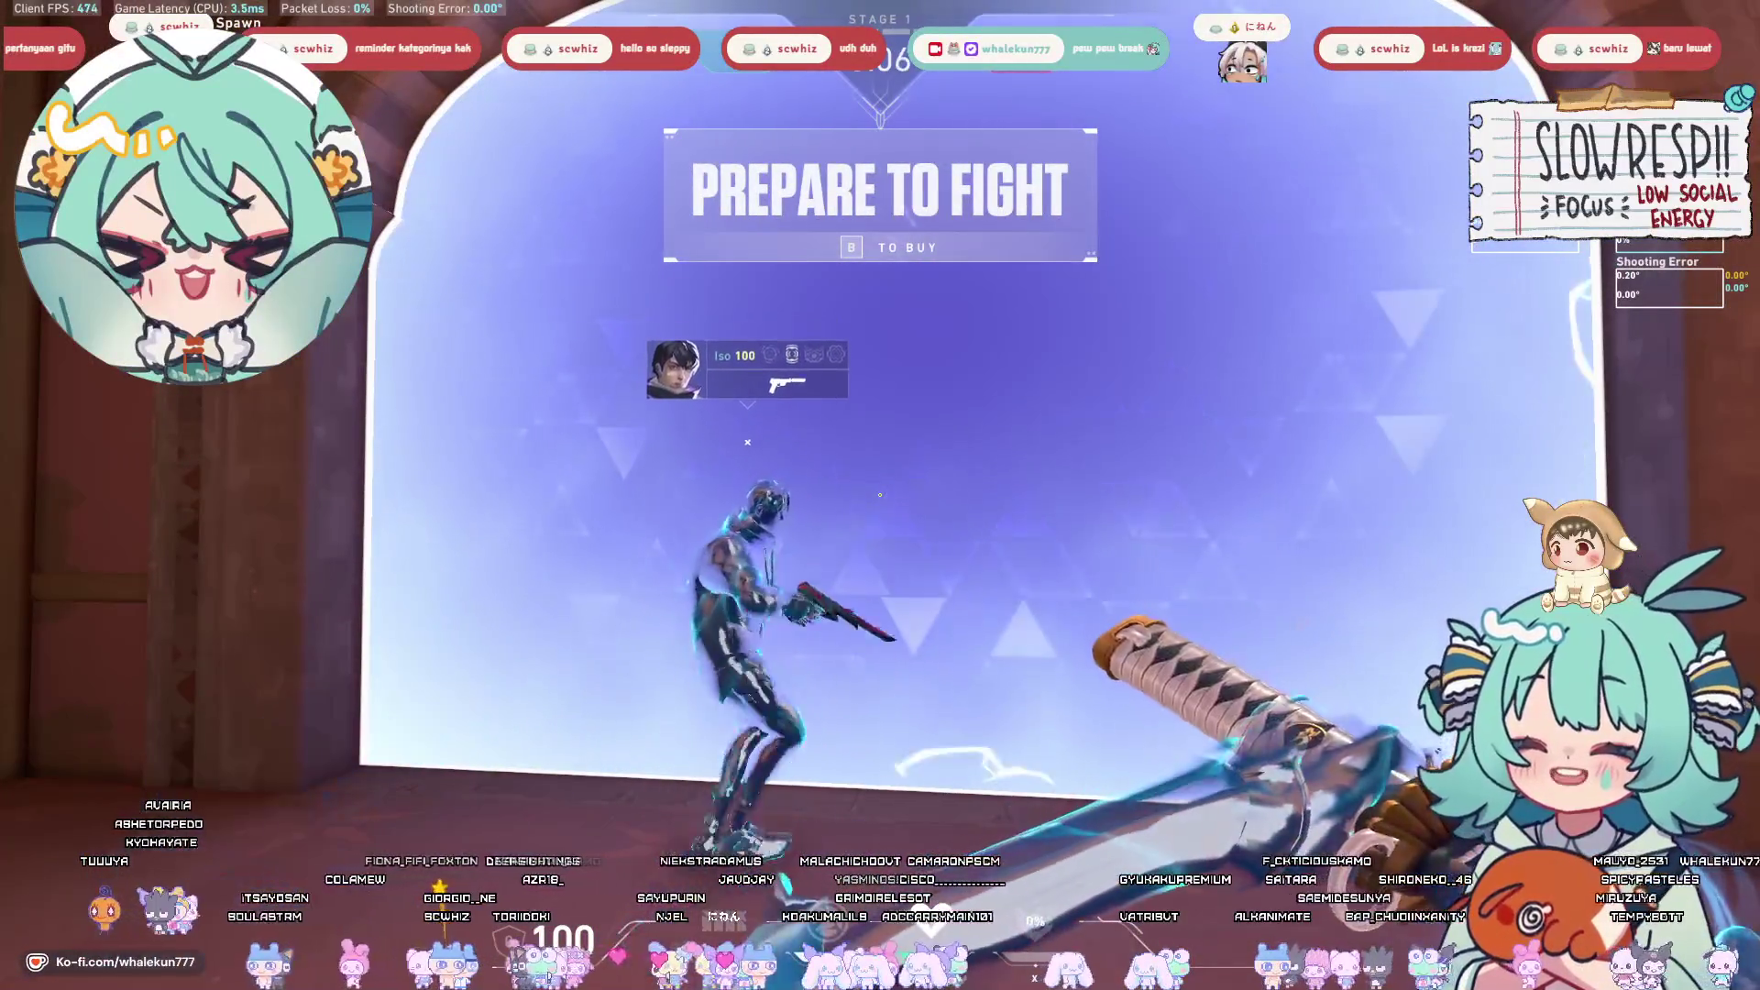
key(2)
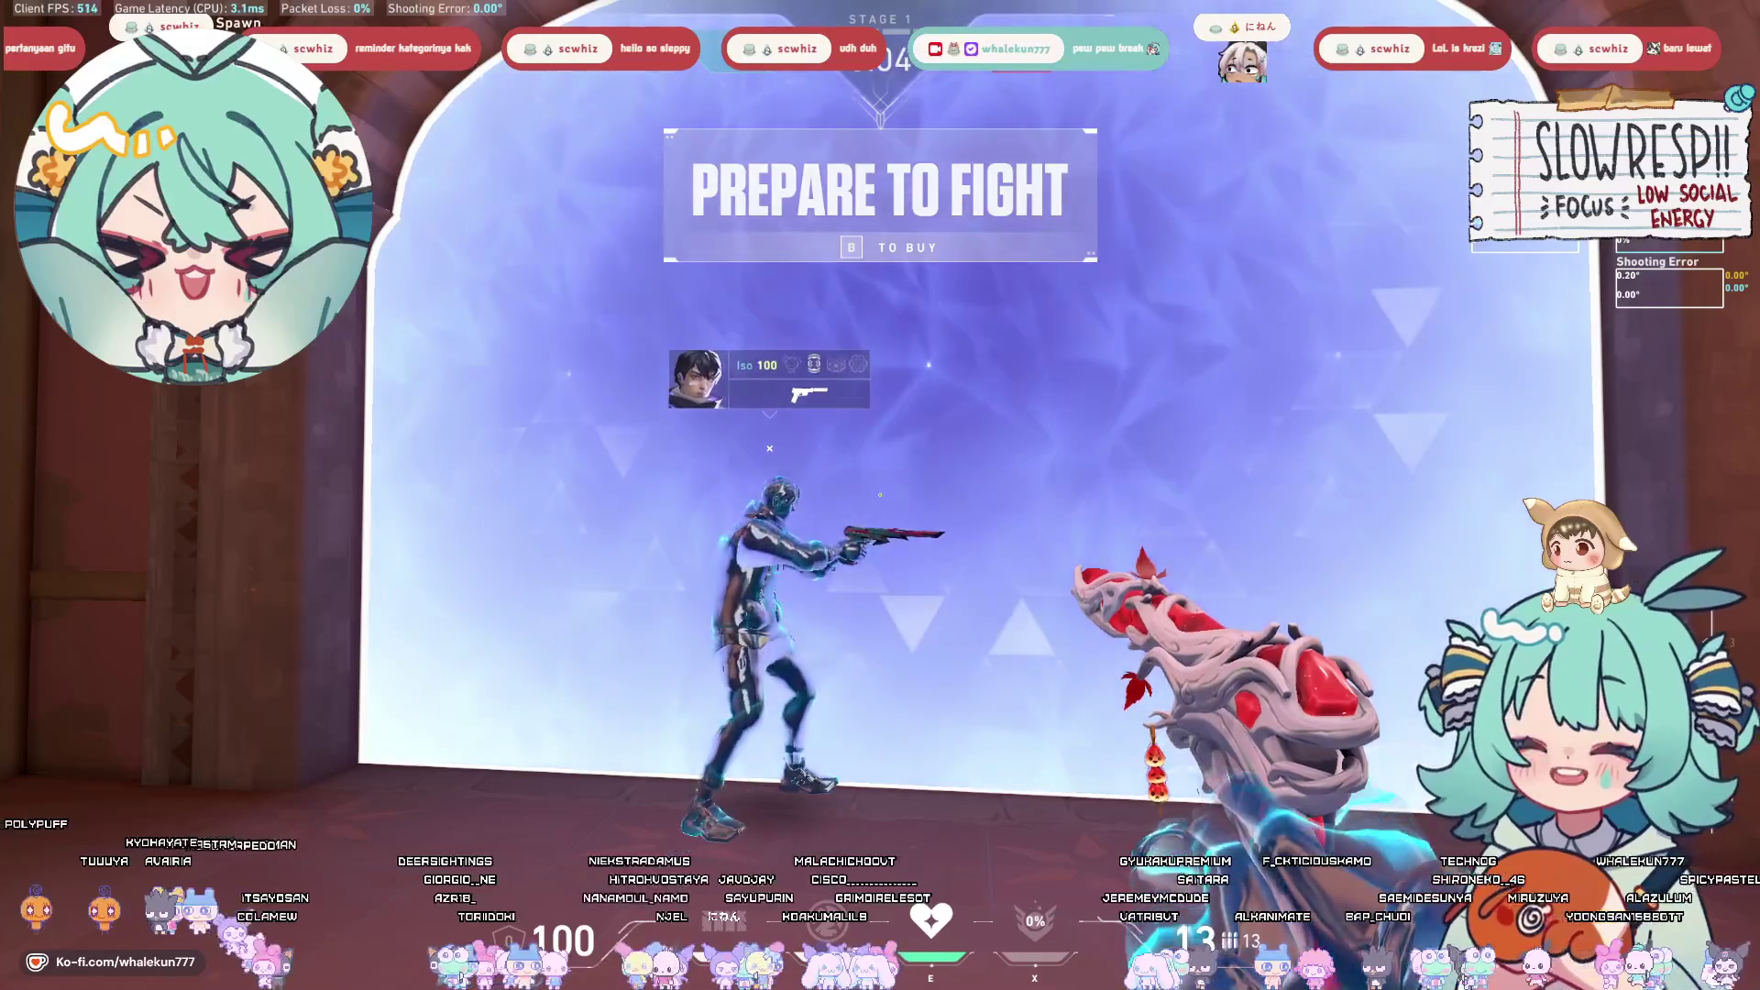
key(Tab)
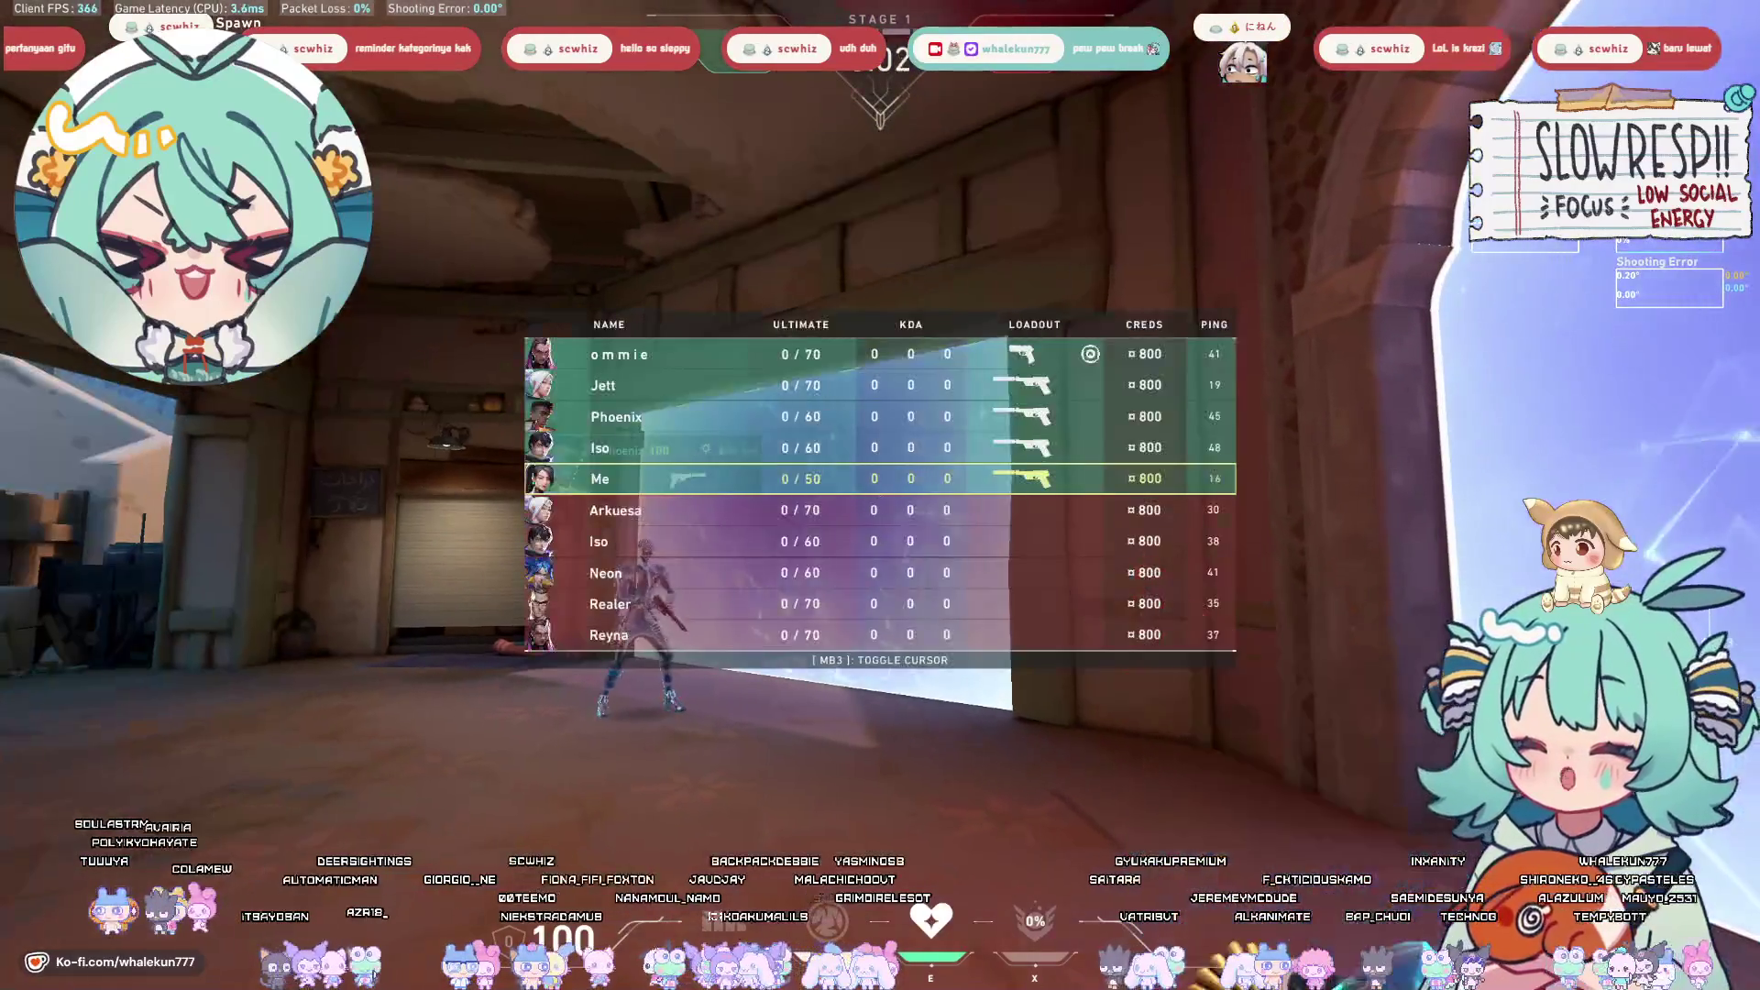
key(w)
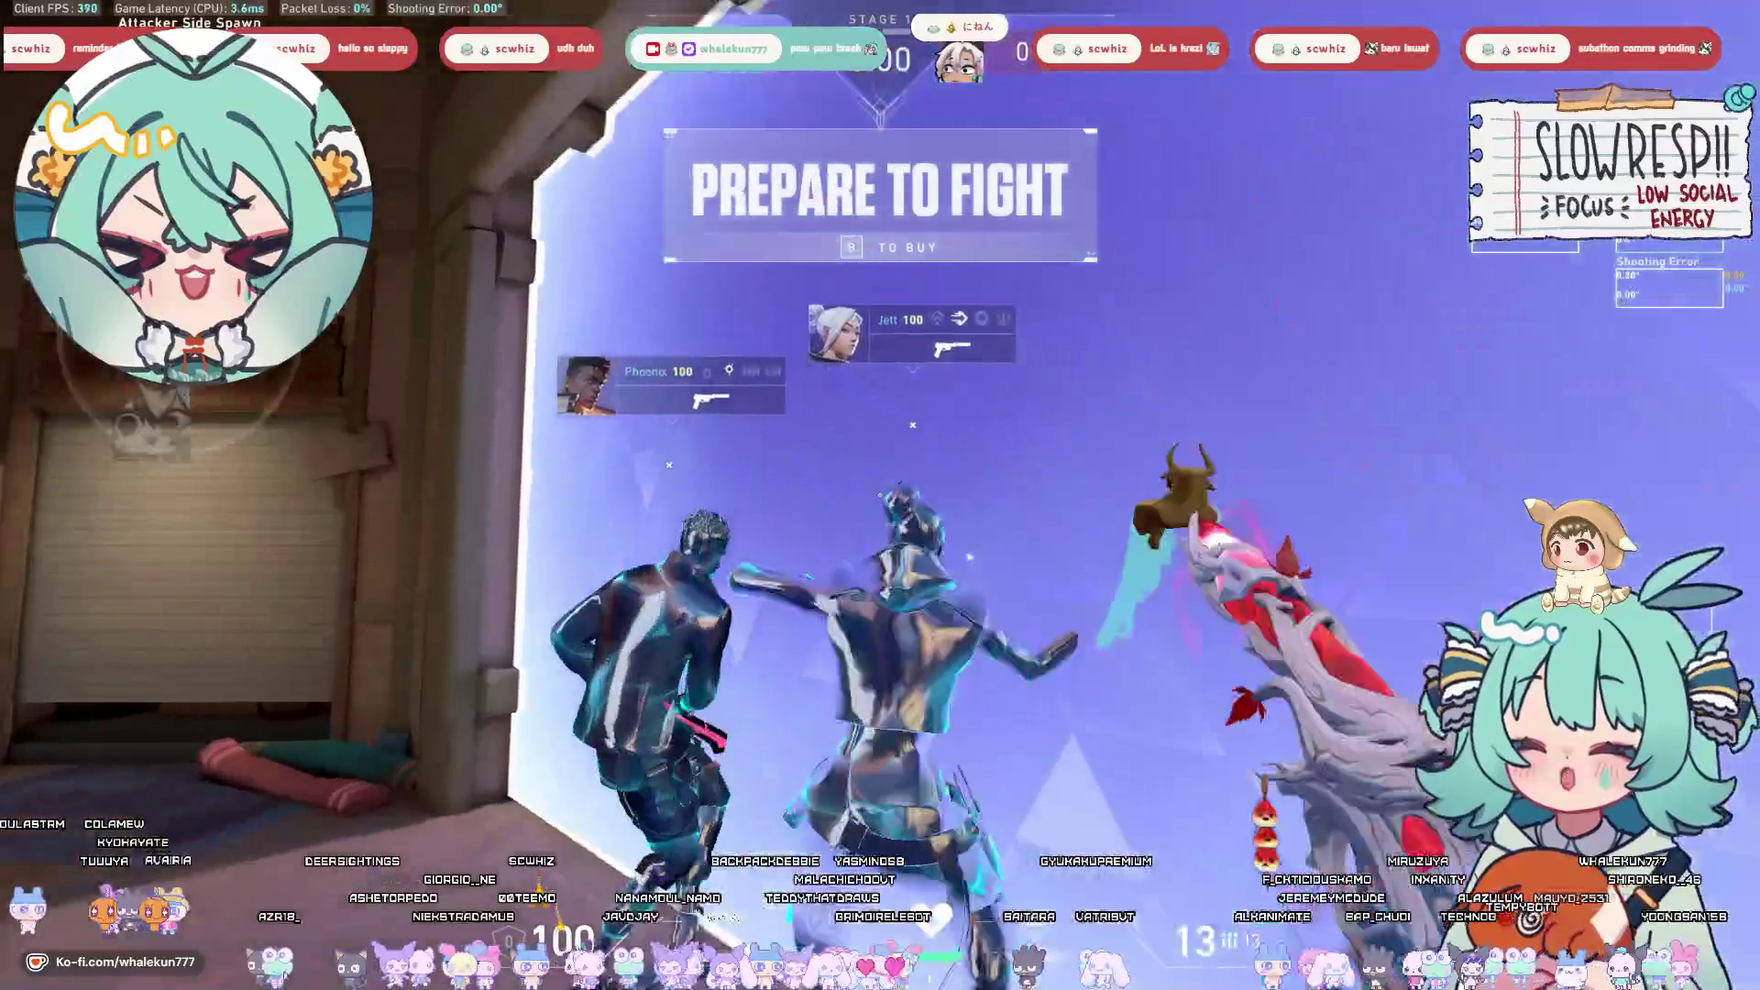
key(w)
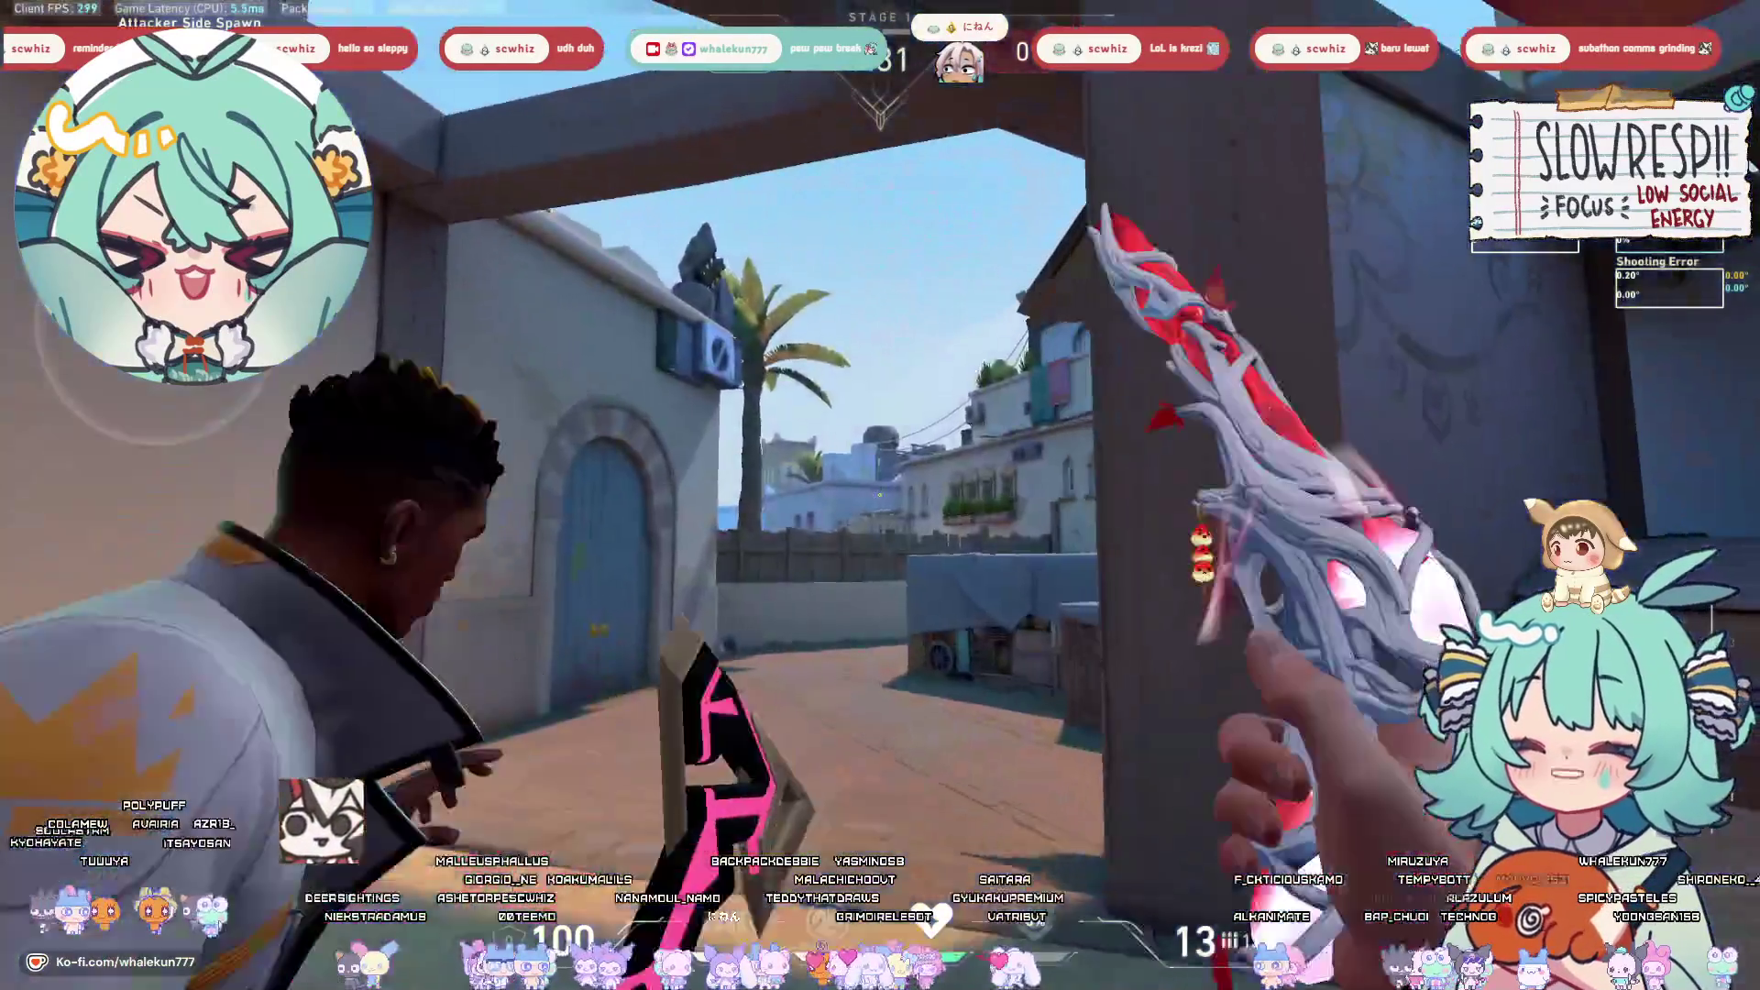
key(w)
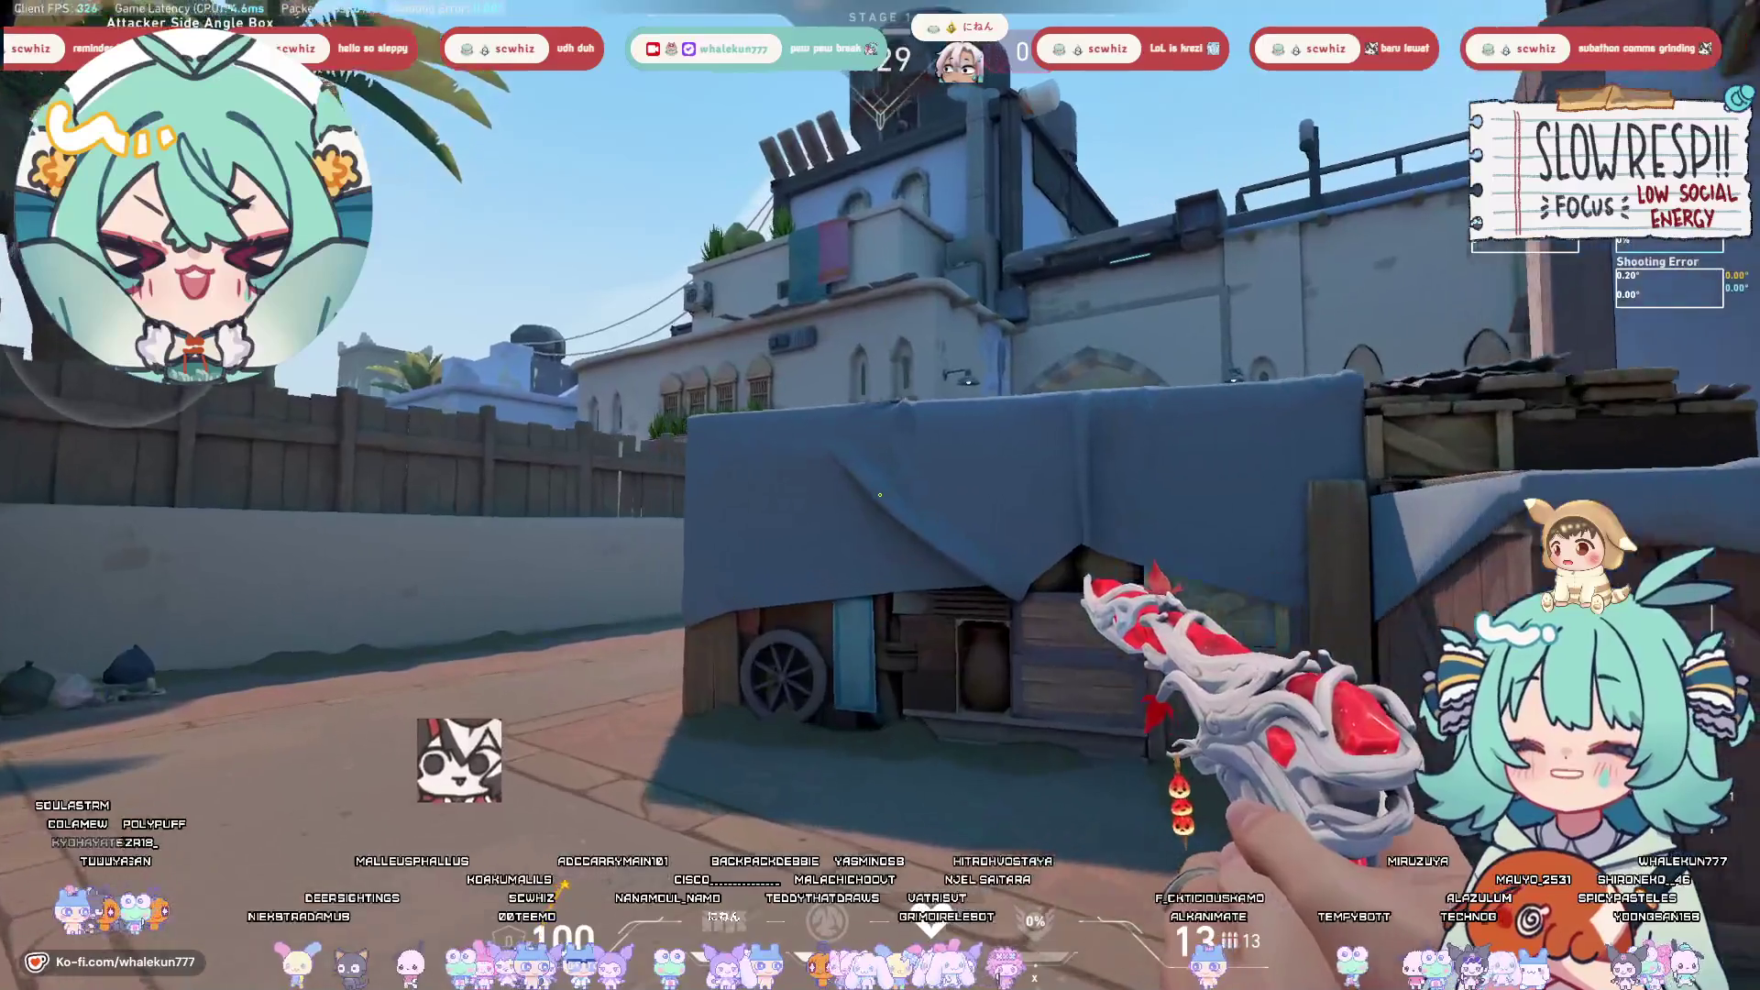
key(w)
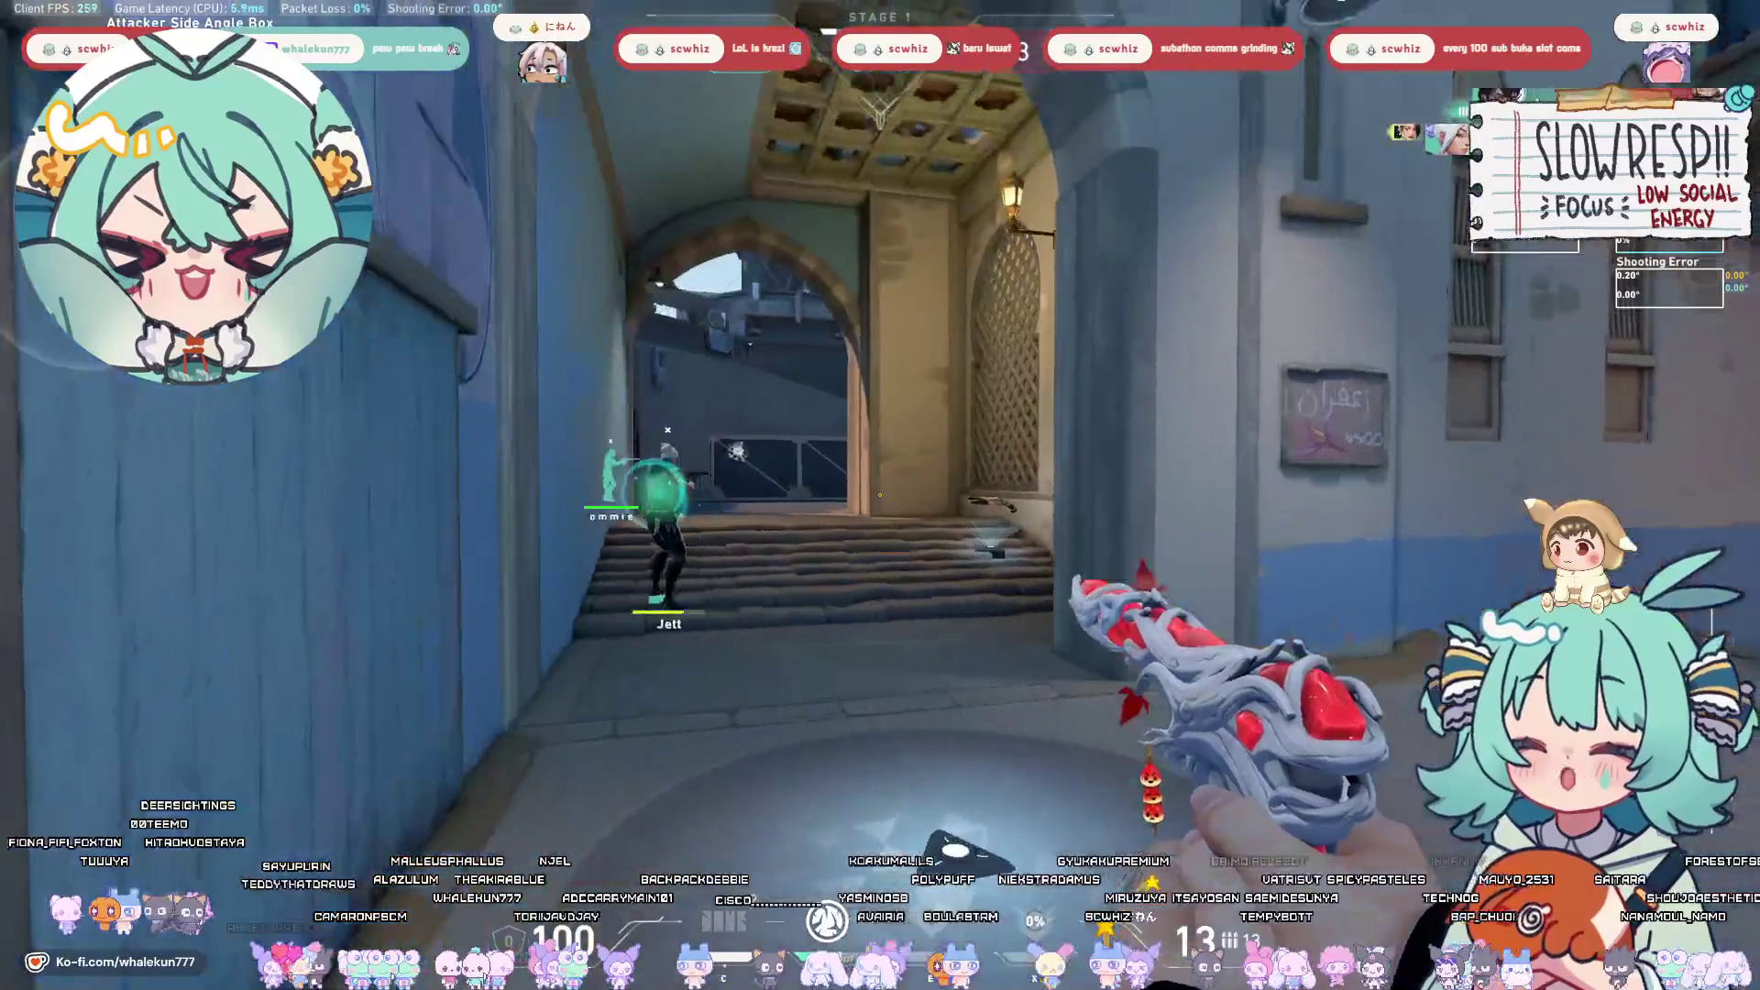
Relocate to a teammate's alley, cast a barrier wall, fire a shot, and heal with the green orb.
key(e)
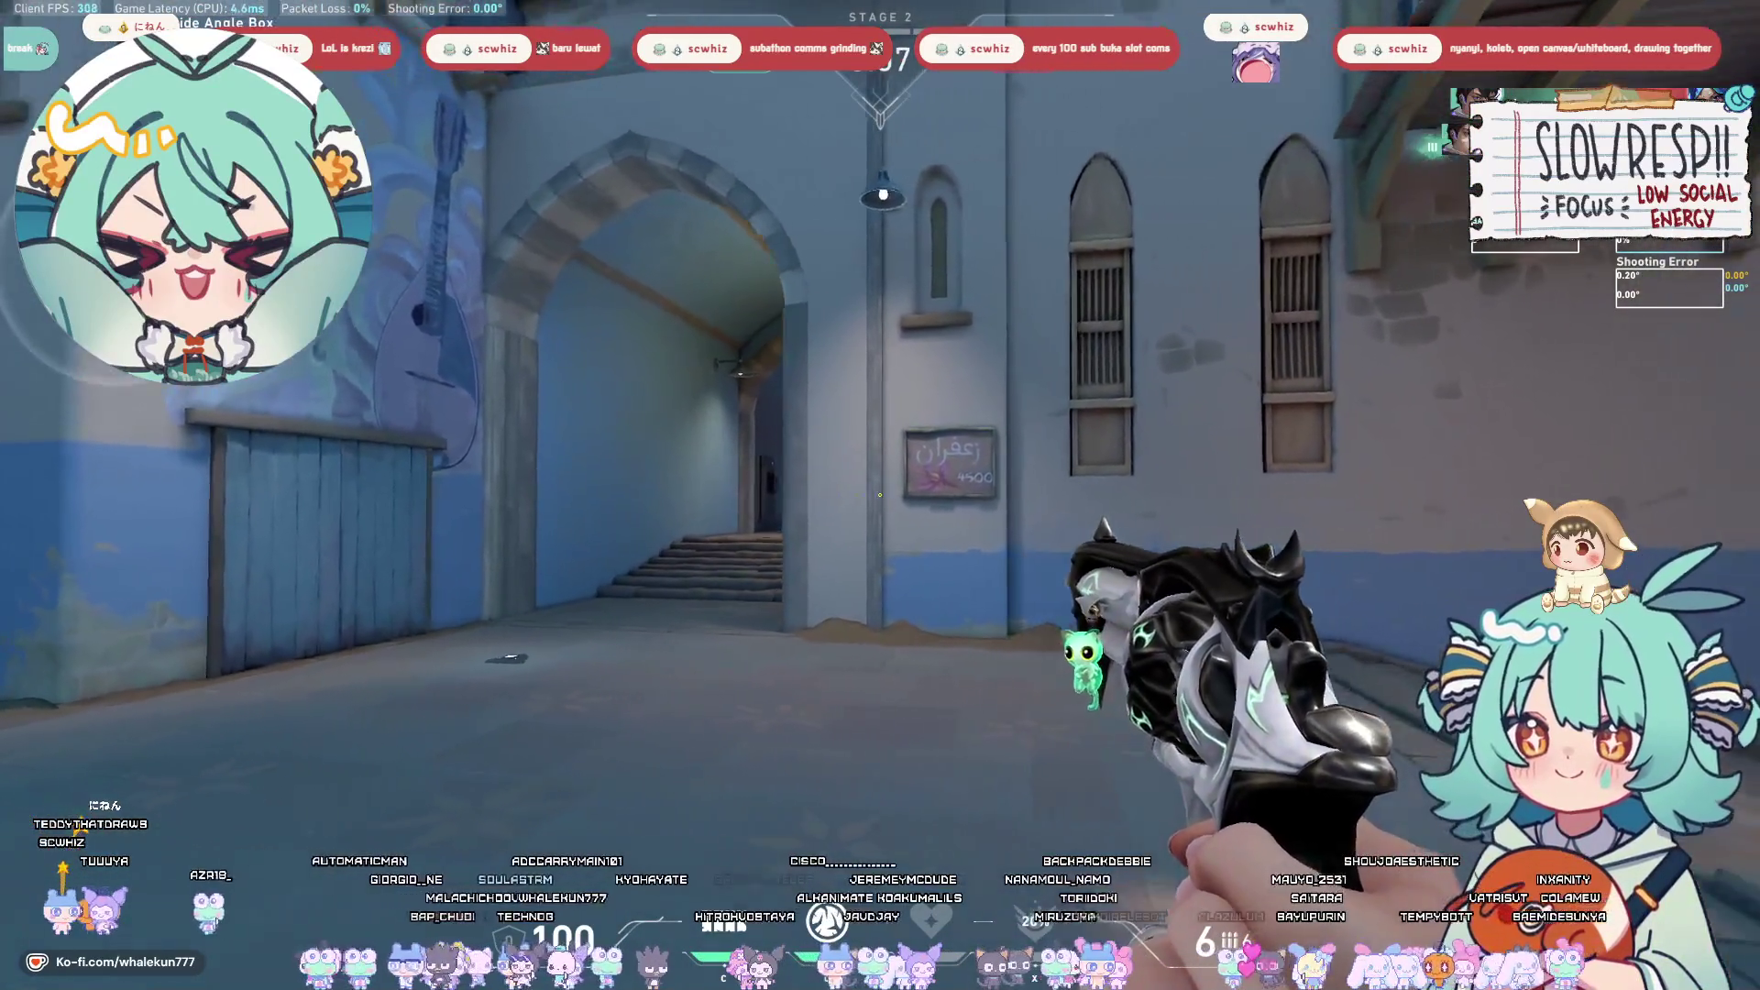
key(w)
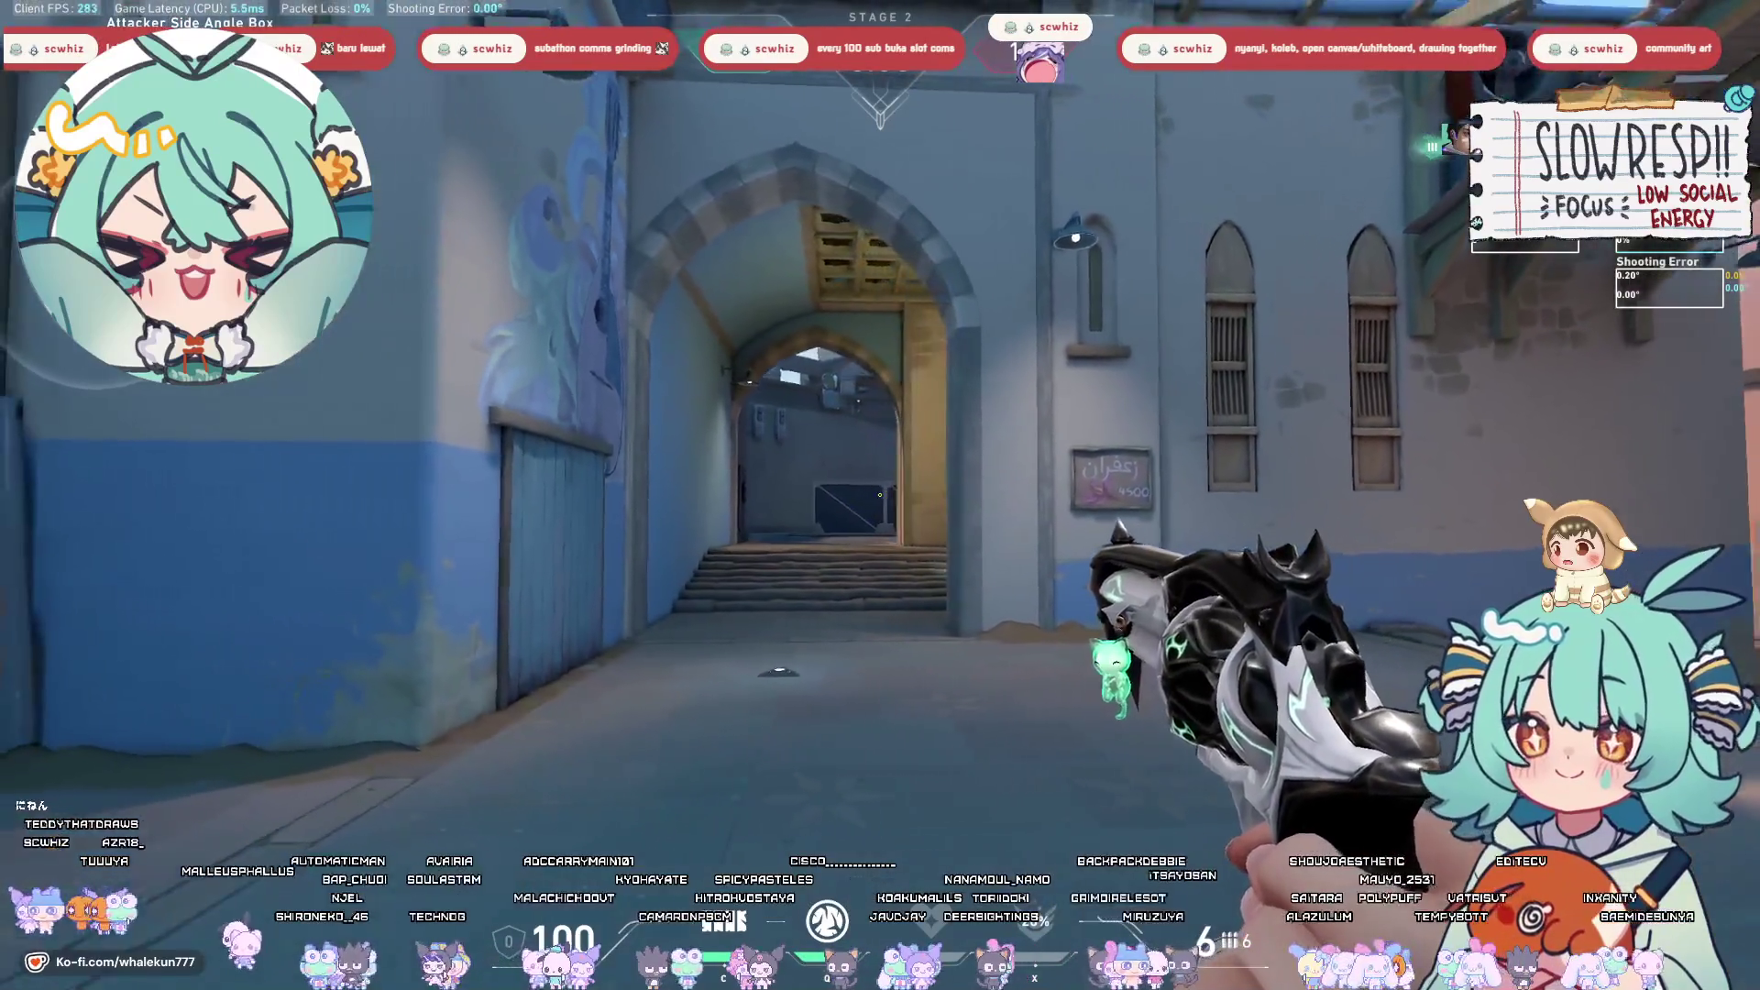
key(w)
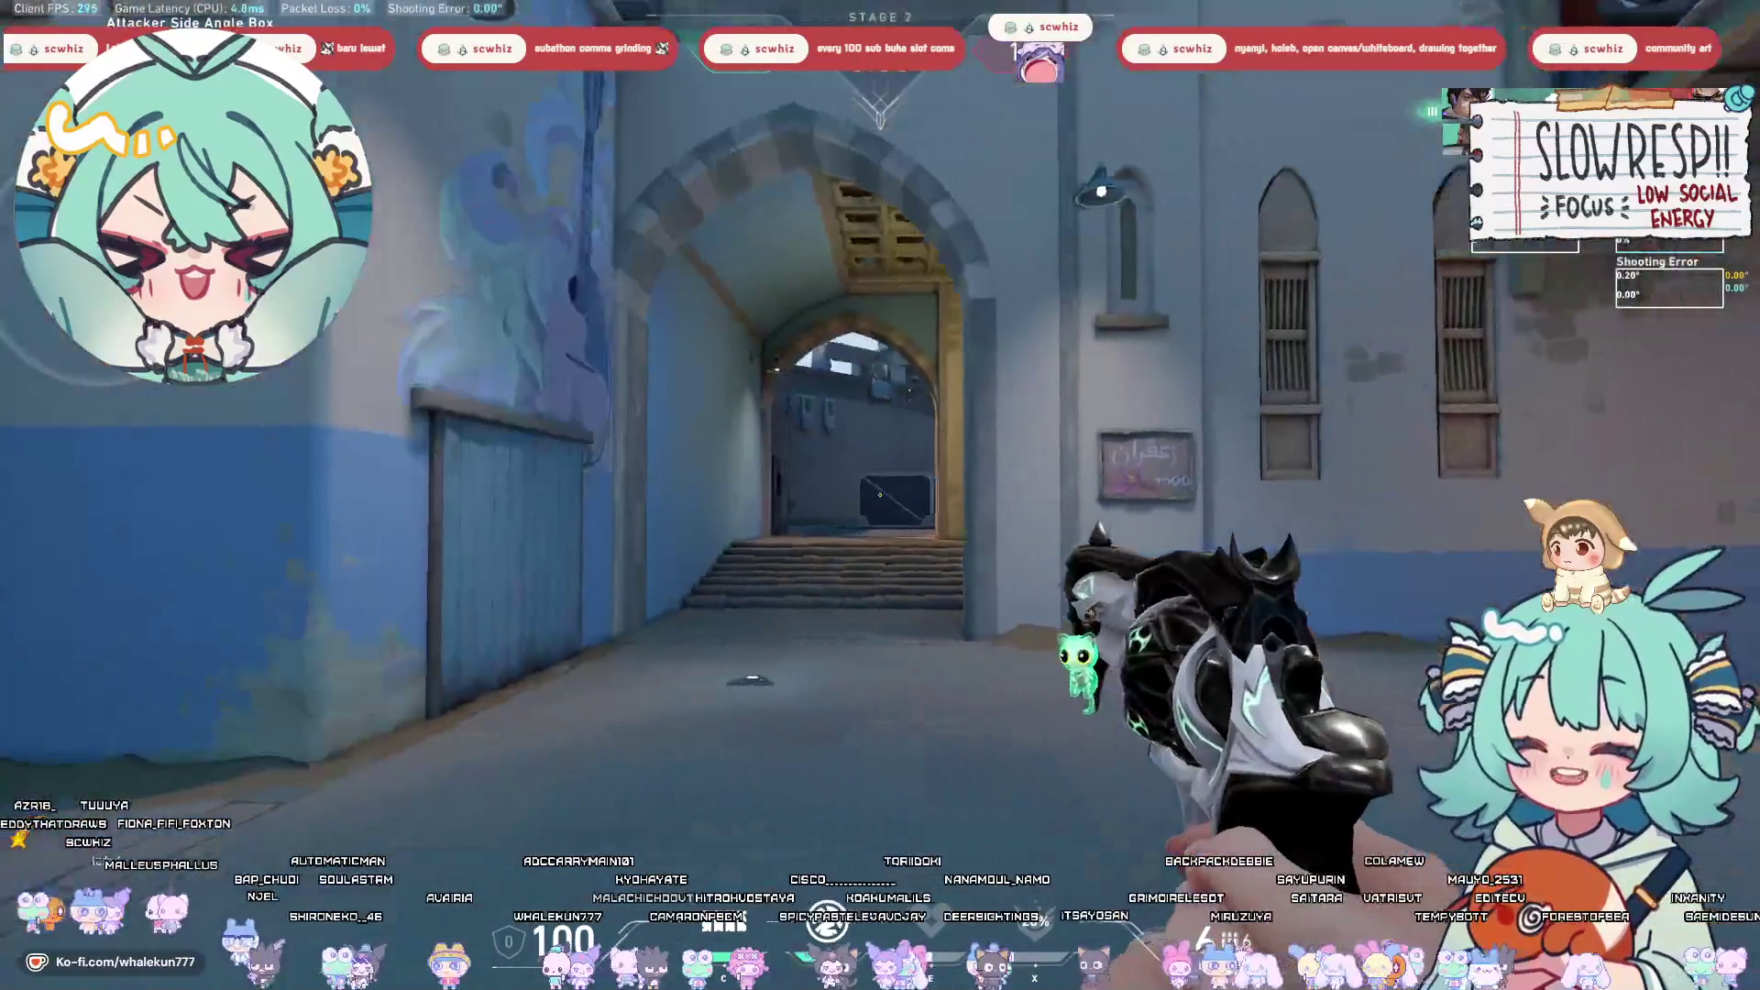
key(e)
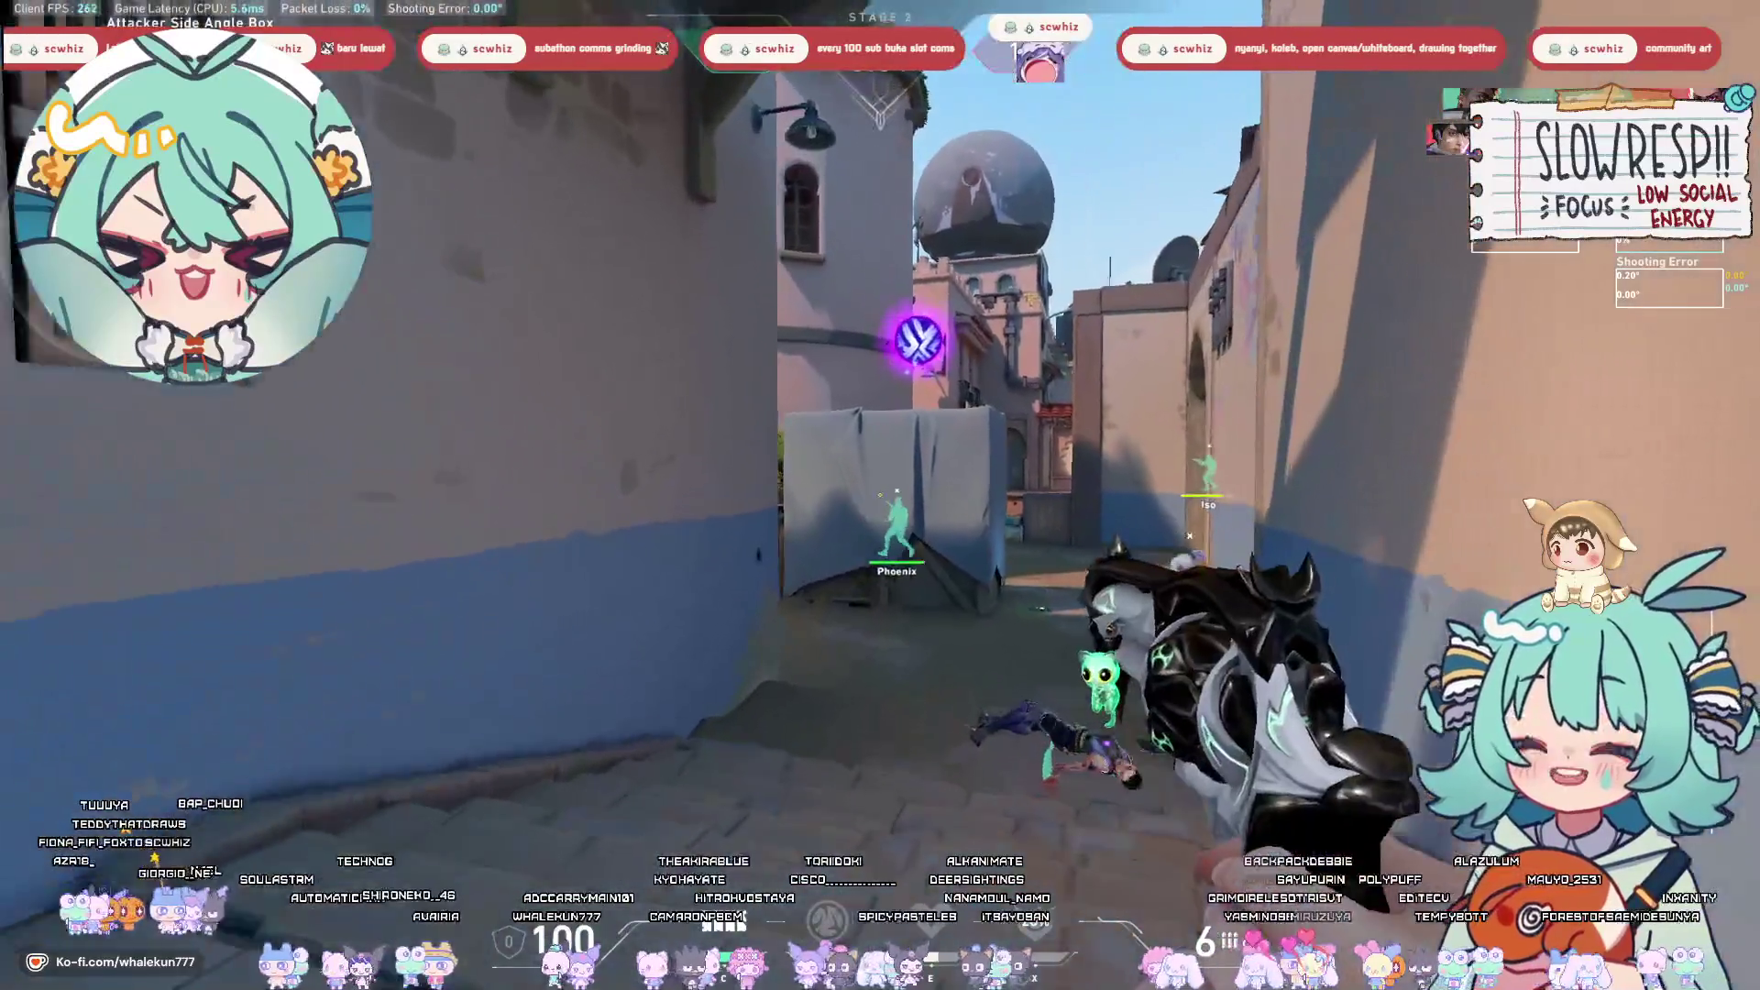
key(w)
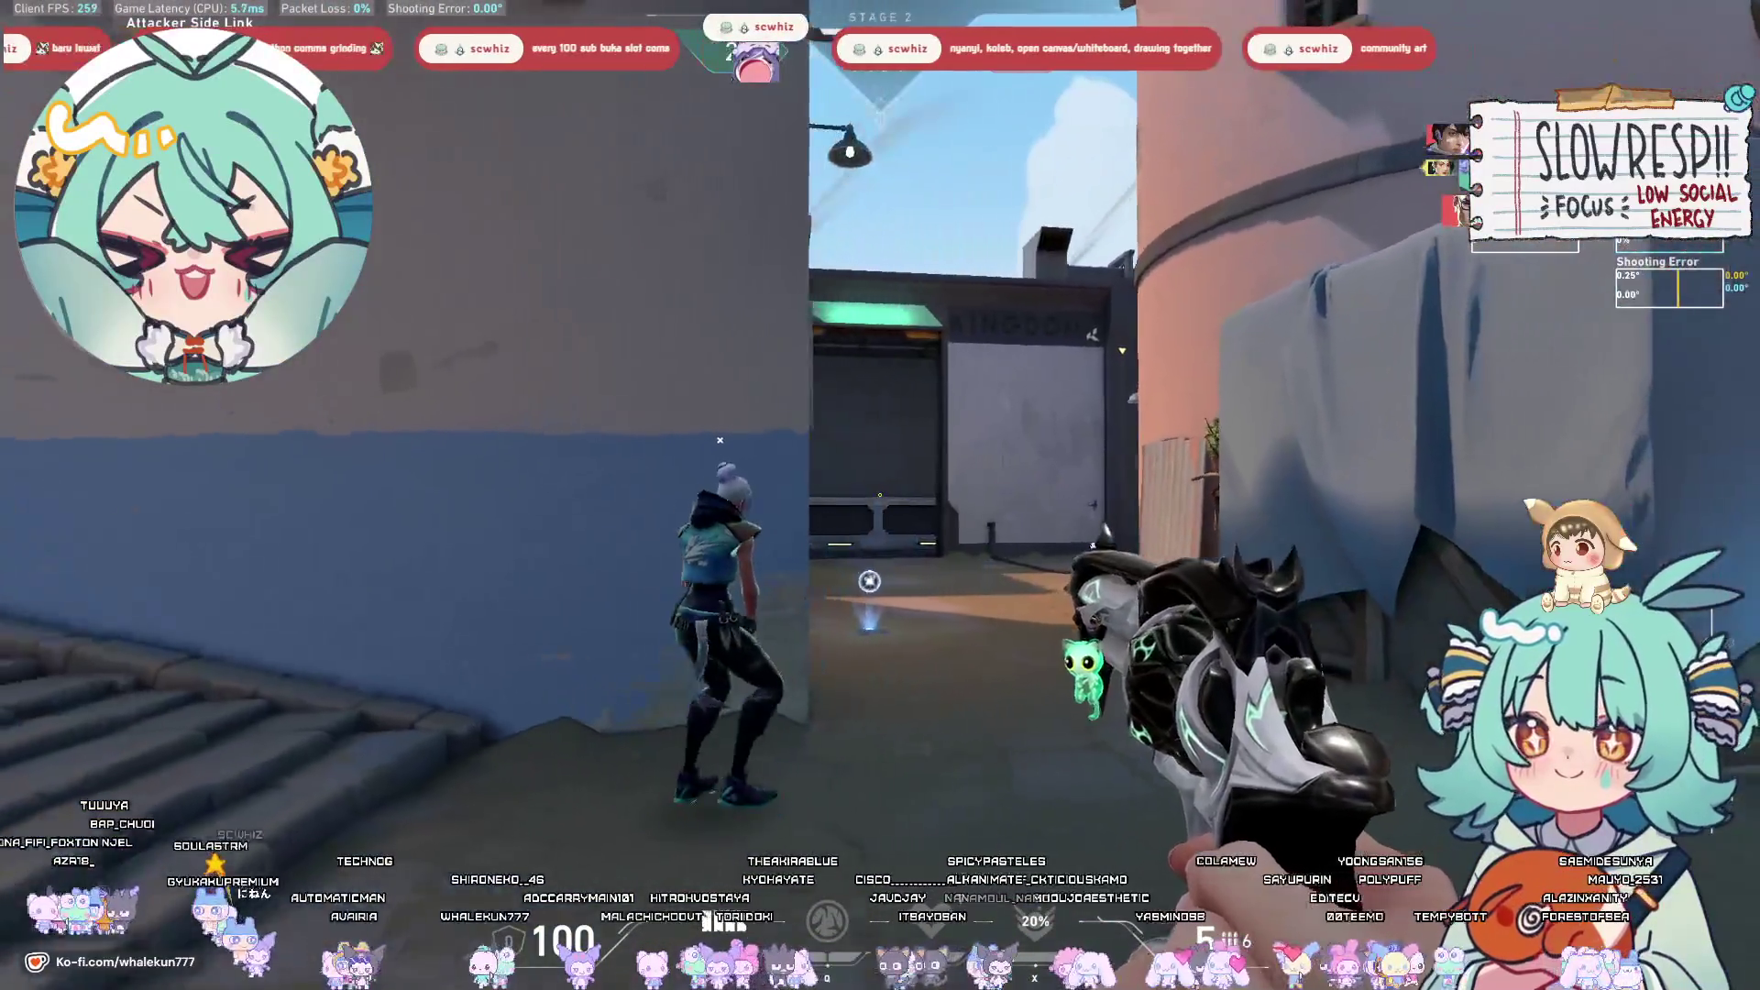
key(c)
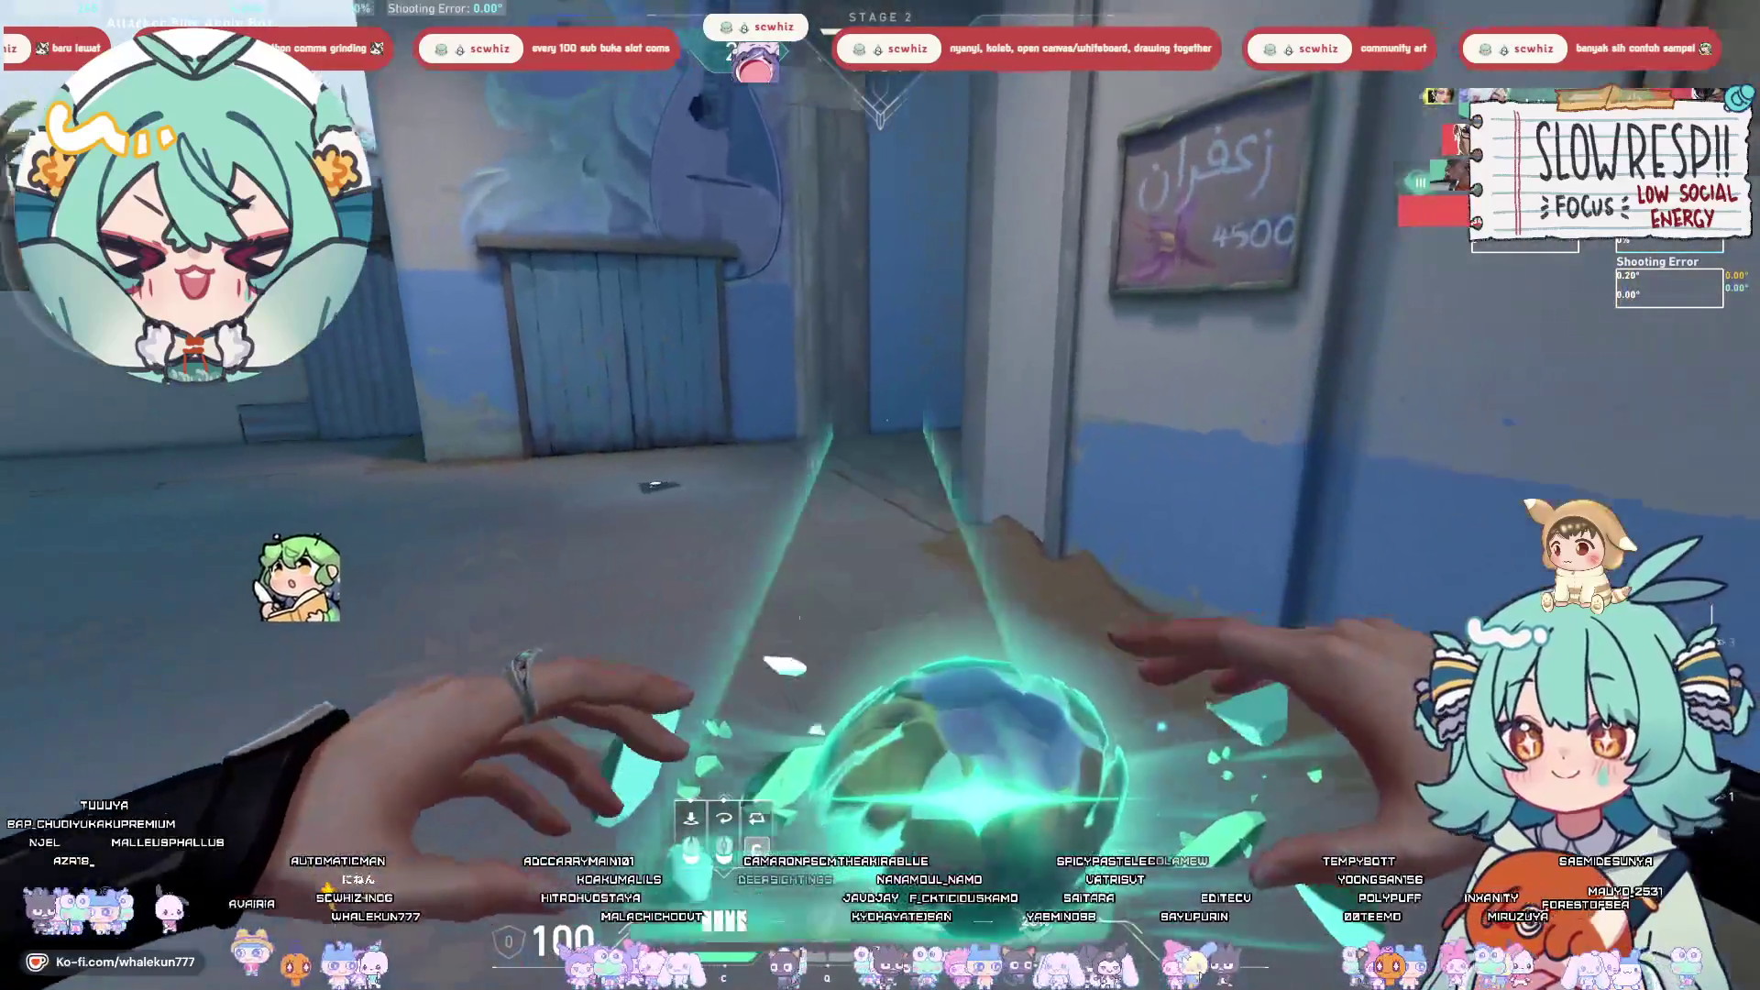
click(880, 495)
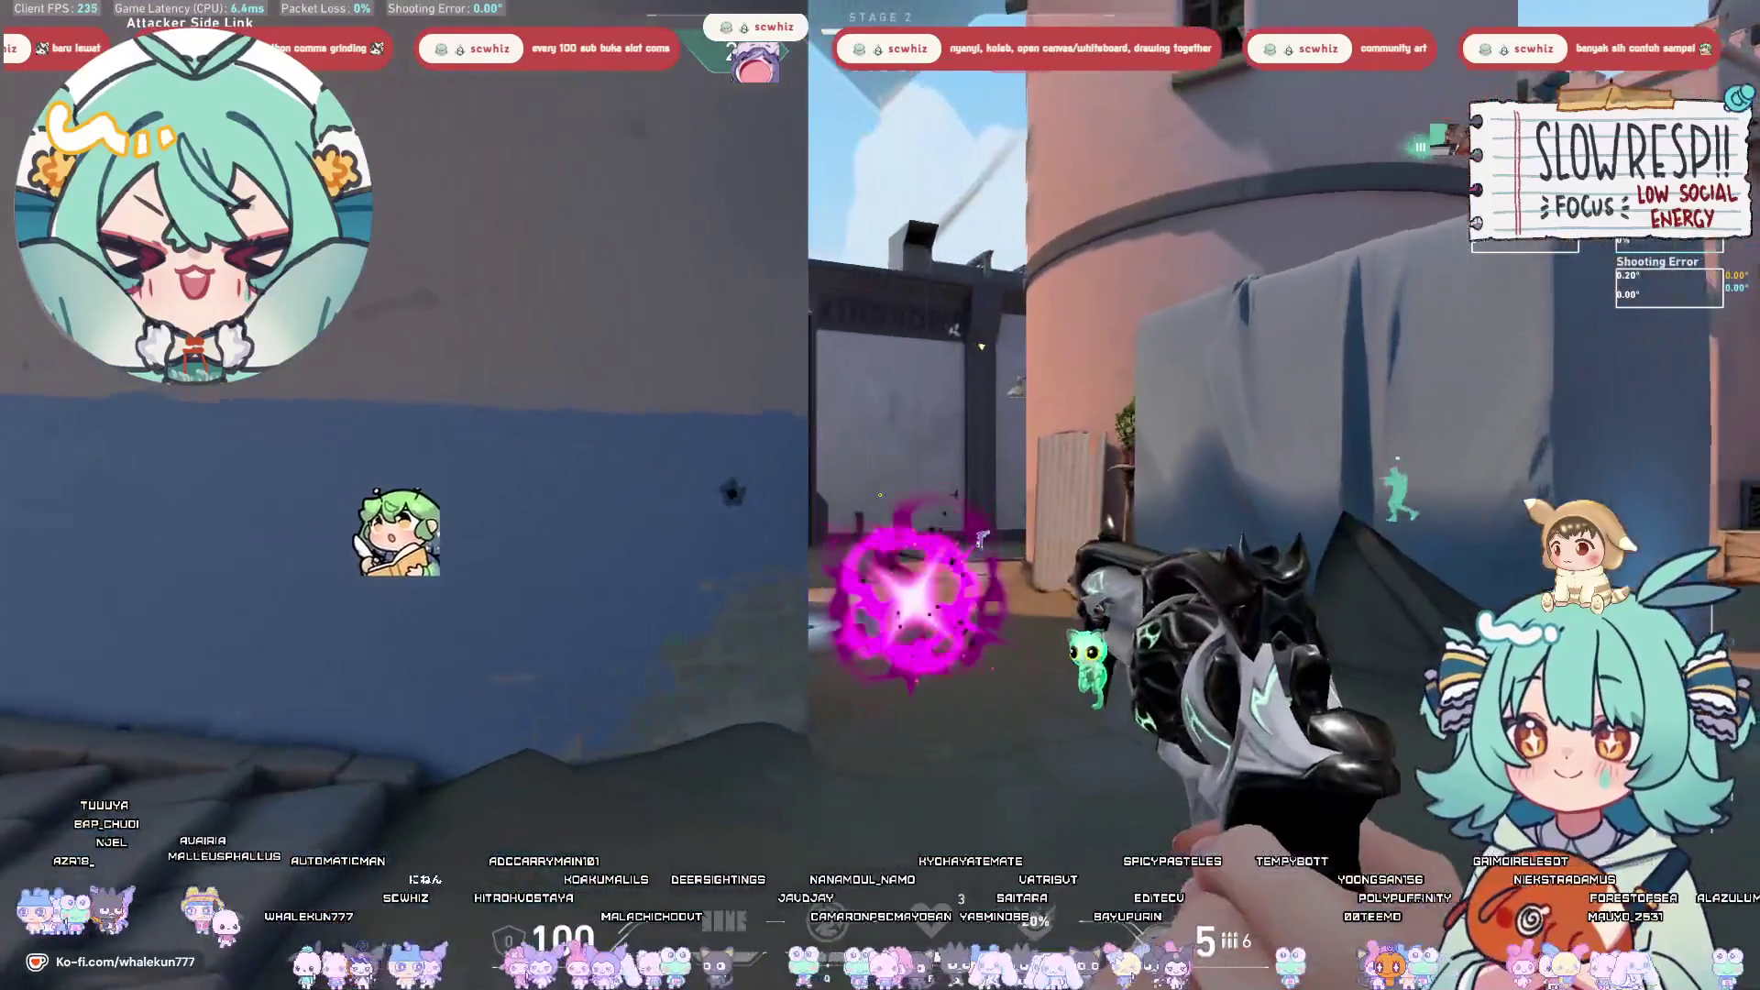
click(880, 496)
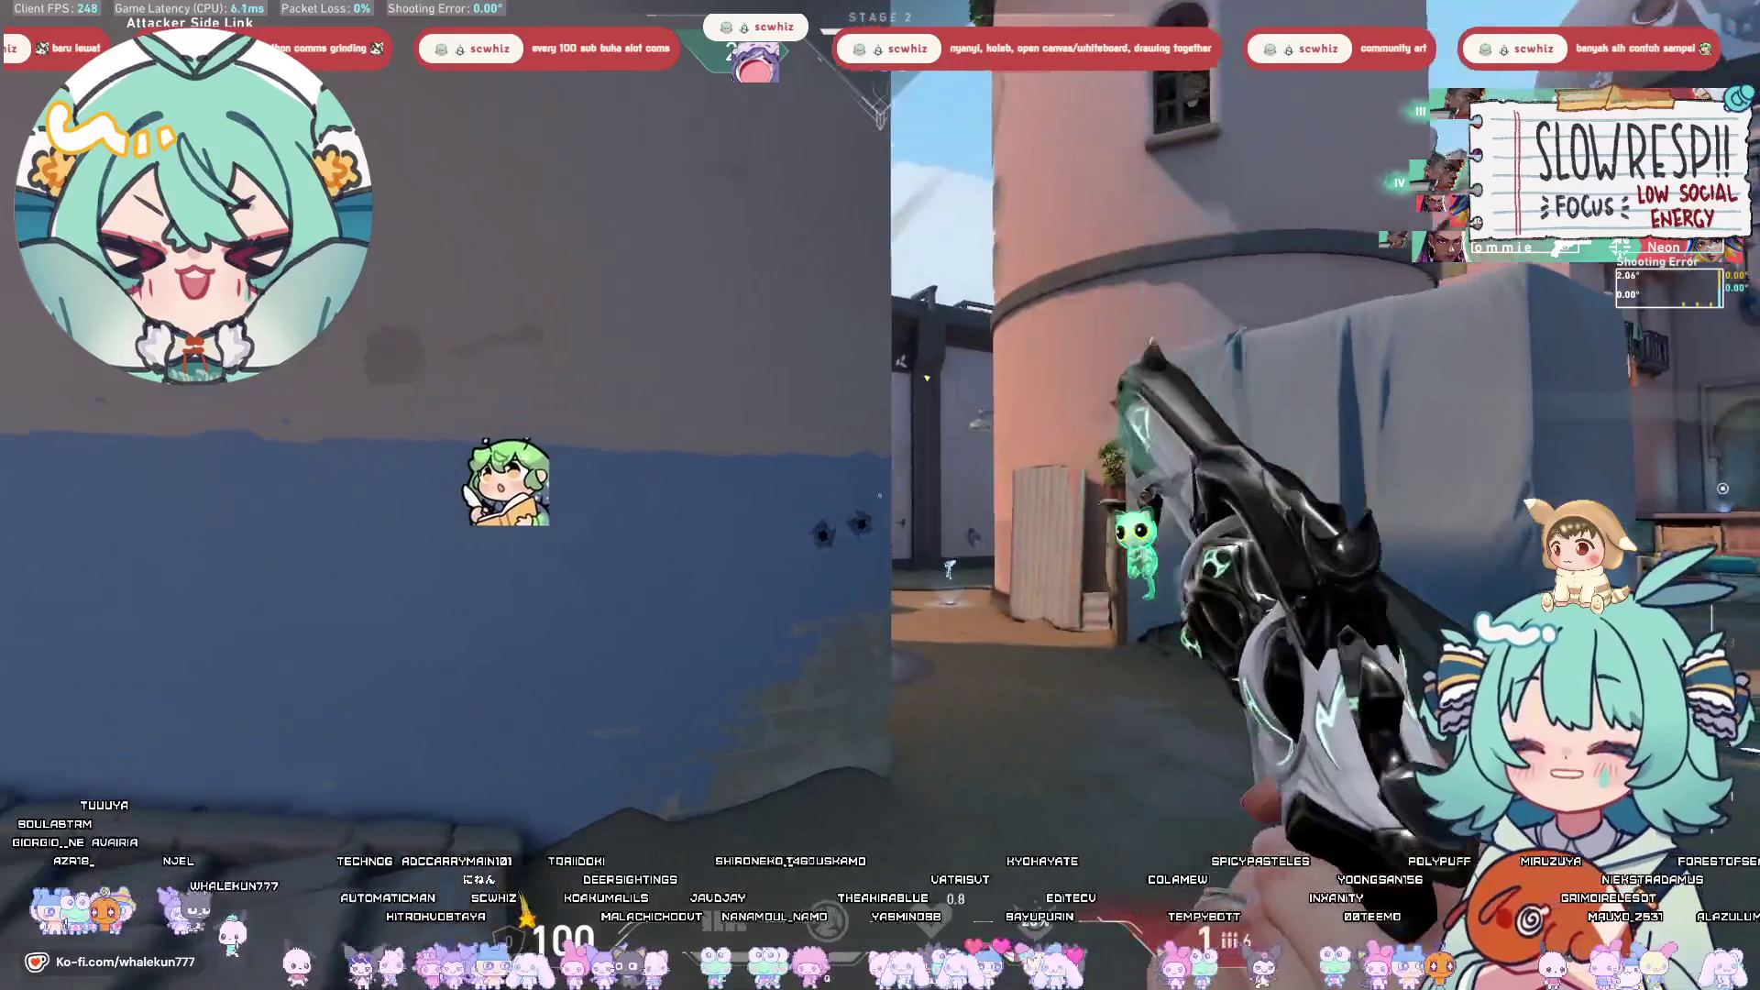
key(e)
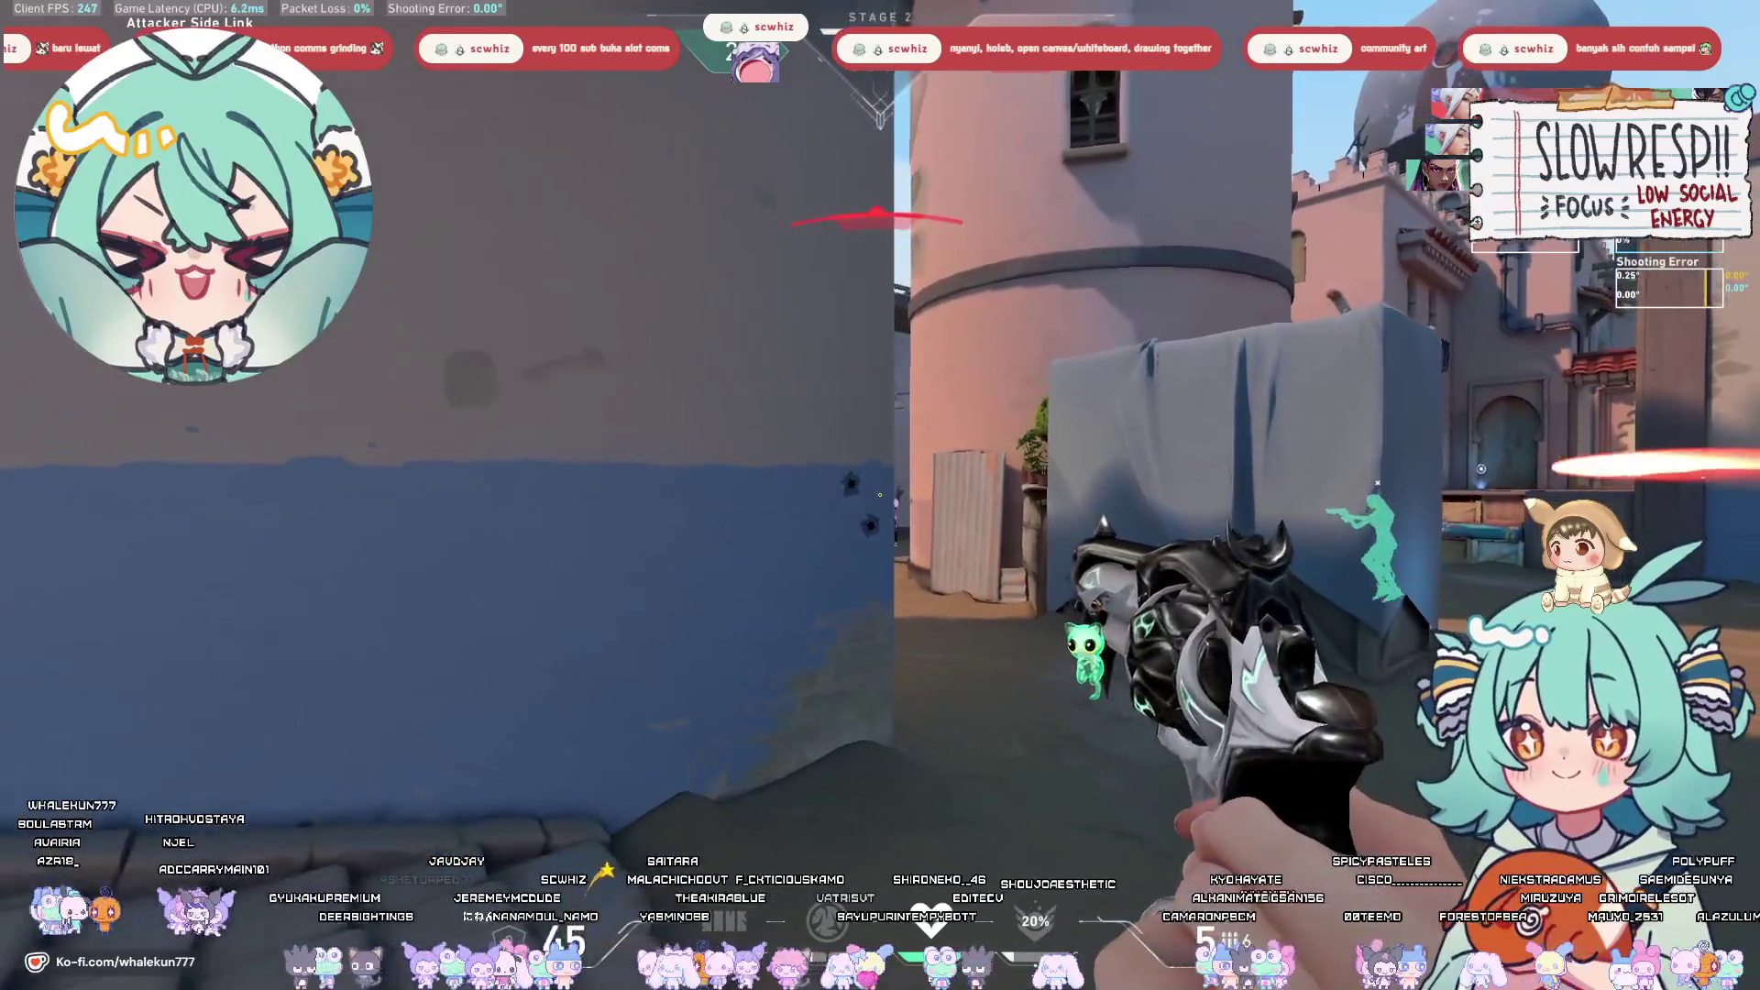
right_click(971, 531)
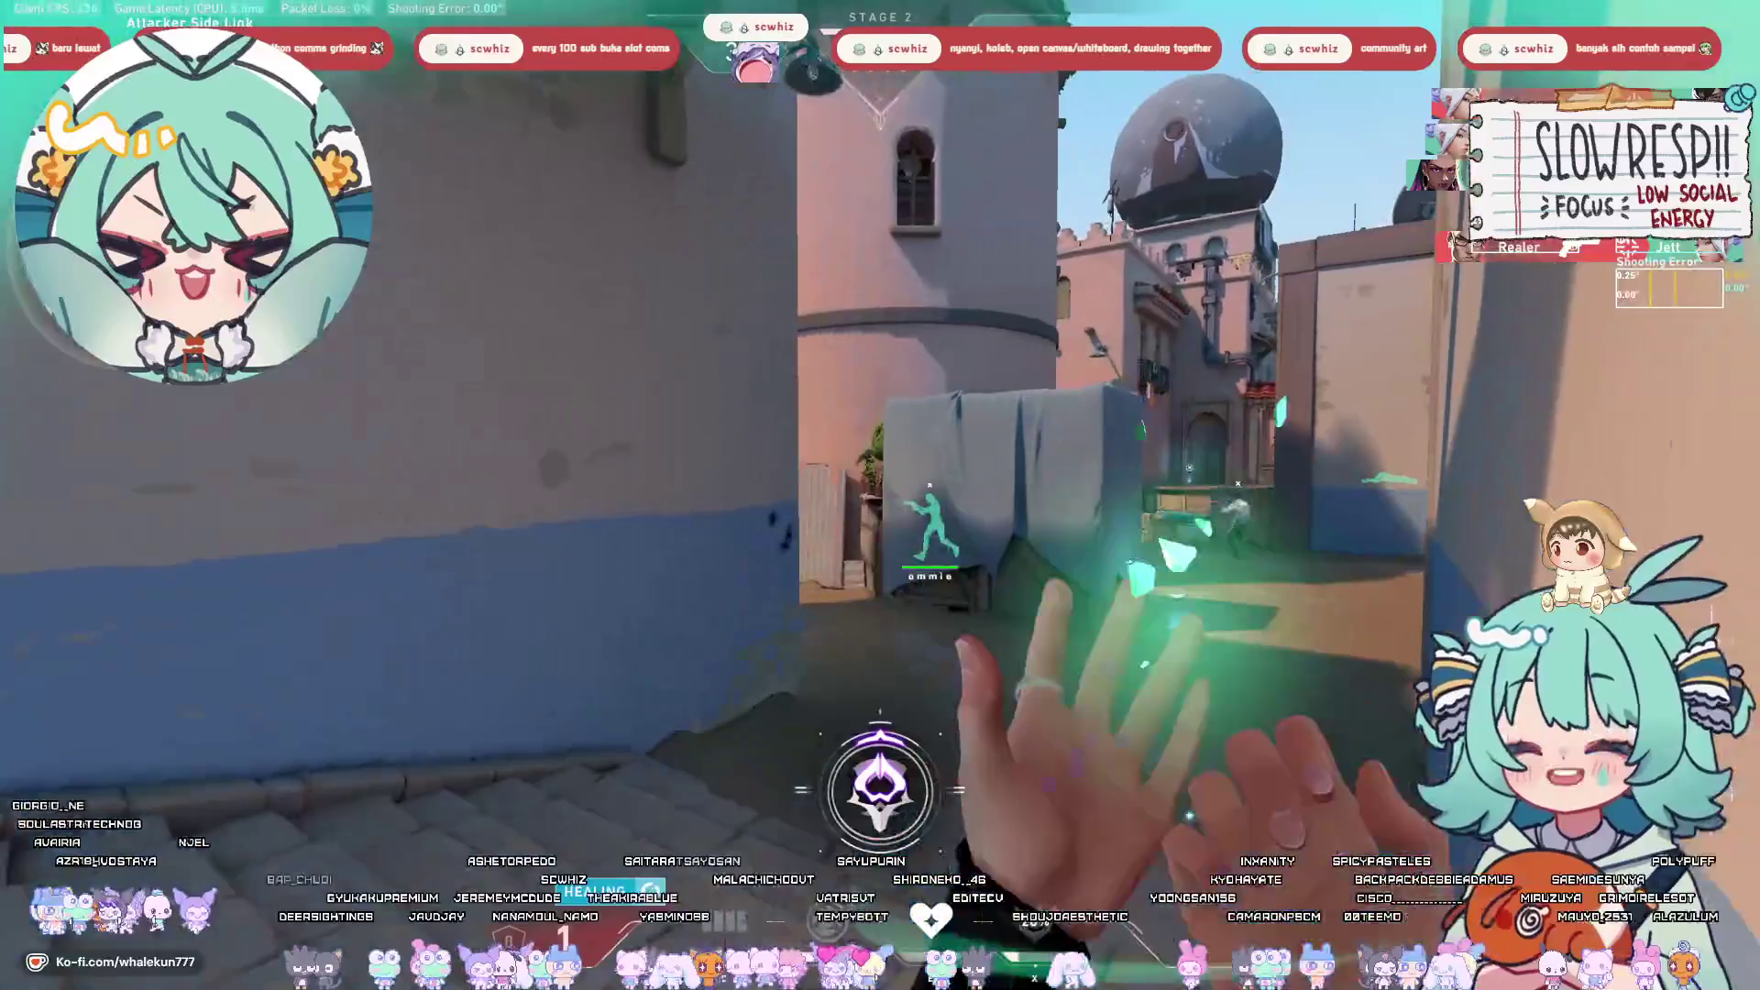
Push through Mid Pit and Mid Tower, then respawn and rejoin teammates with the black-and-white pistol.
key(w)
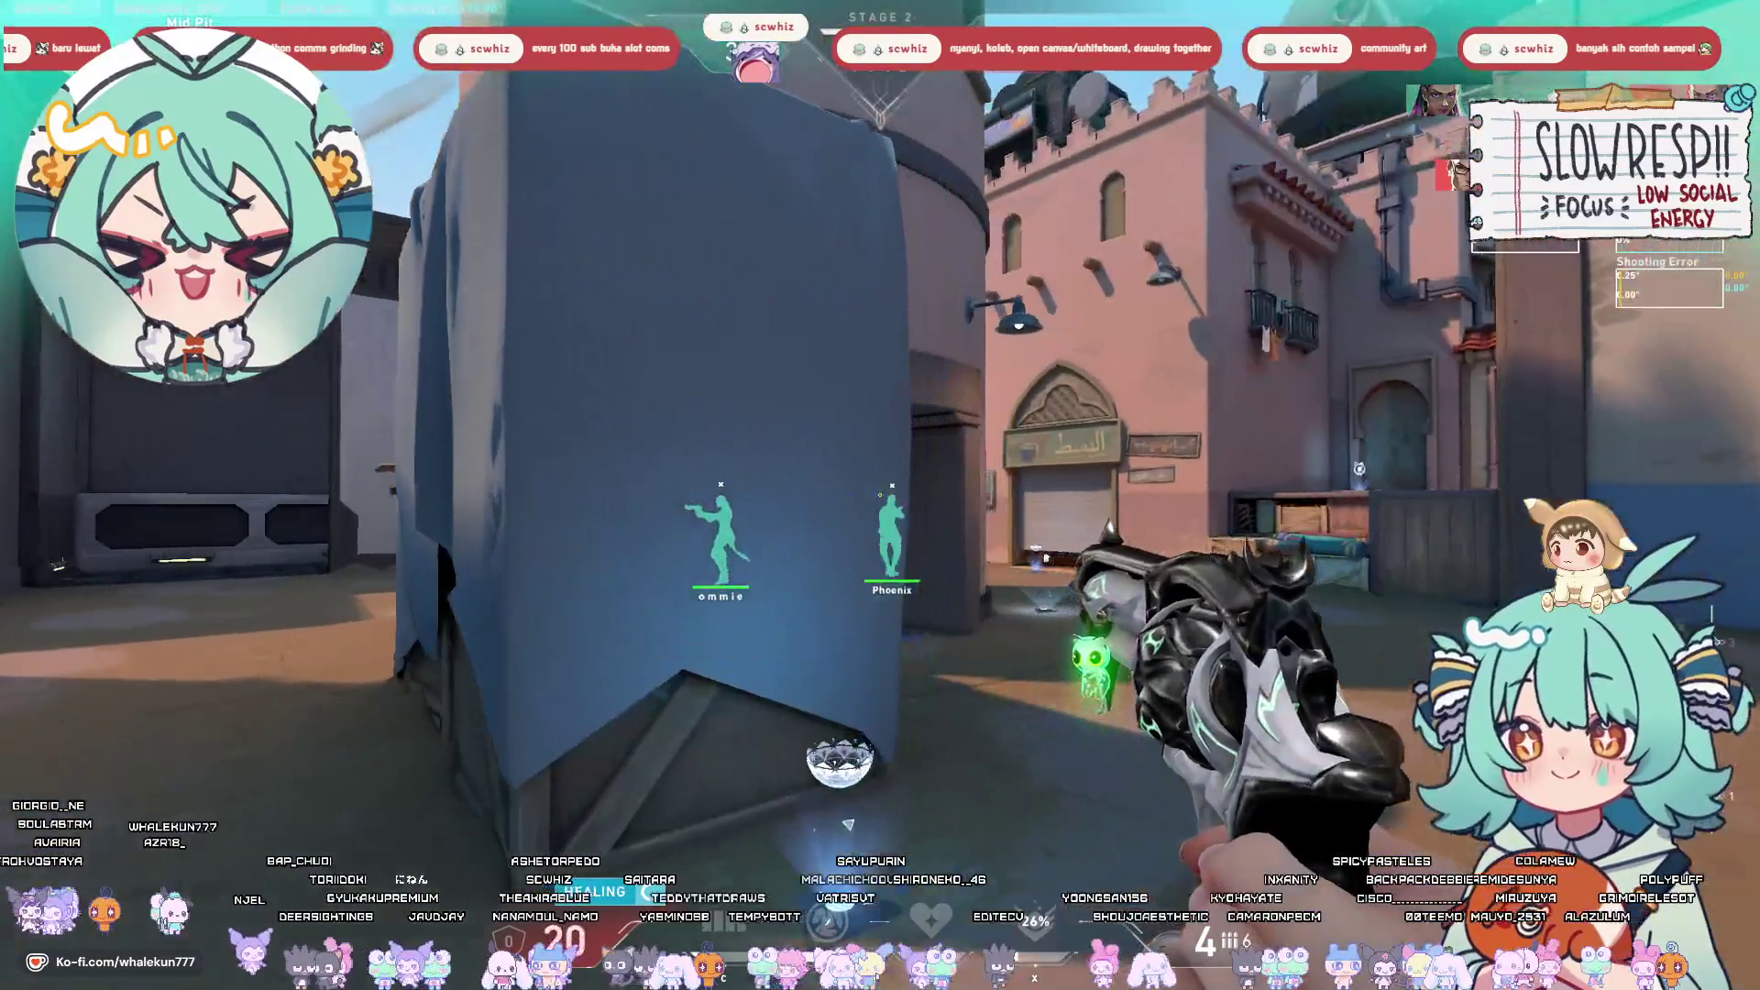
key(w)
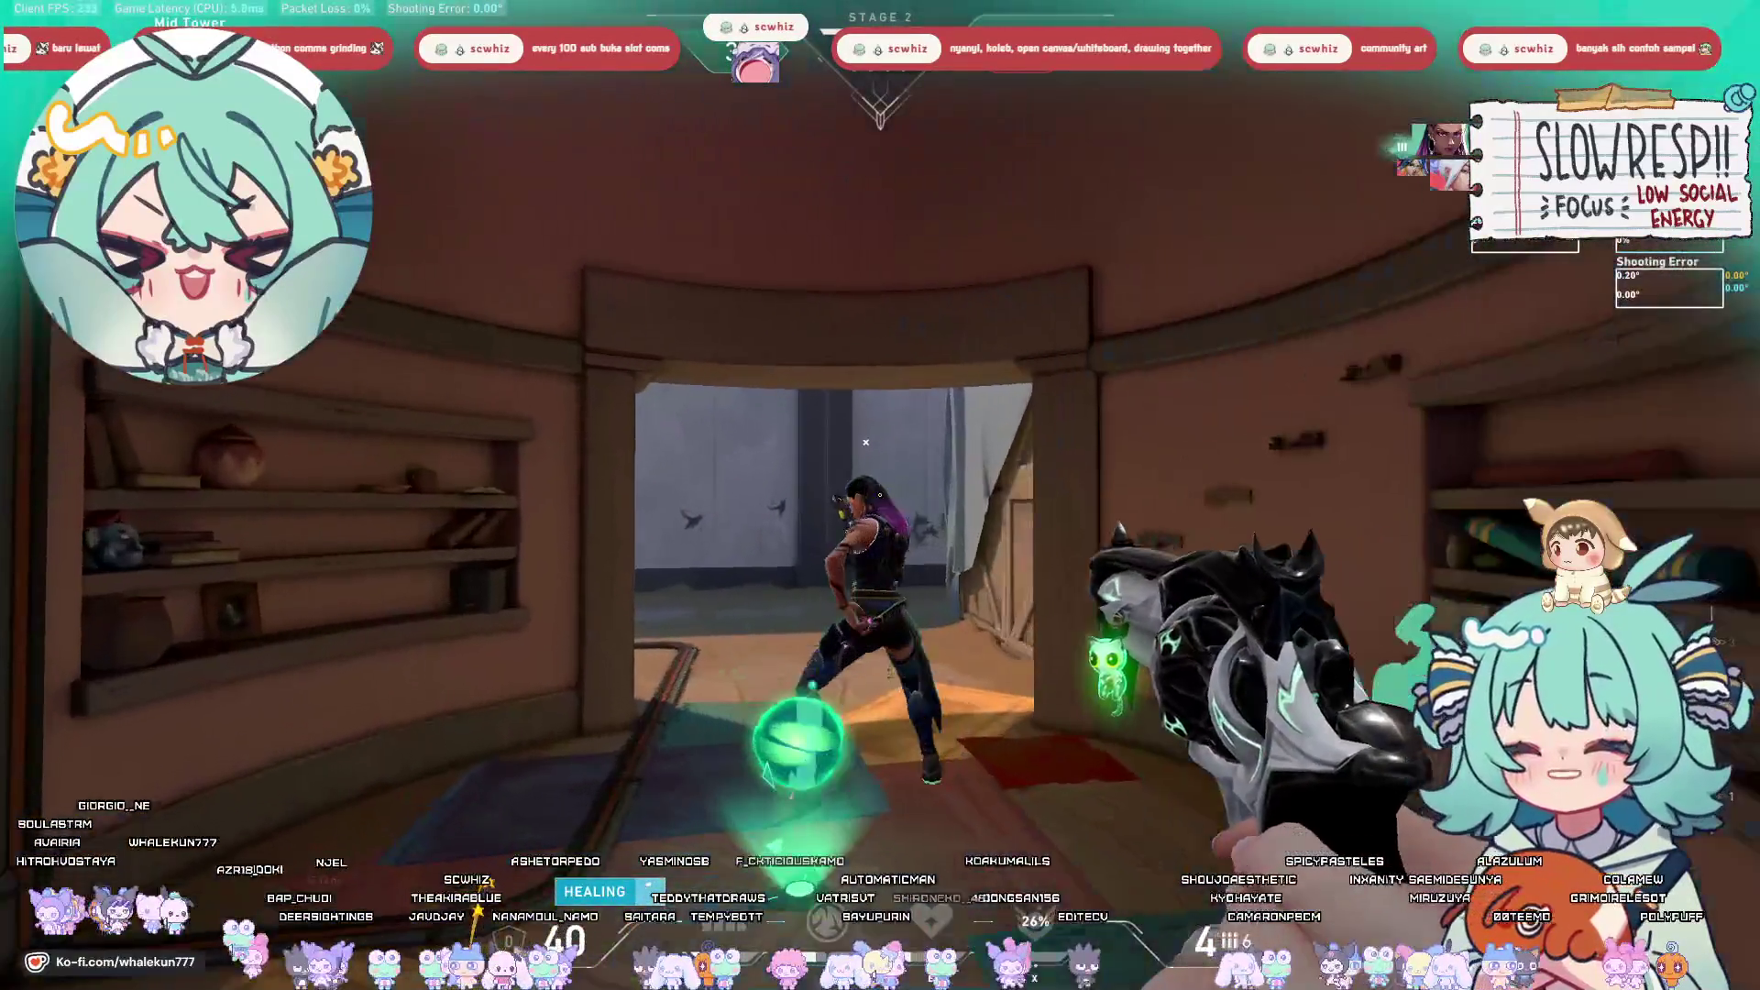
key(w)
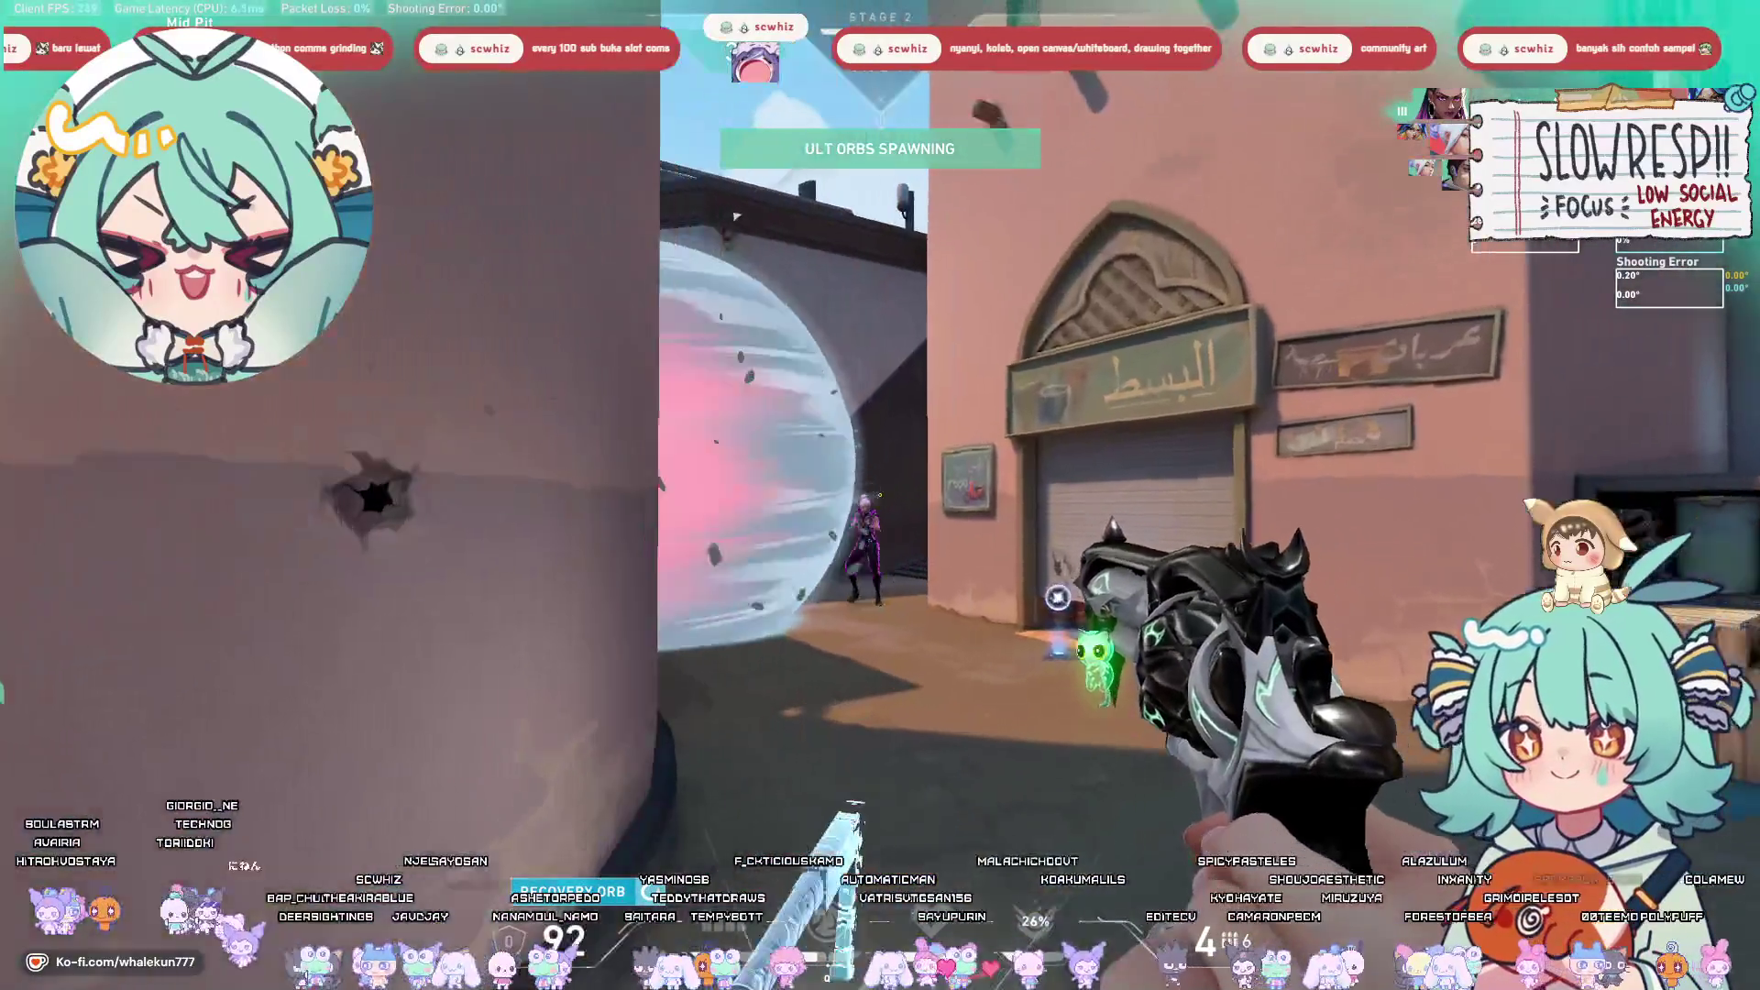
key(Tab)
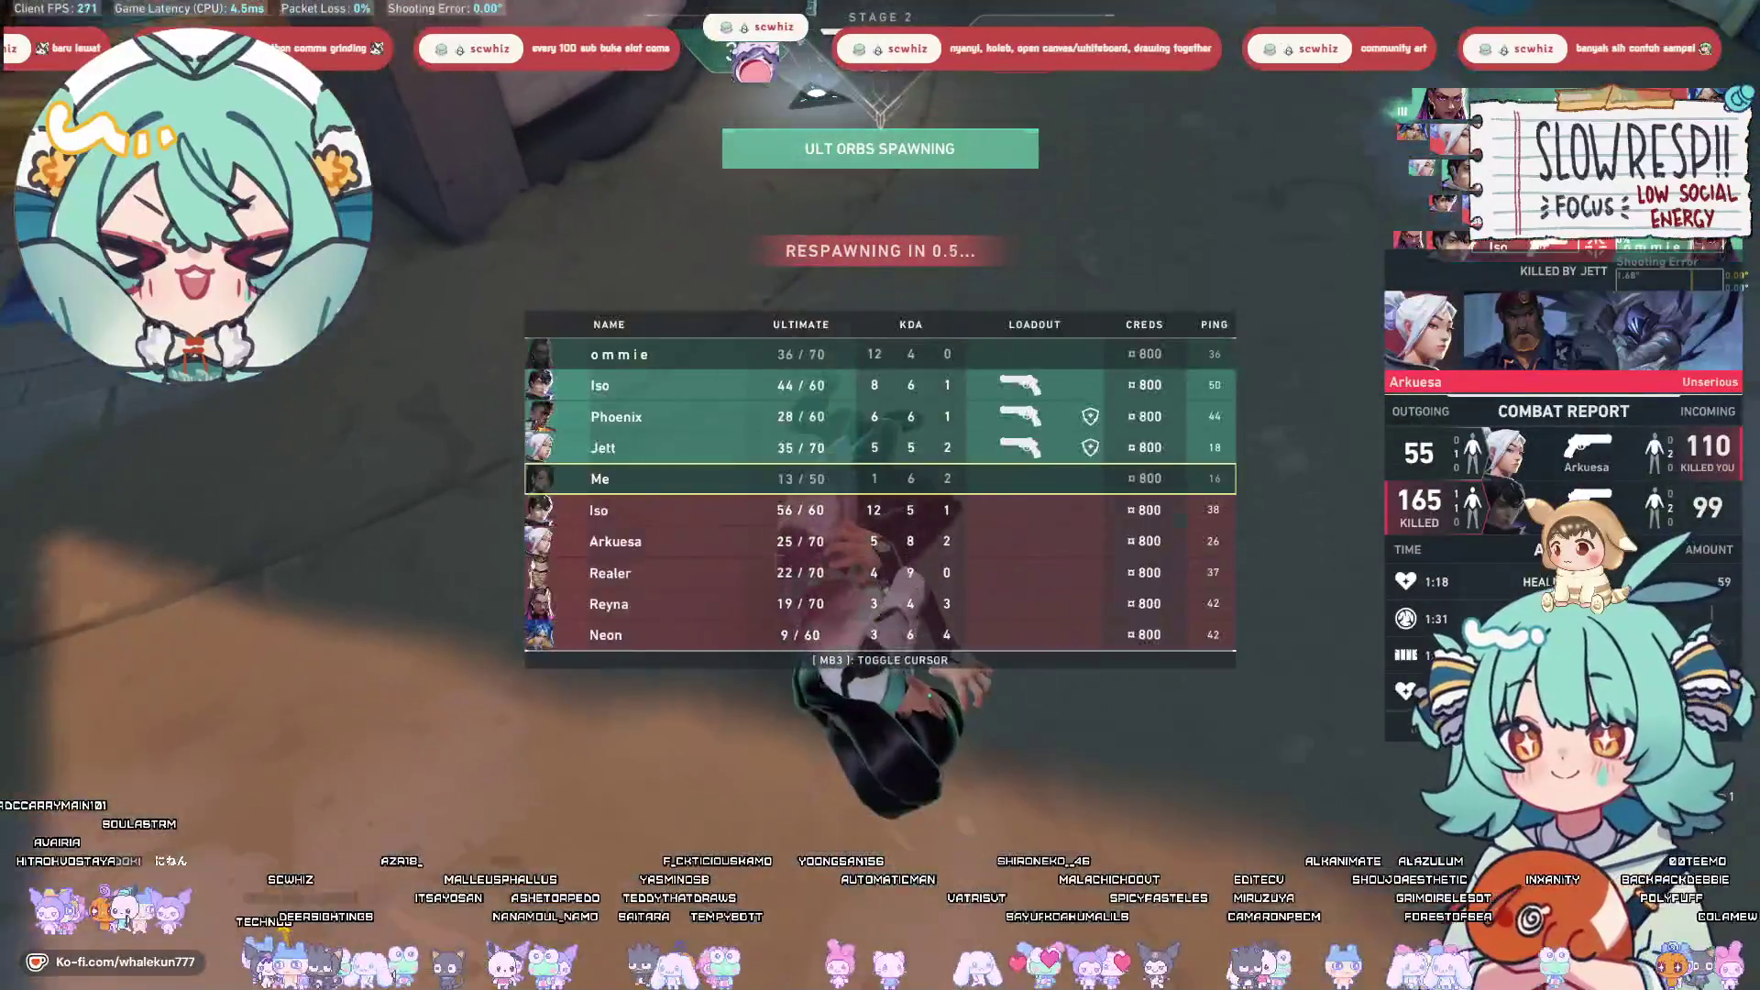
key(w)
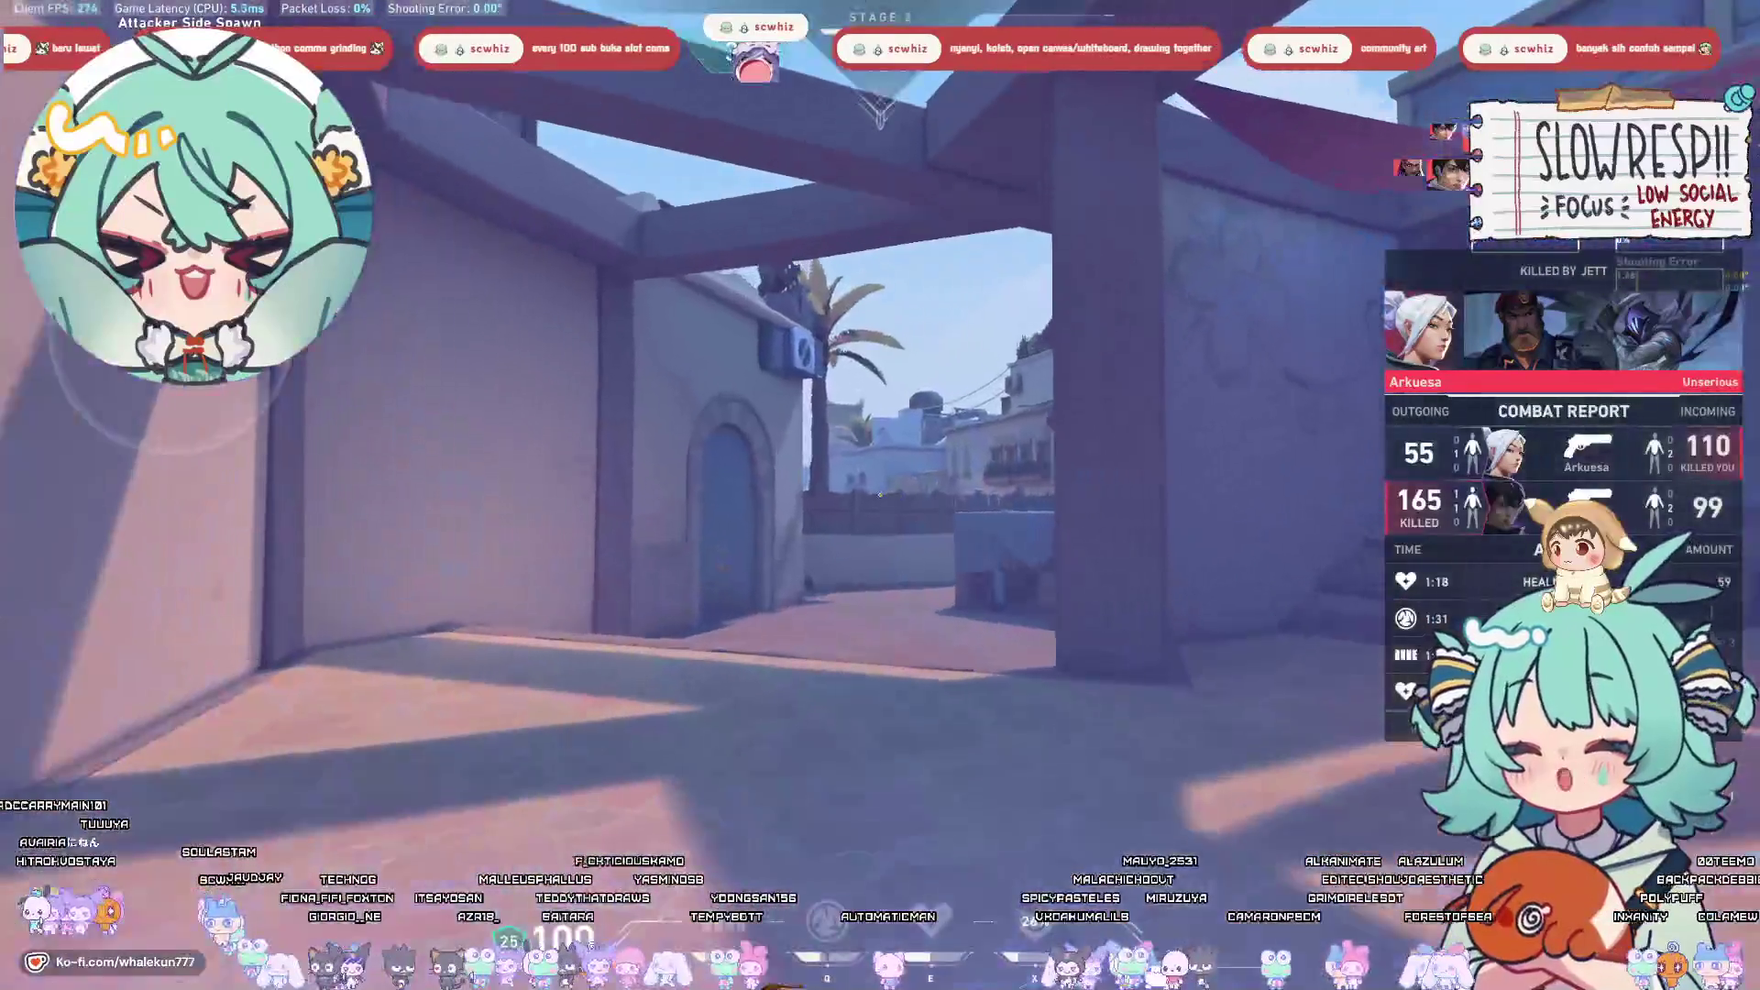
key(2)
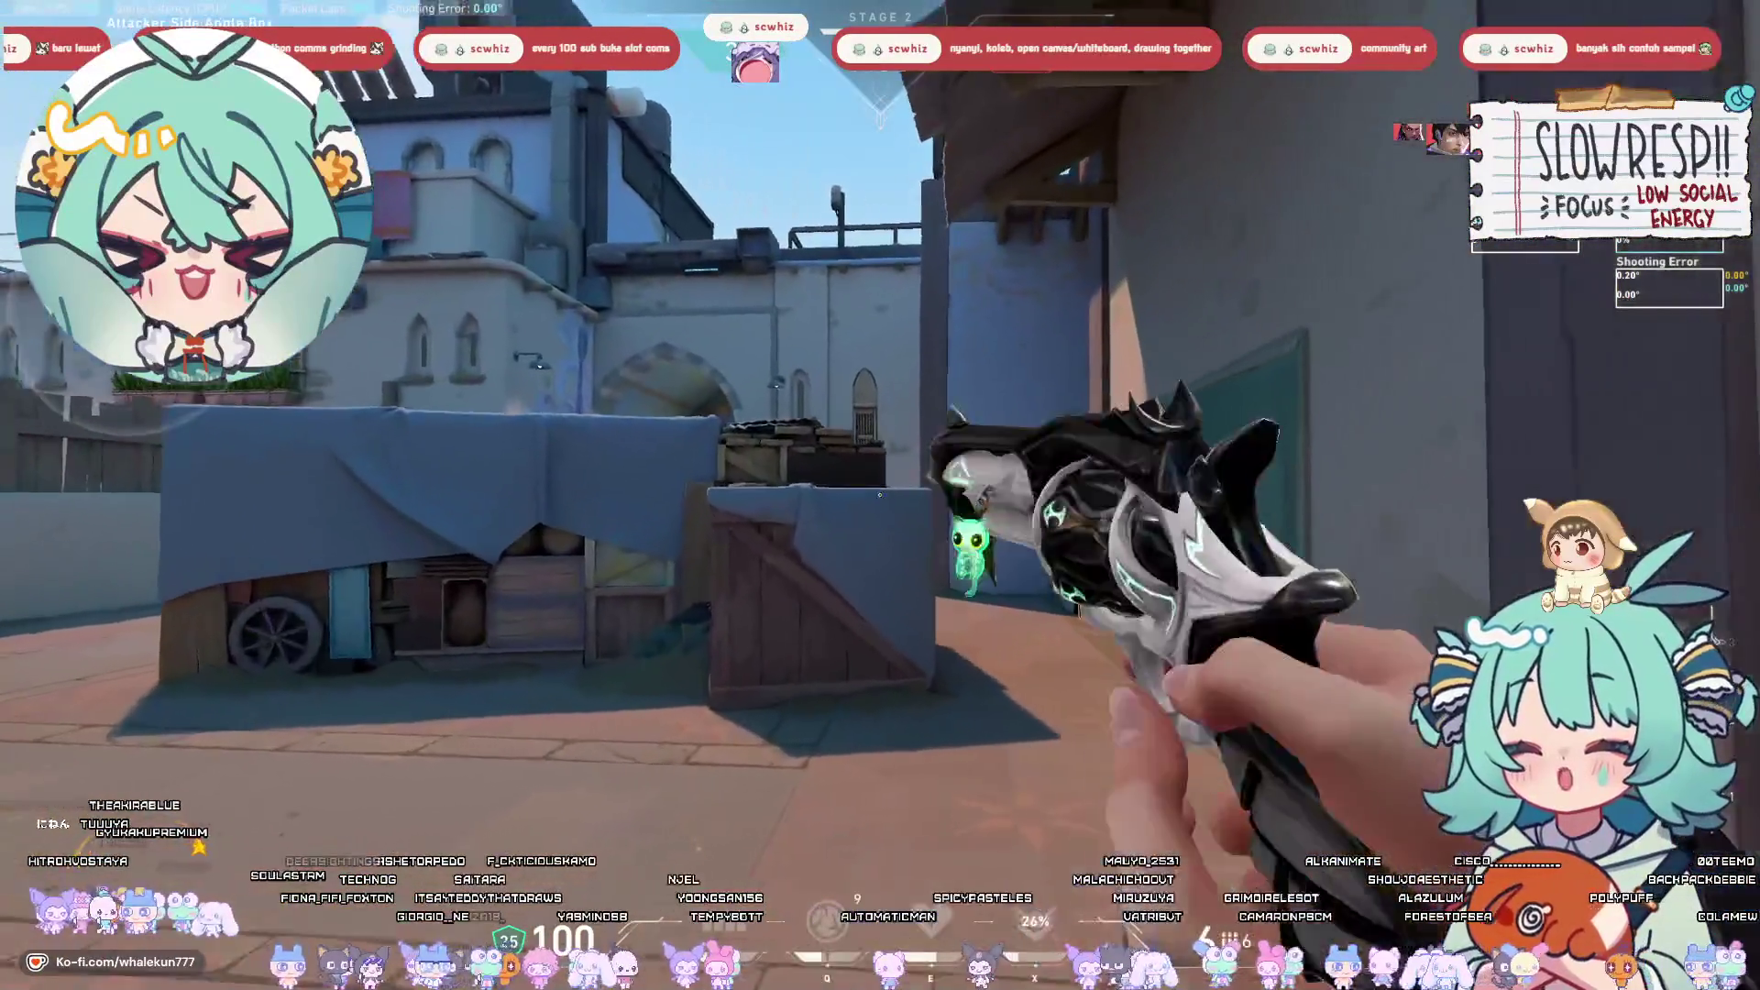
key(w)
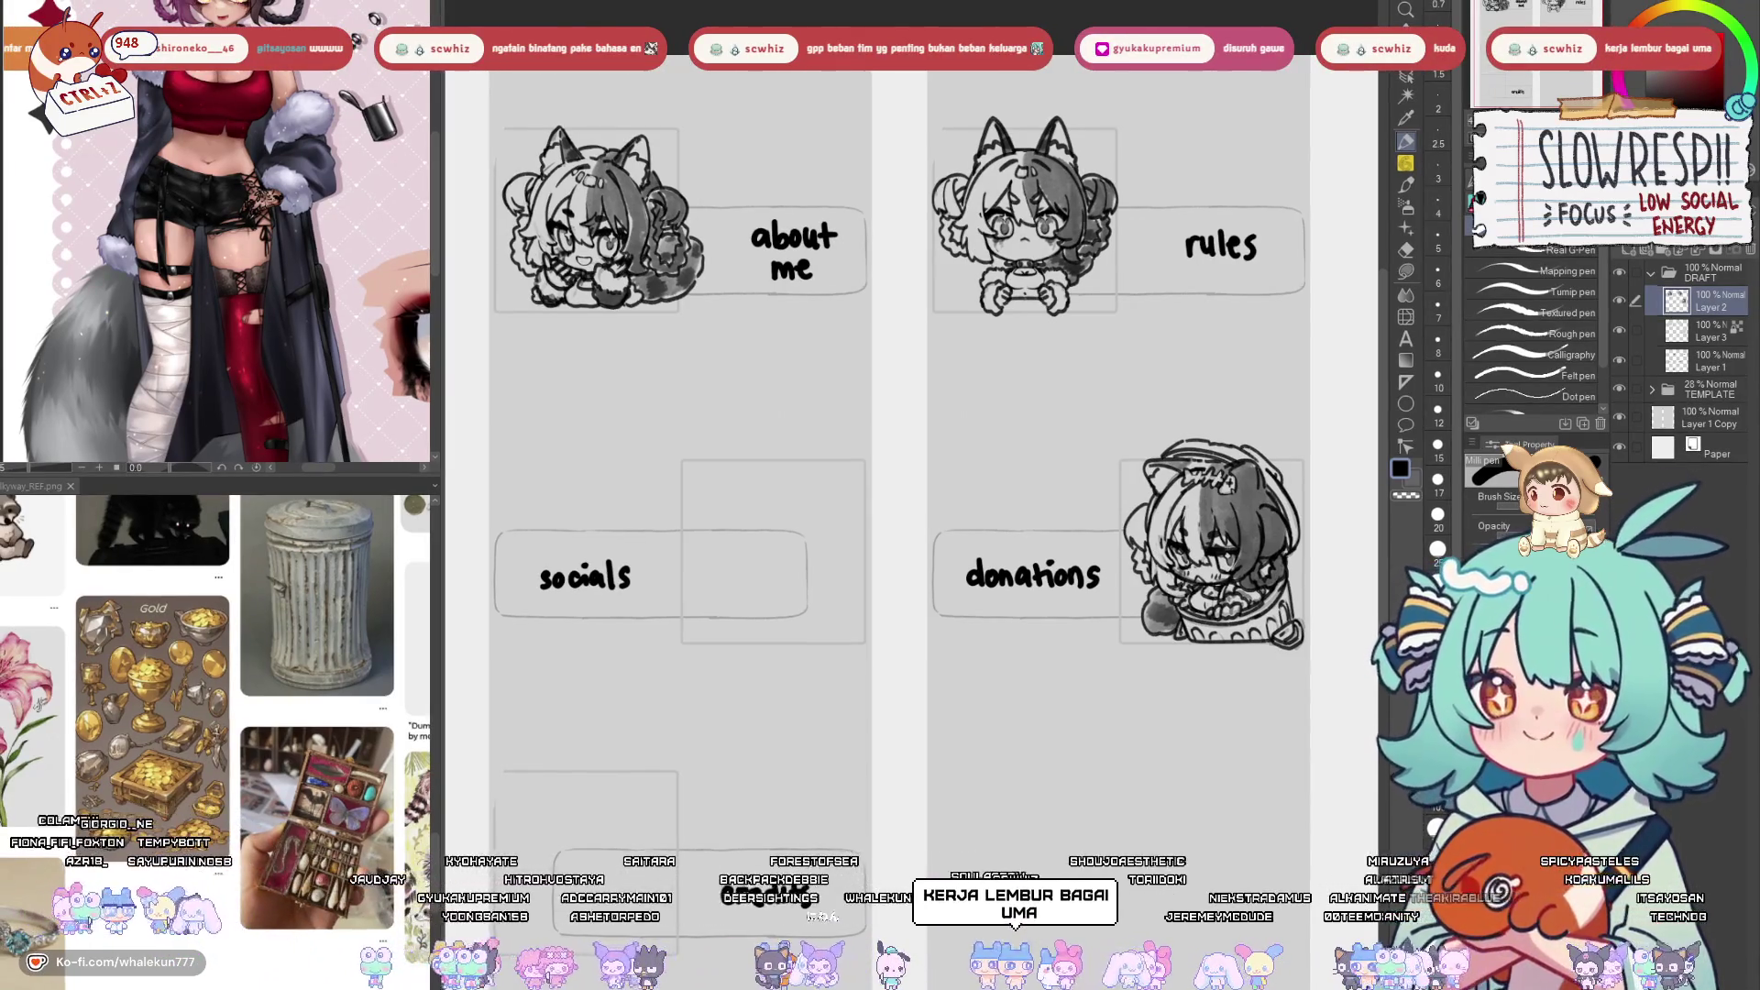
Switch to Umamusume, enter from the title screen, and finish the Transfer Request tutorial.
key(alt+Tab)
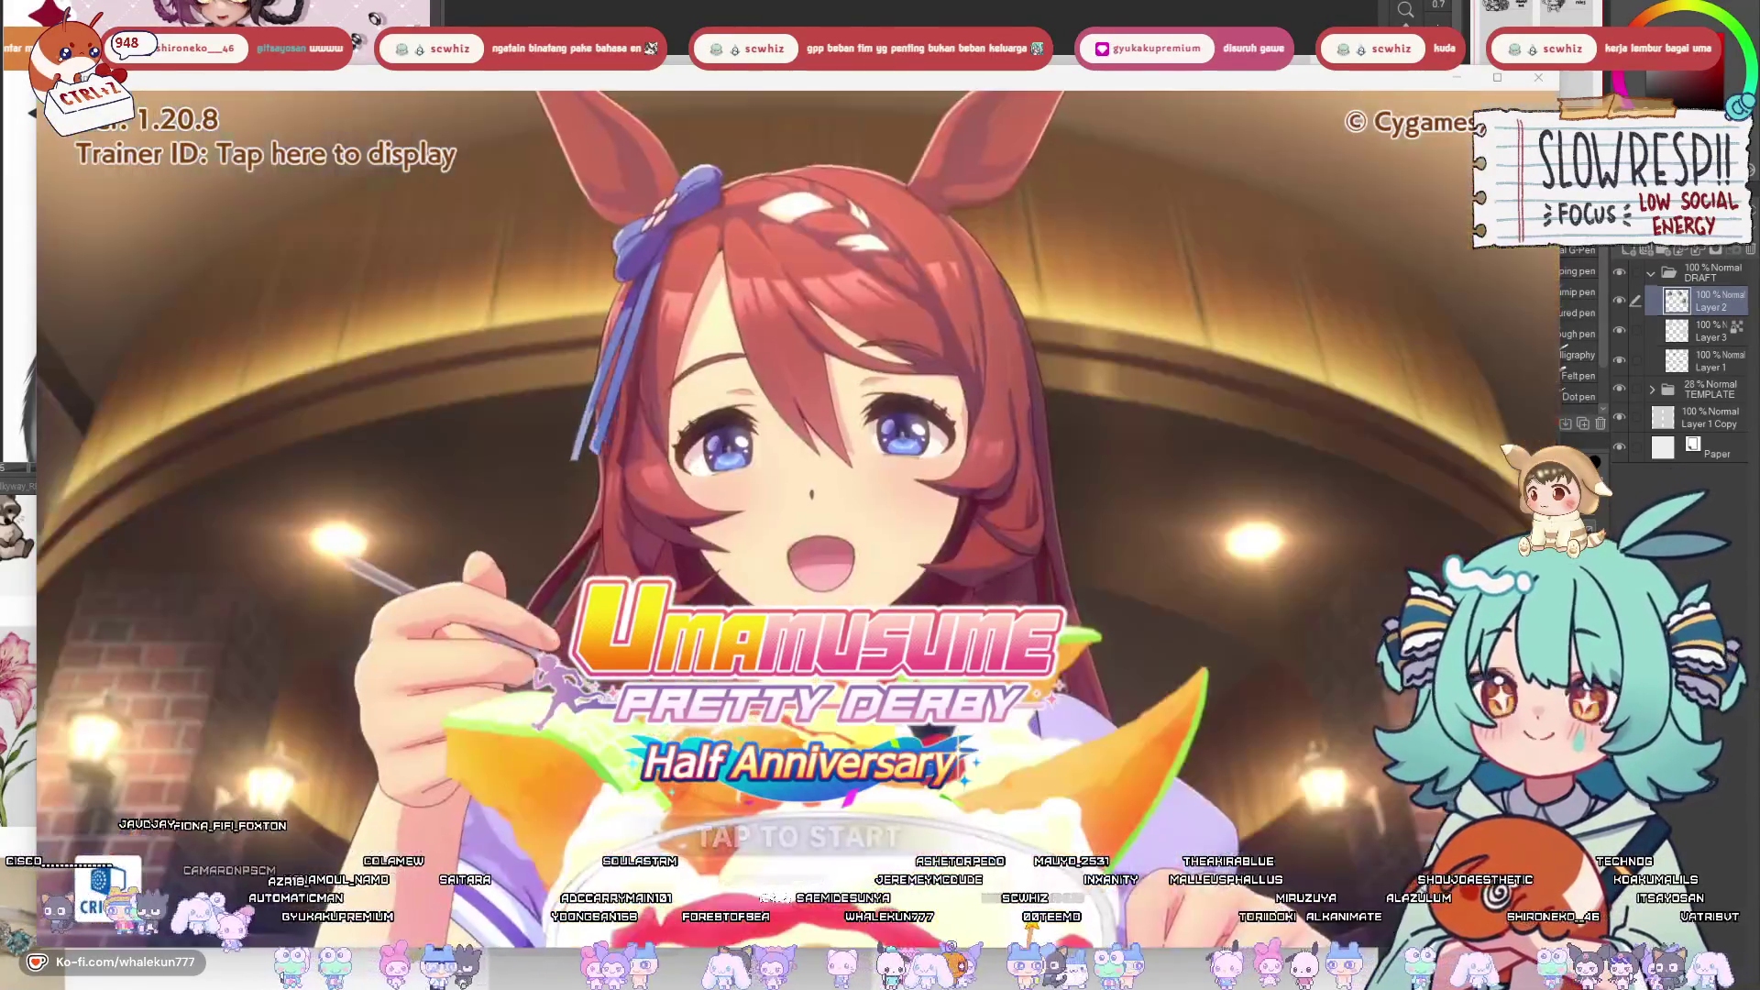
click(669, 556)
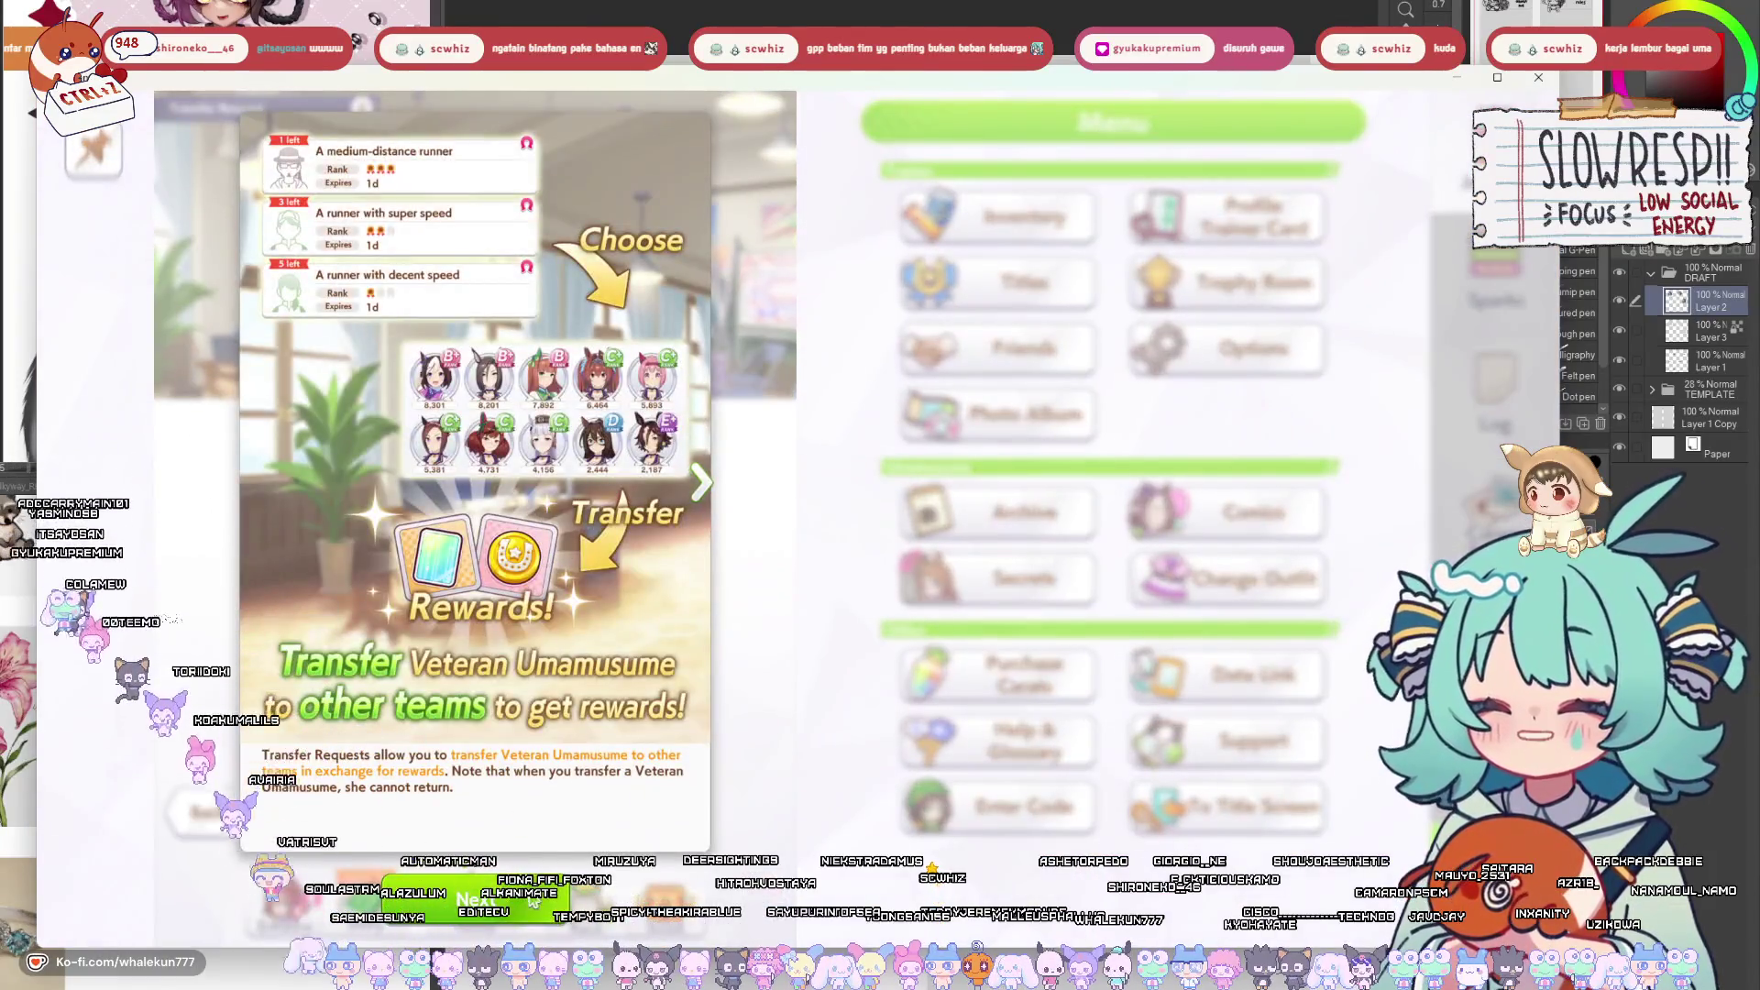
click(538, 901)
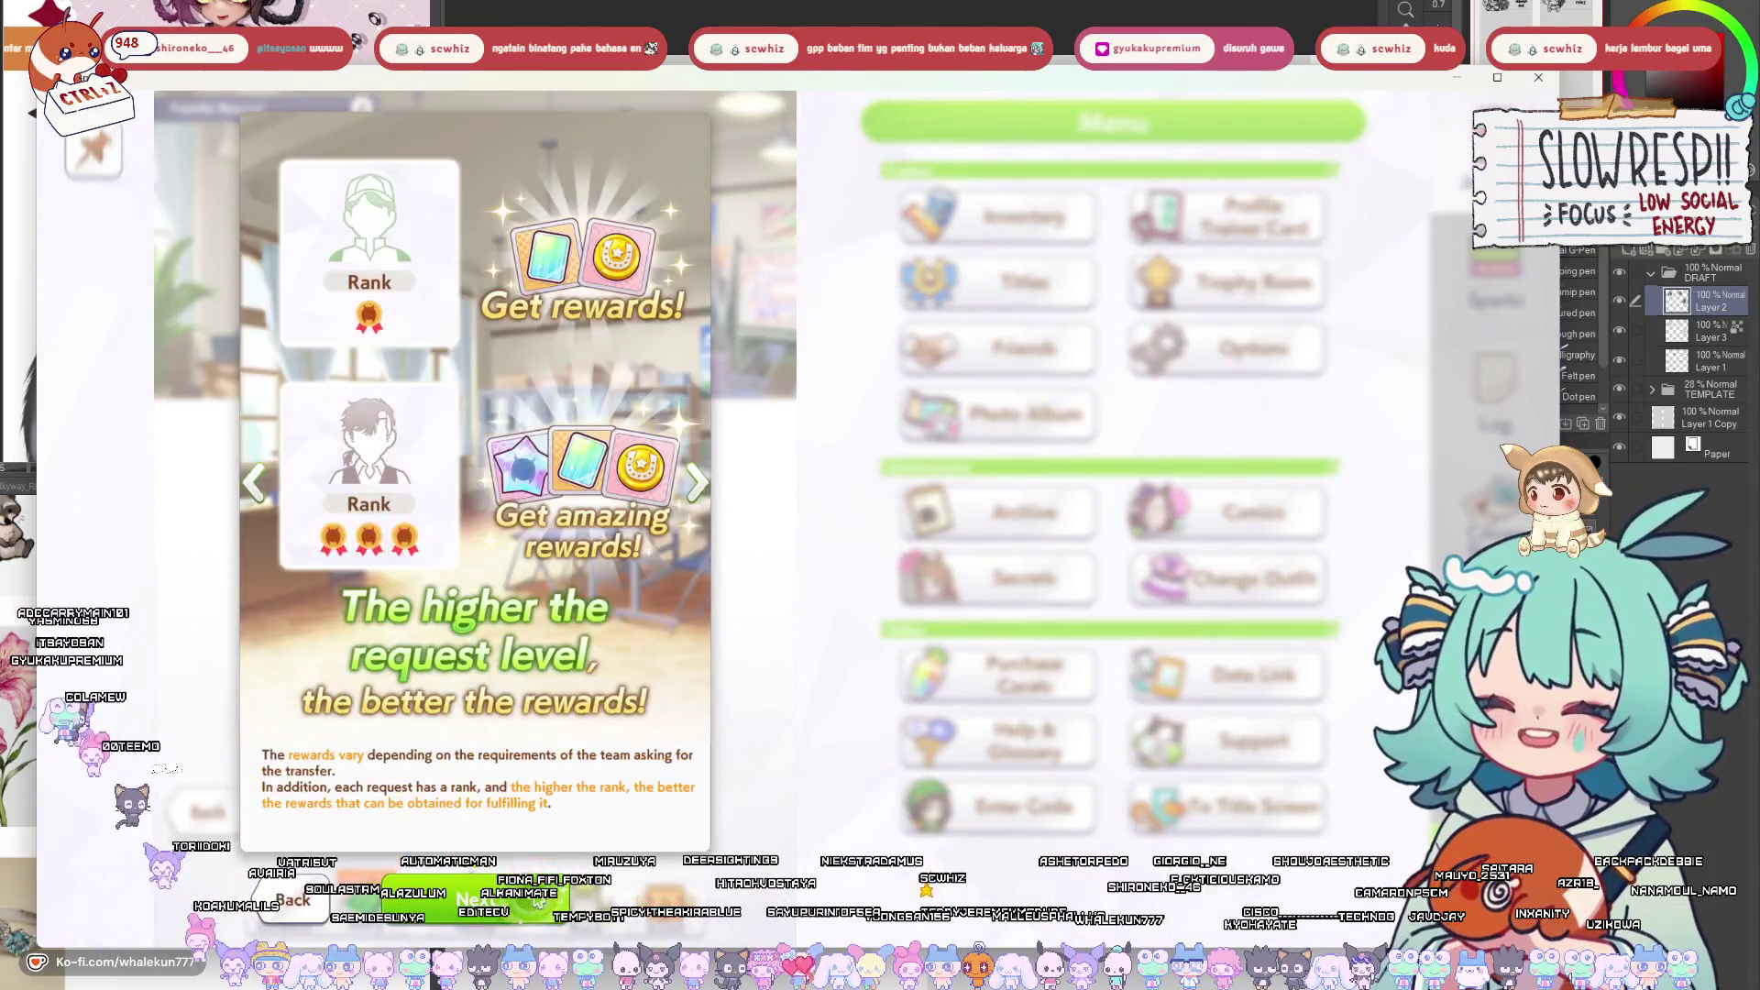
click(538, 901)
click(537, 897)
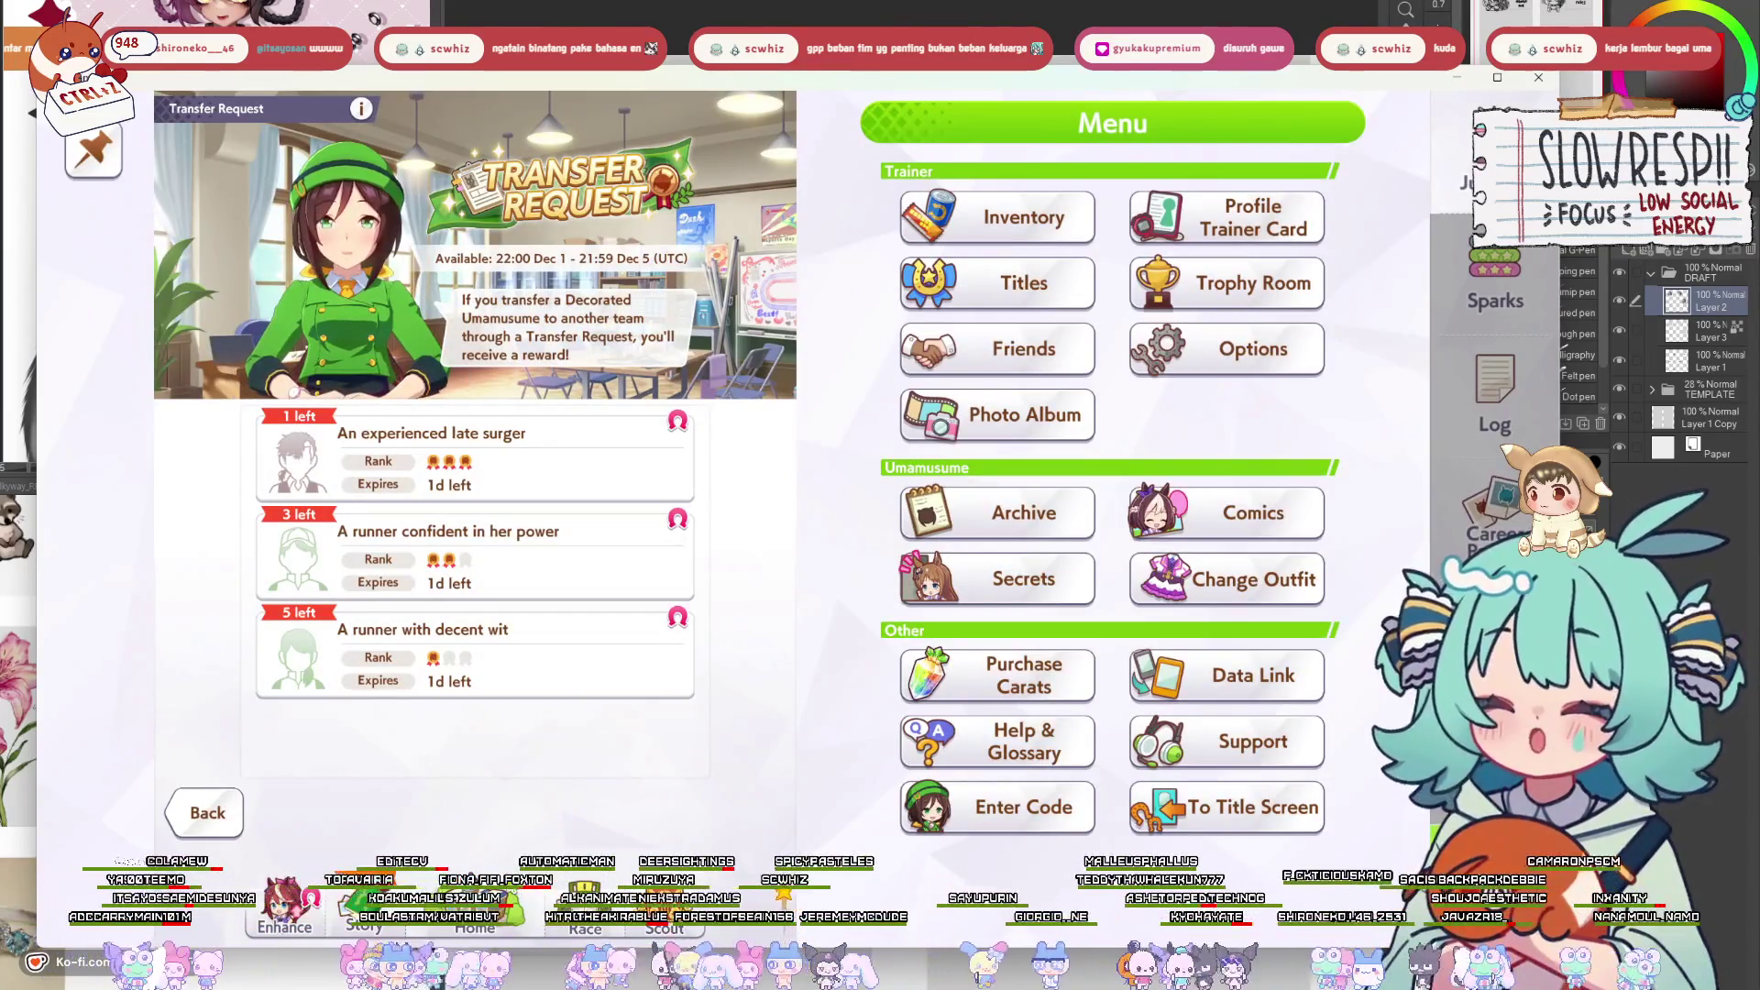
Pass through the Home, Race, Story and Enhance screens, then start a new career.
click(478, 917)
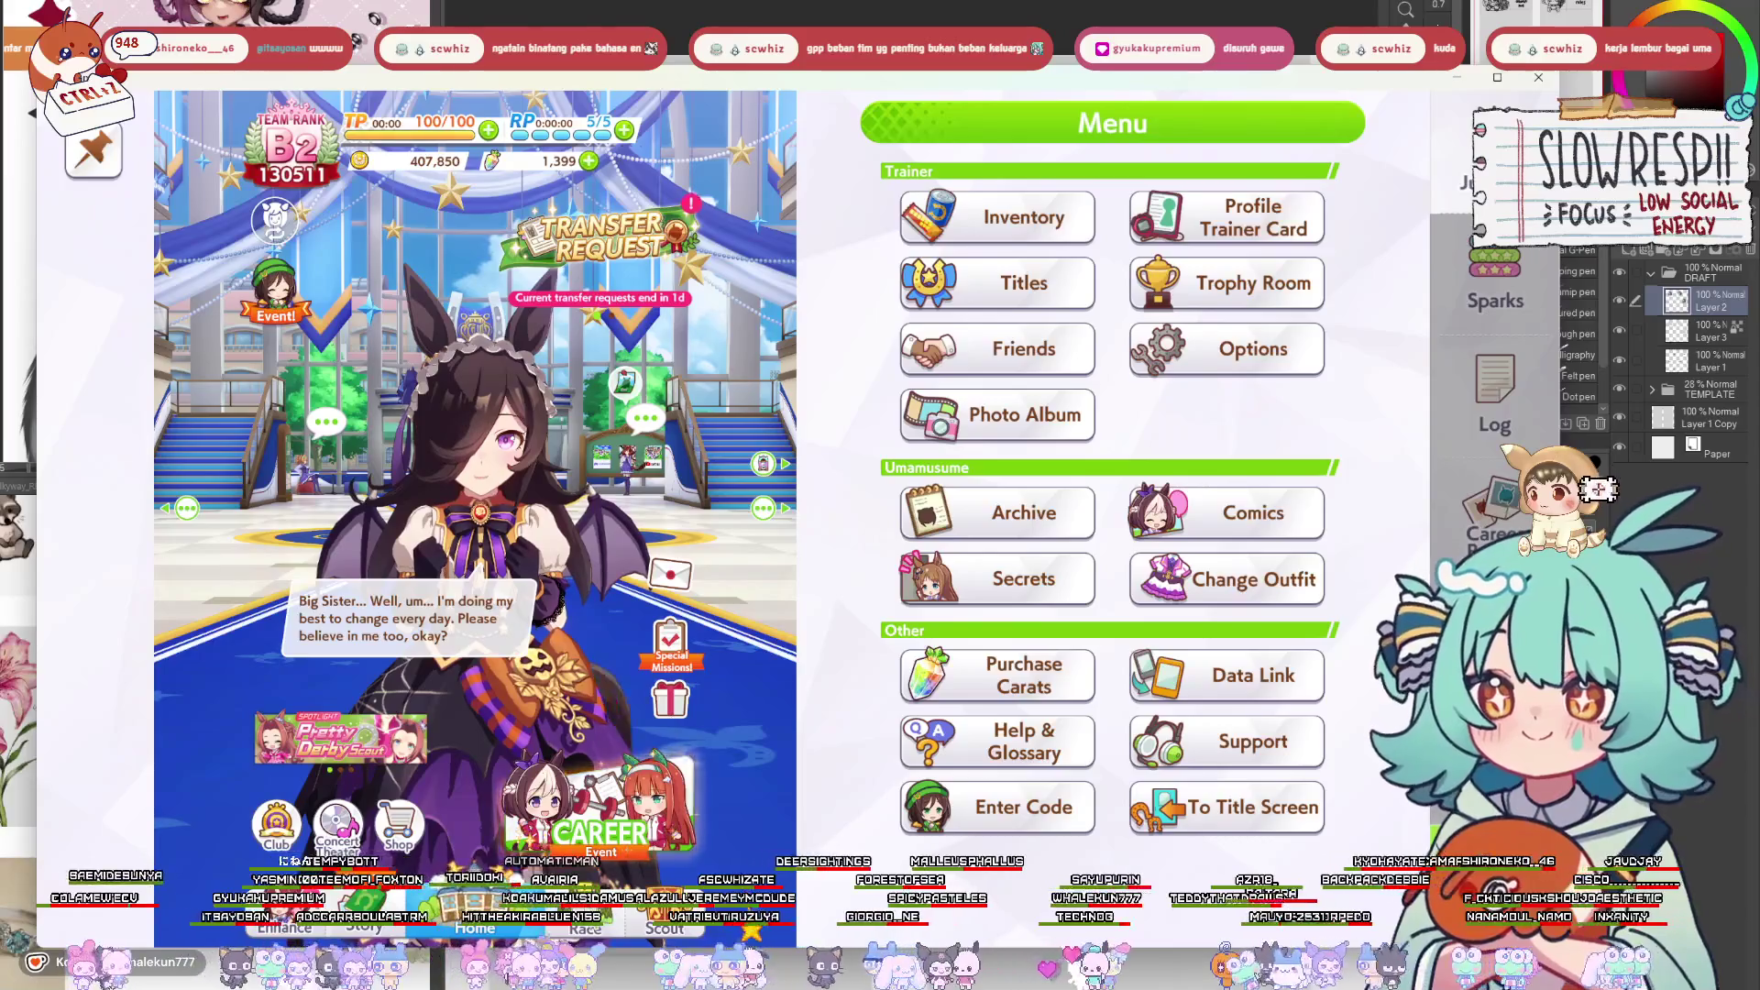
click(584, 928)
click(363, 928)
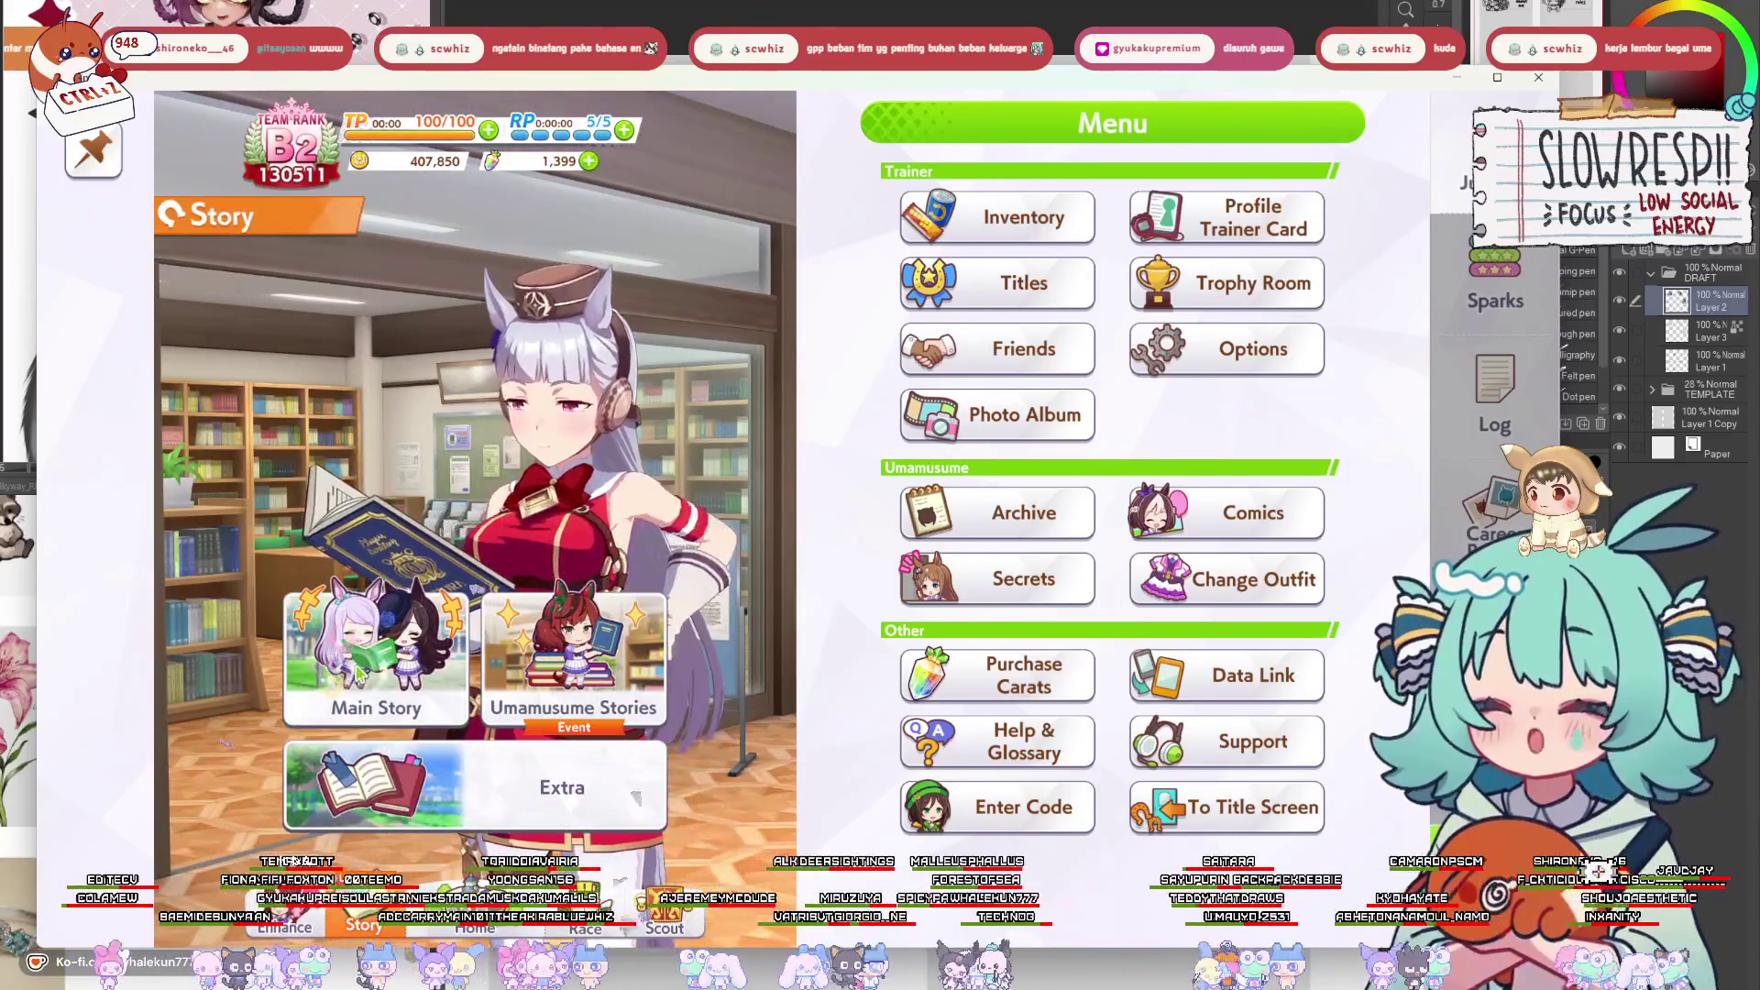
drag(321, 729, 386, 745)
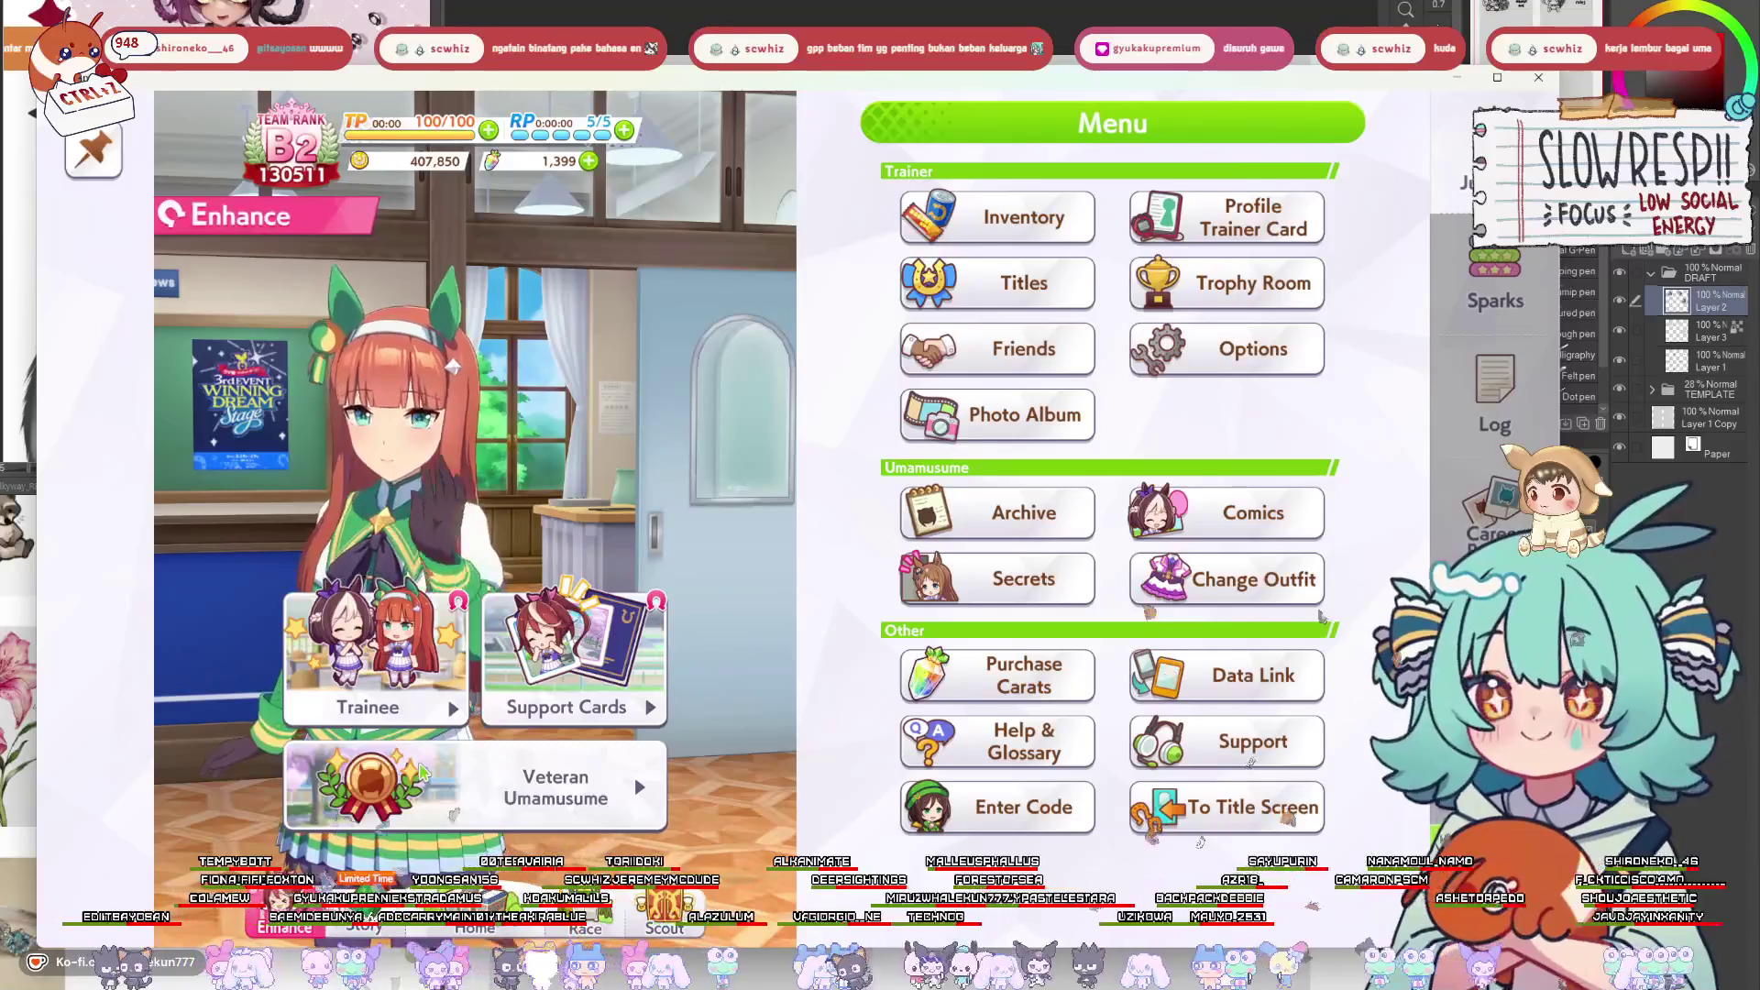
click(403, 715)
click(455, 724)
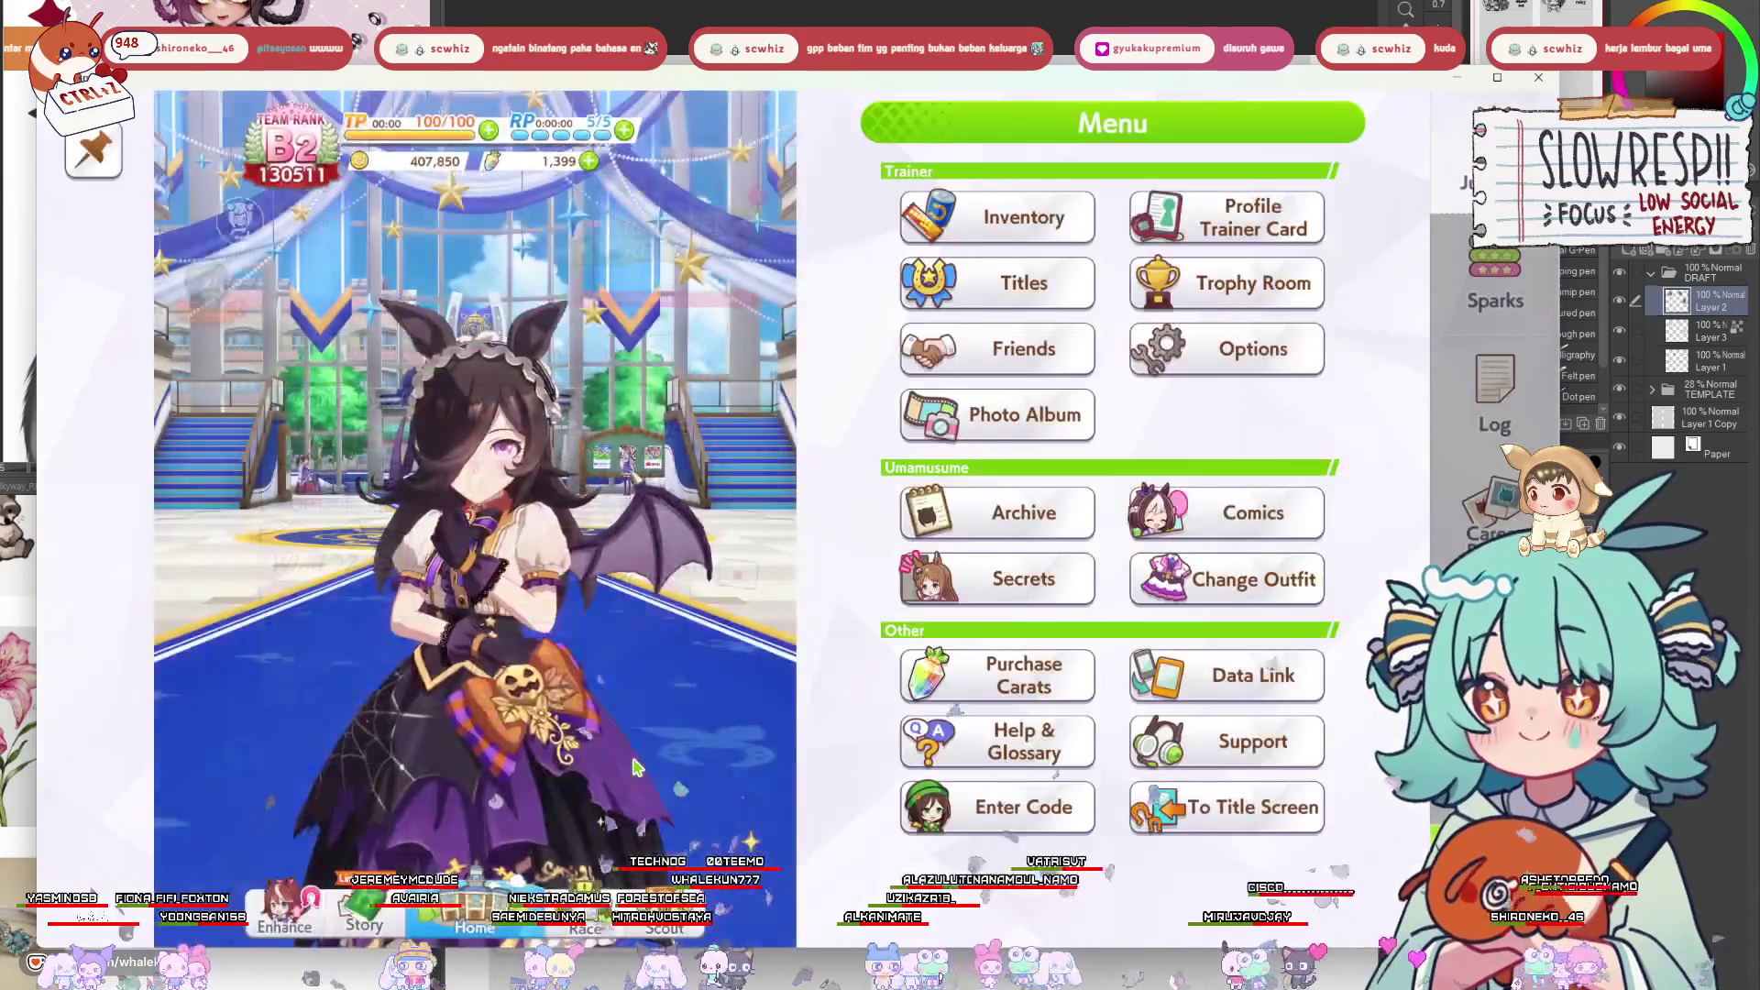
click(612, 808)
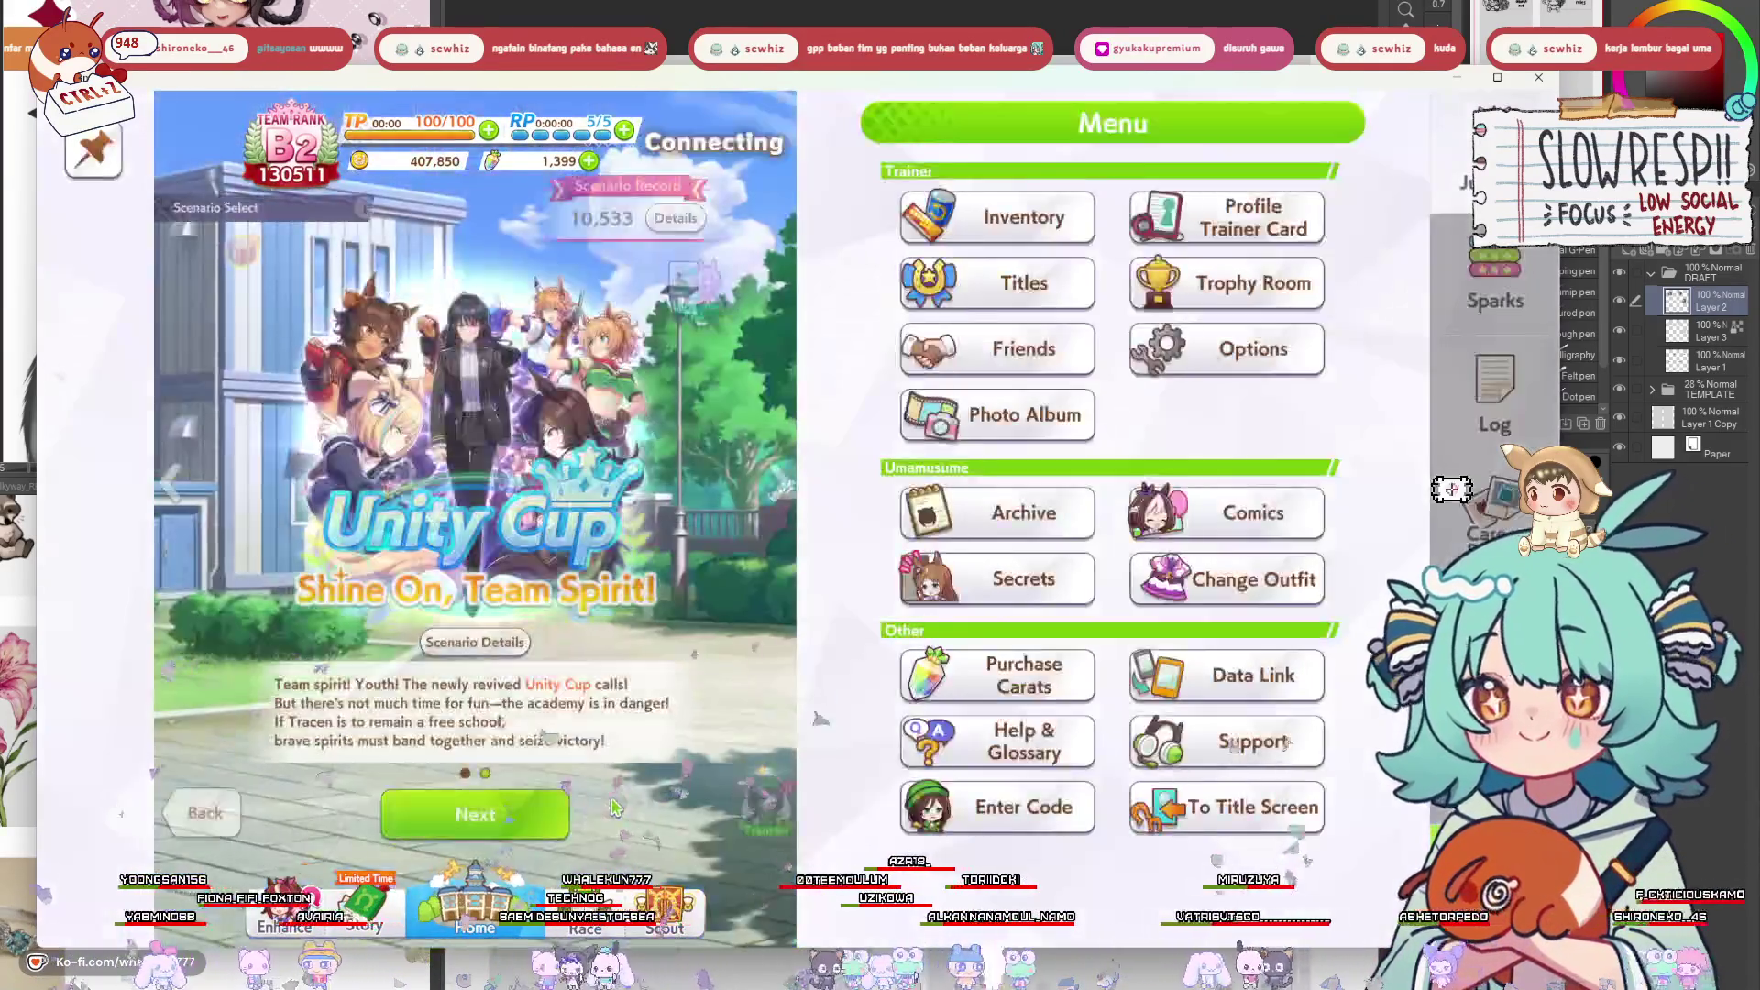
Return to the career scenario selection and confirm the Unity Cup scenario.
click(527, 816)
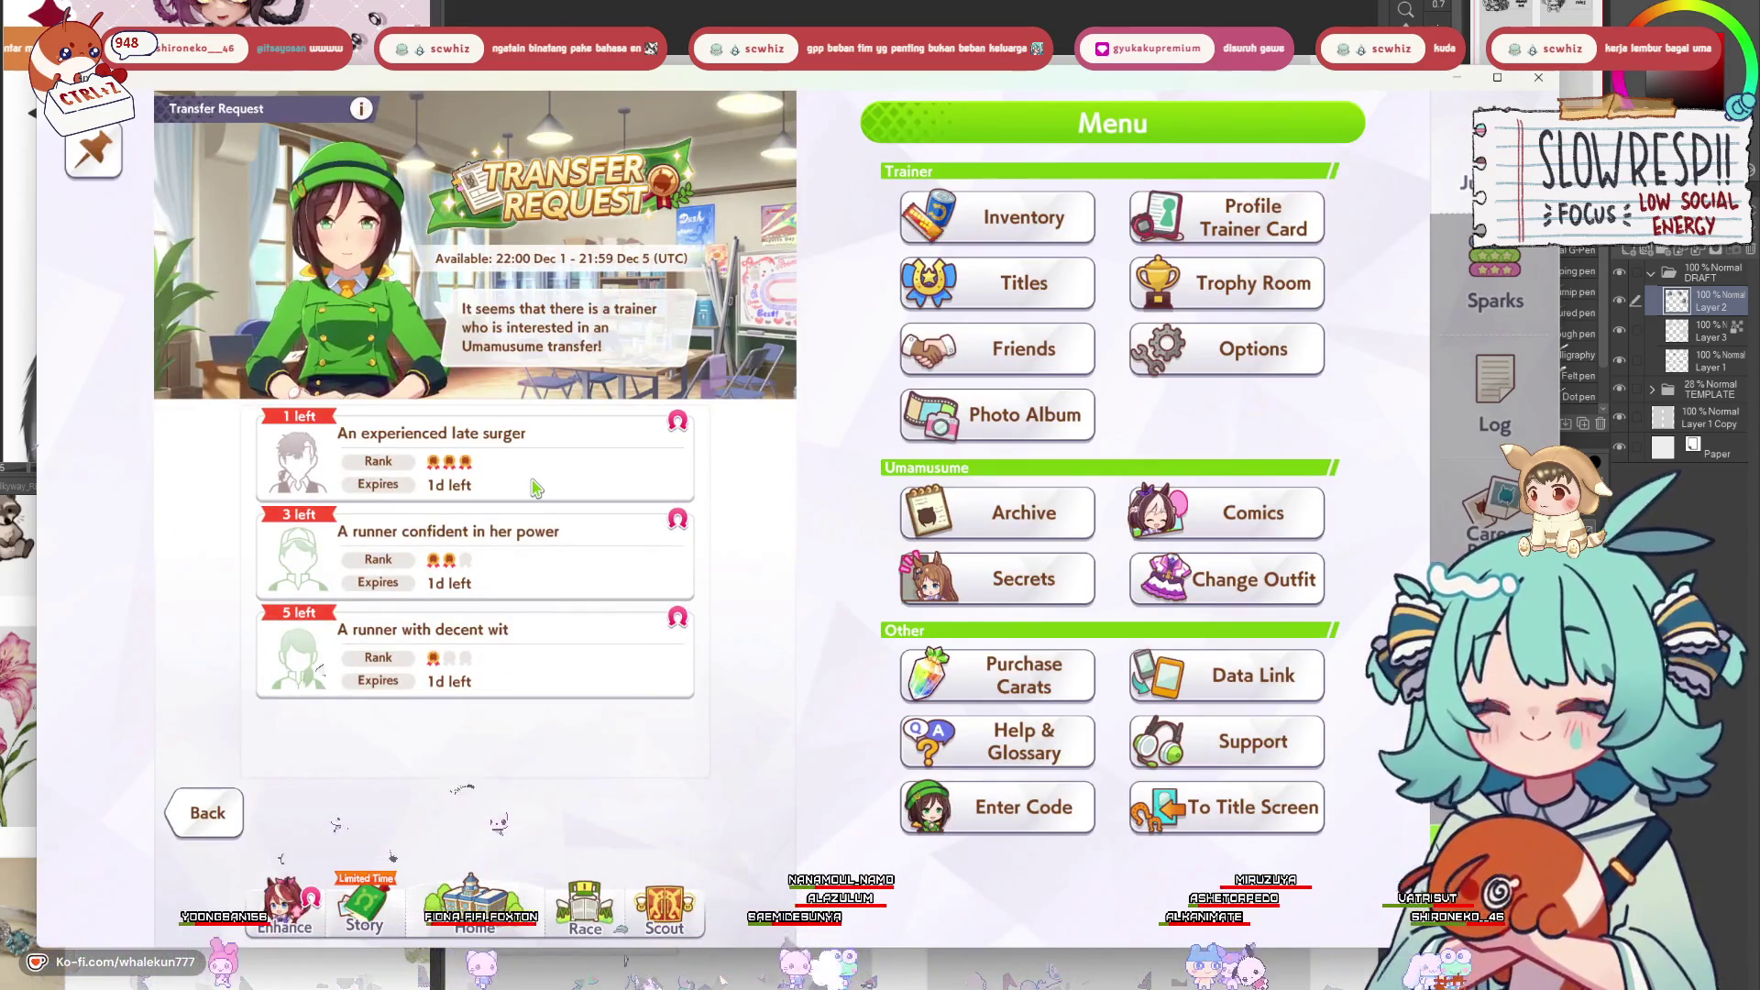
click(473, 866)
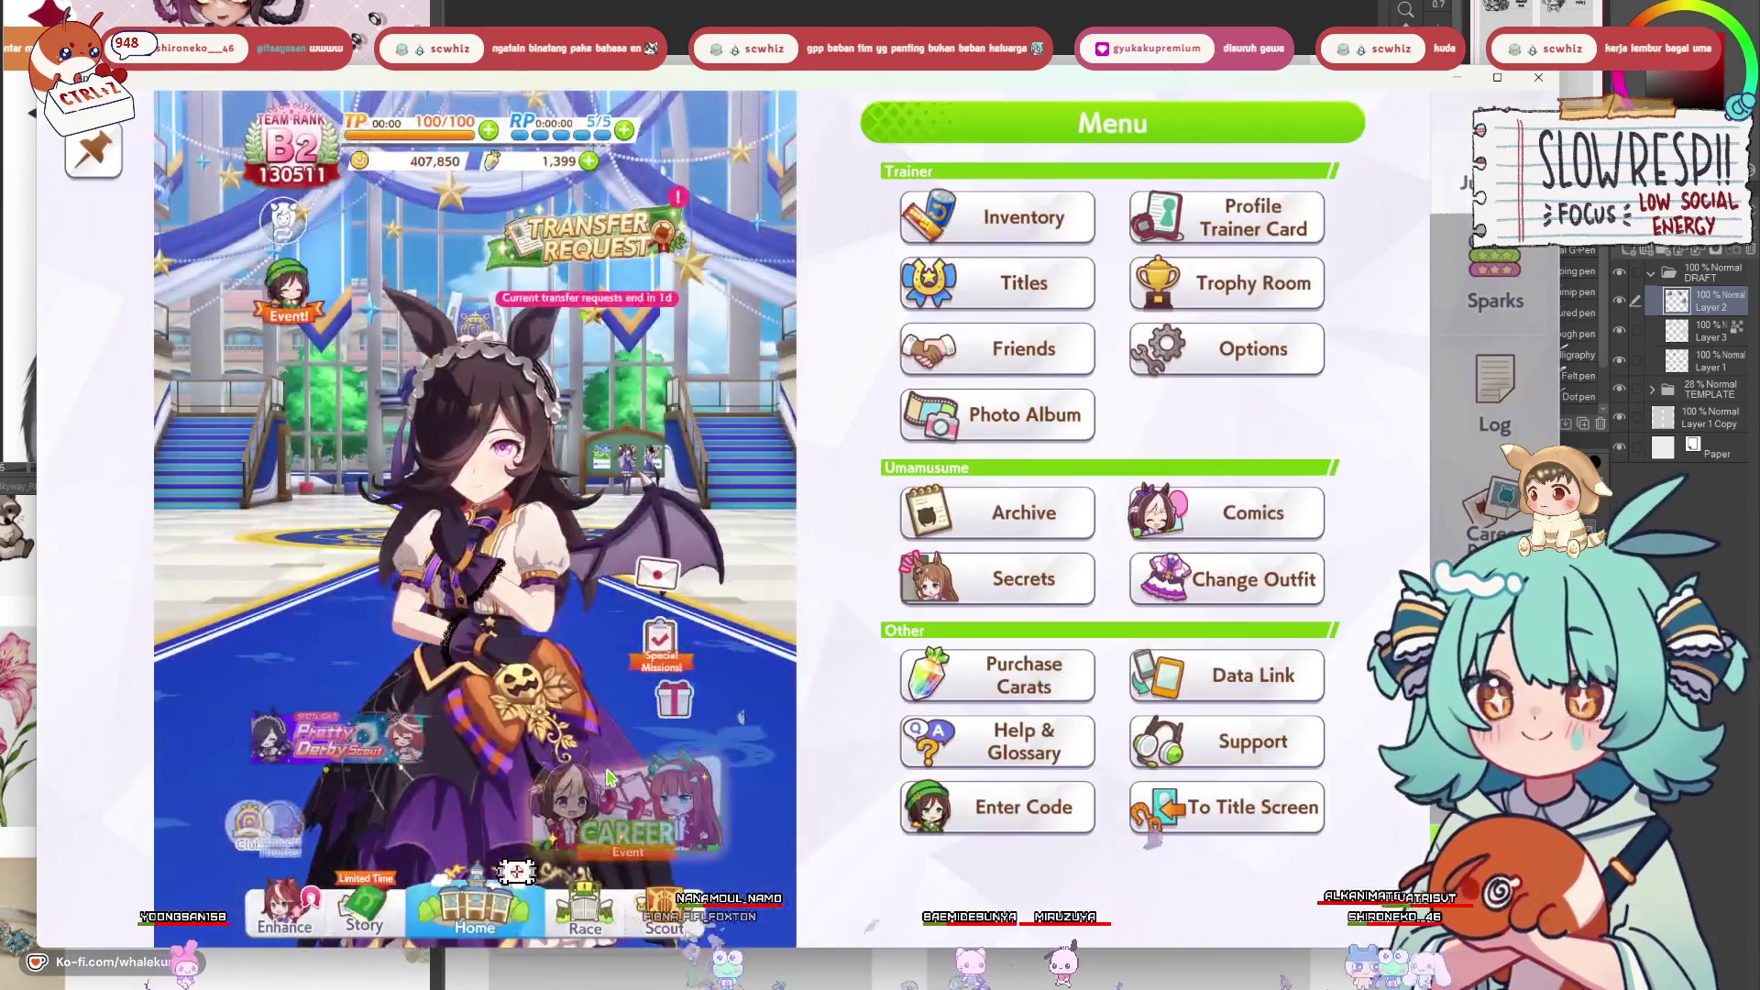
click(568, 826)
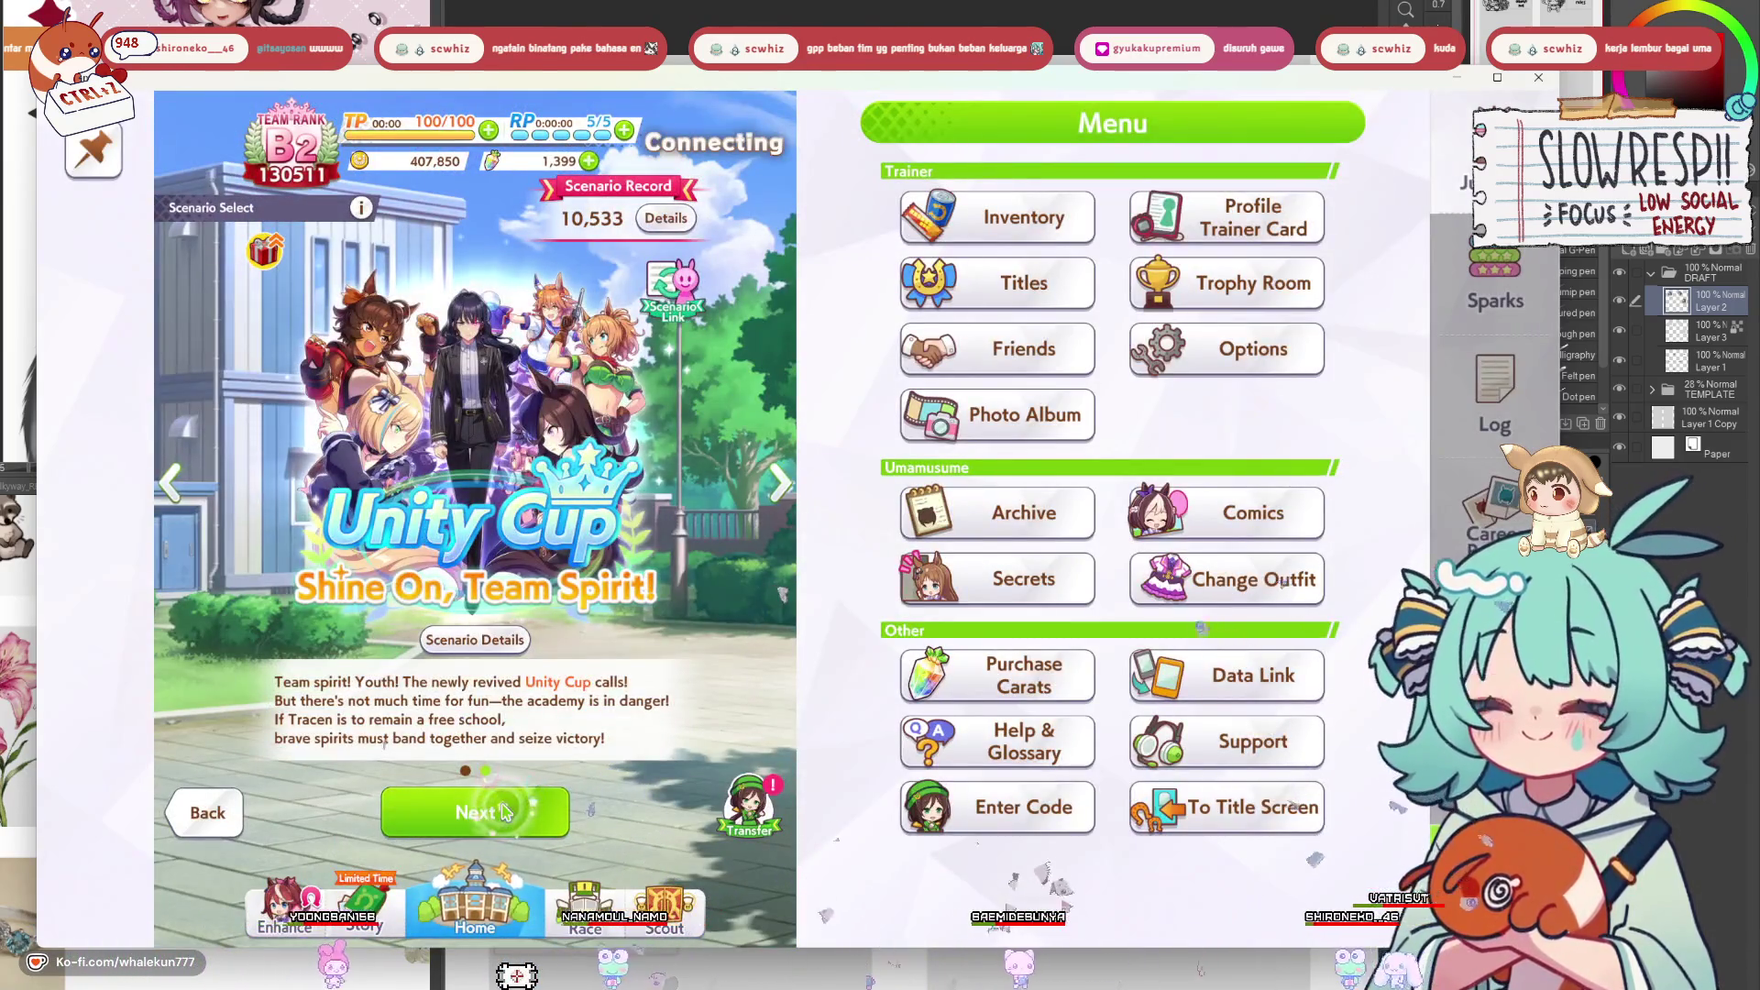
click(561, 824)
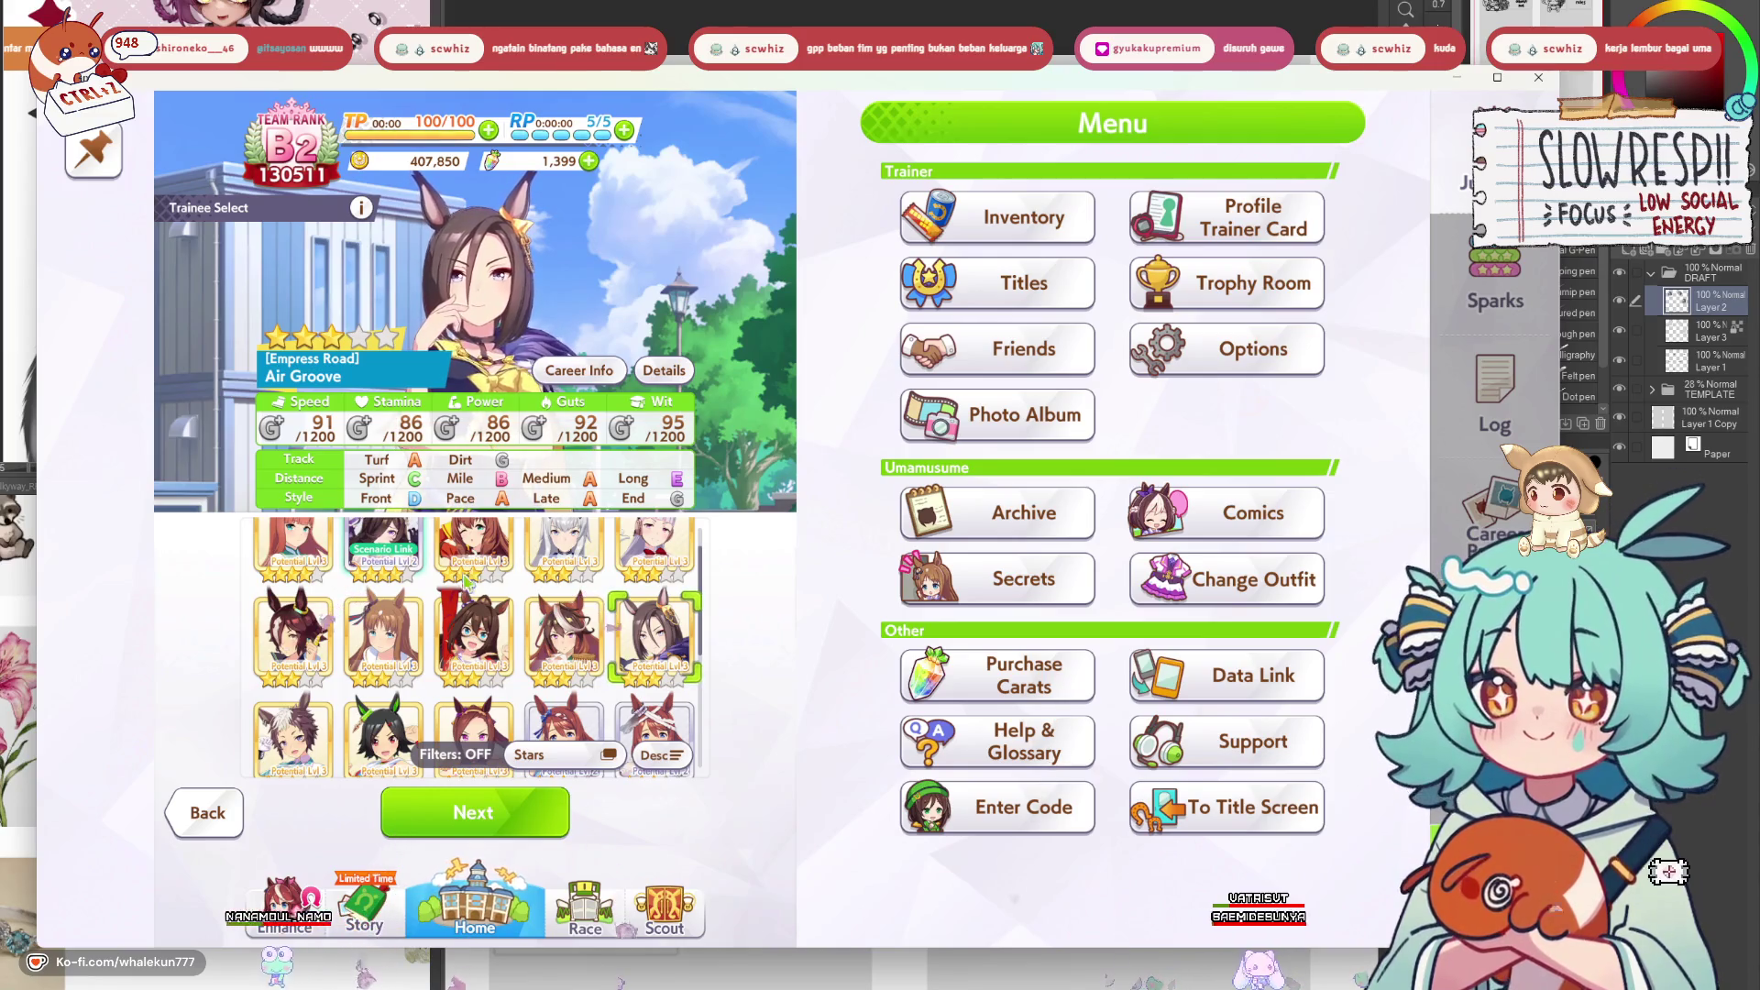
Choose Haru Urara as the trainee and let the game auto-select both legacies.
scroll(486, 702, up, 2)
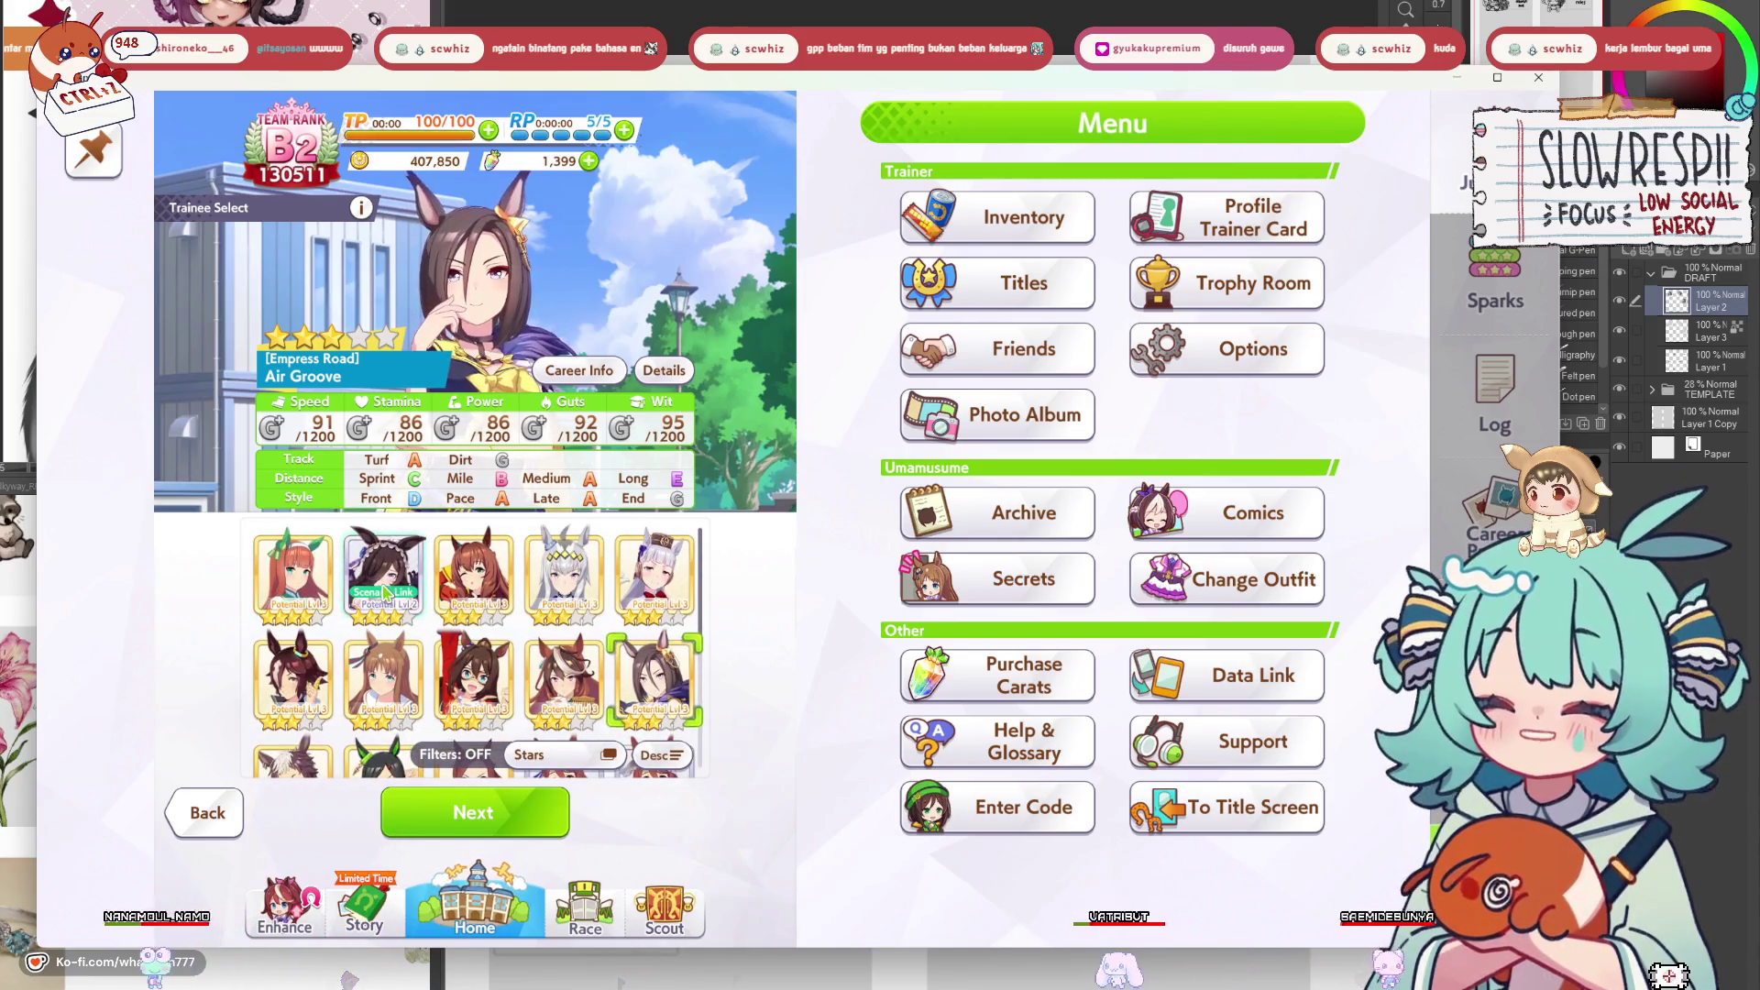
scroll(548, 649, down, 5)
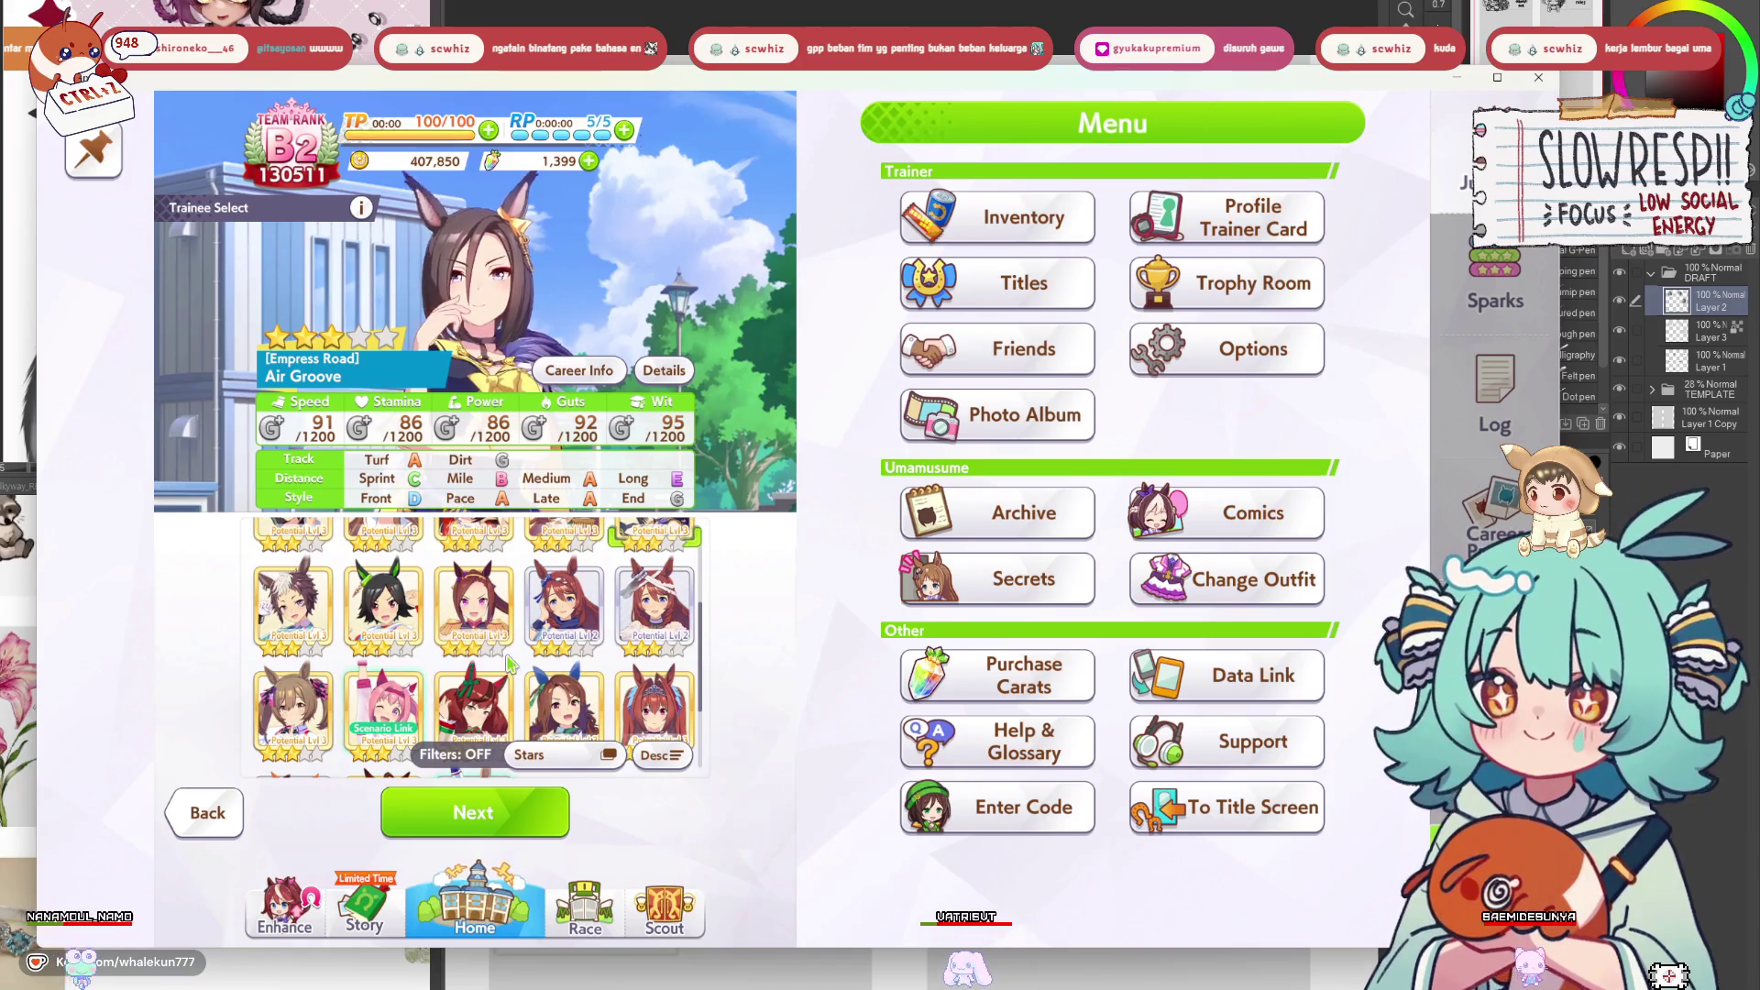
click(417, 706)
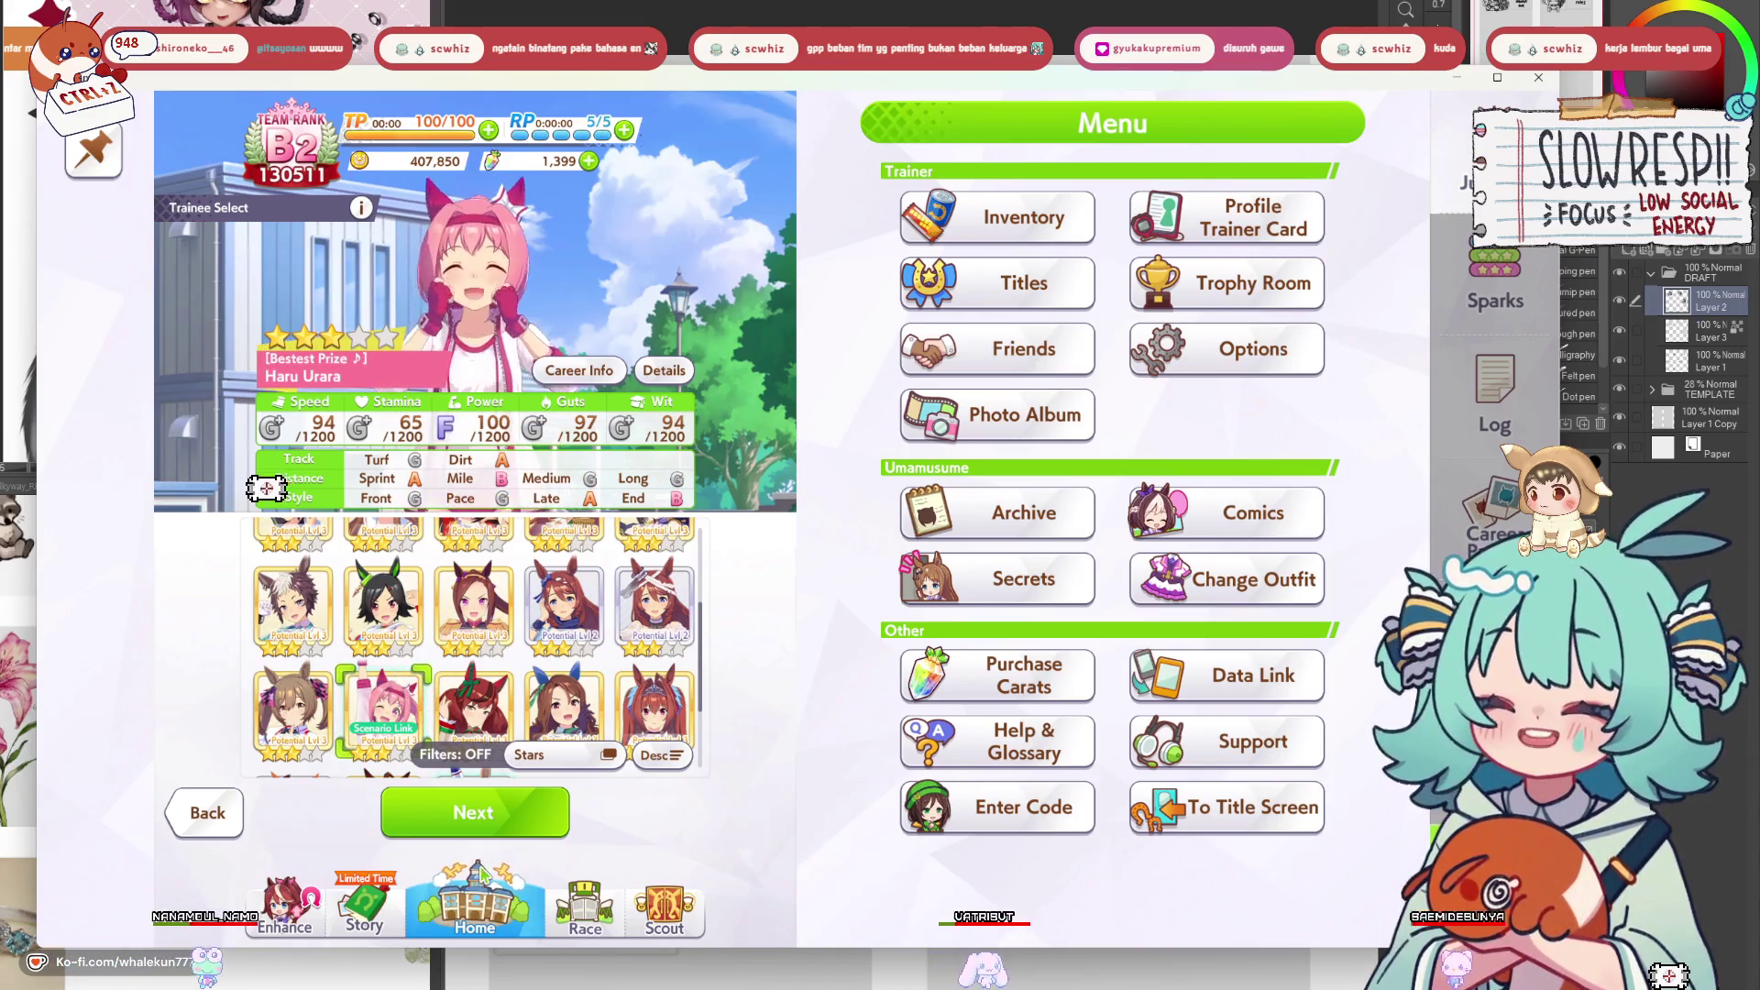
click(513, 812)
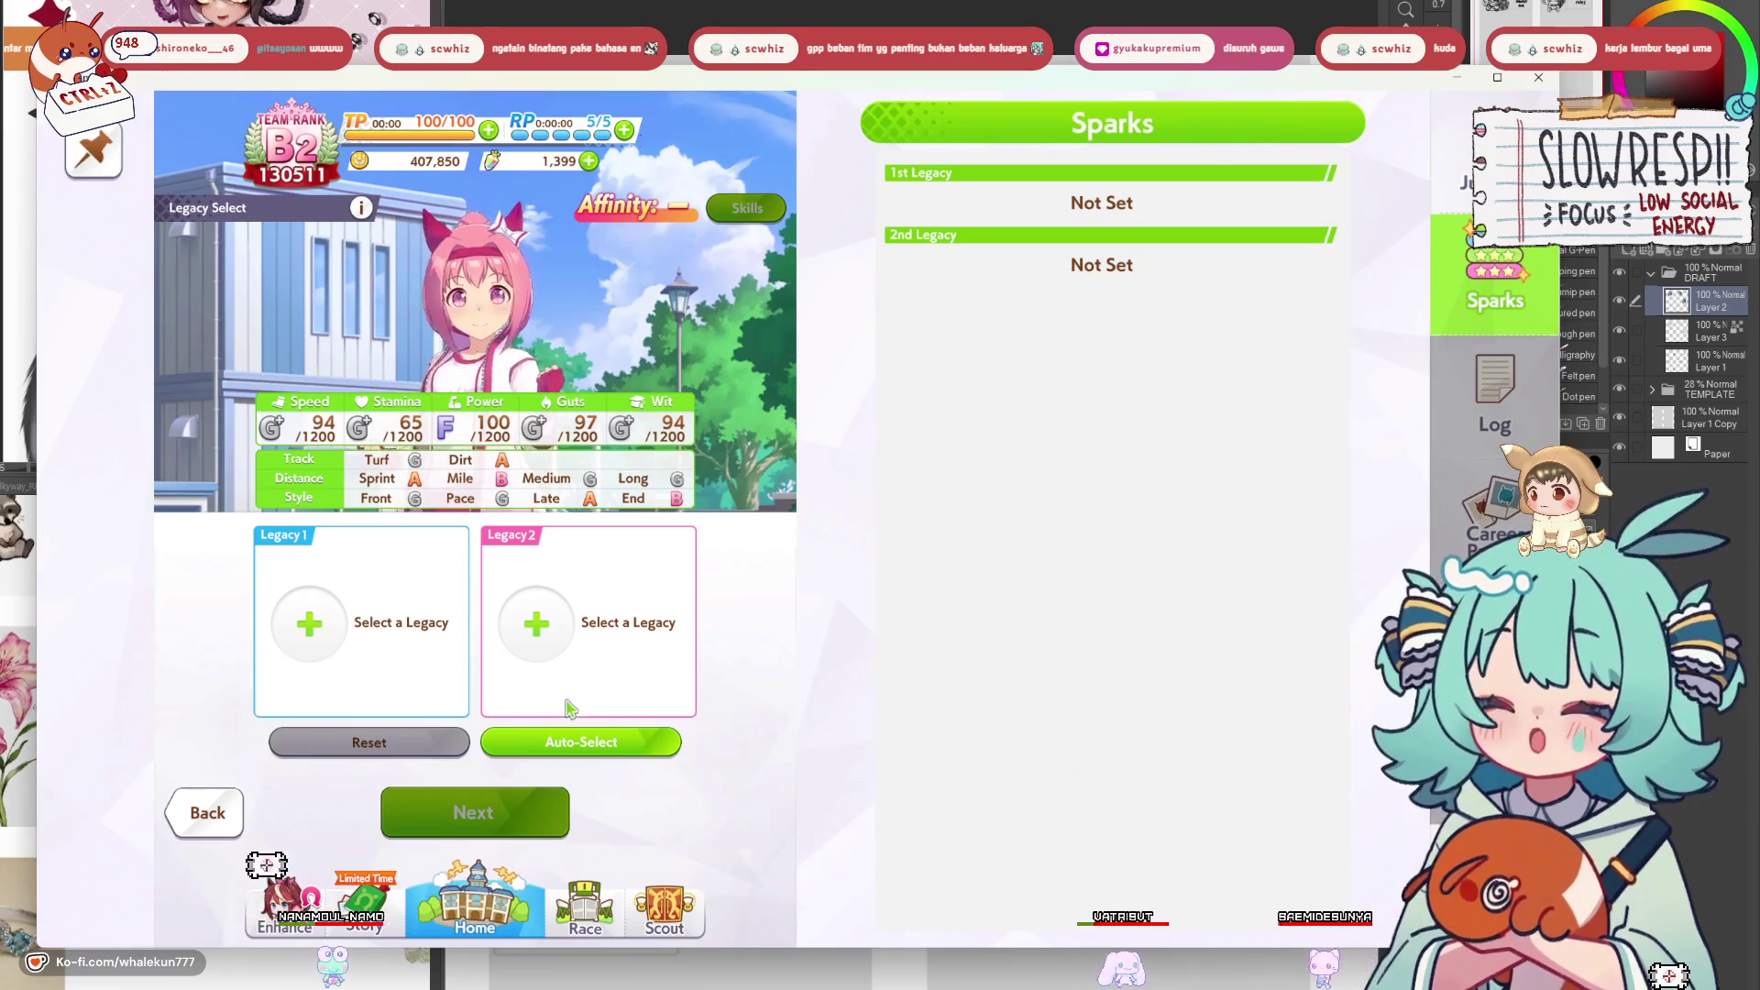
click(553, 760)
click(587, 671)
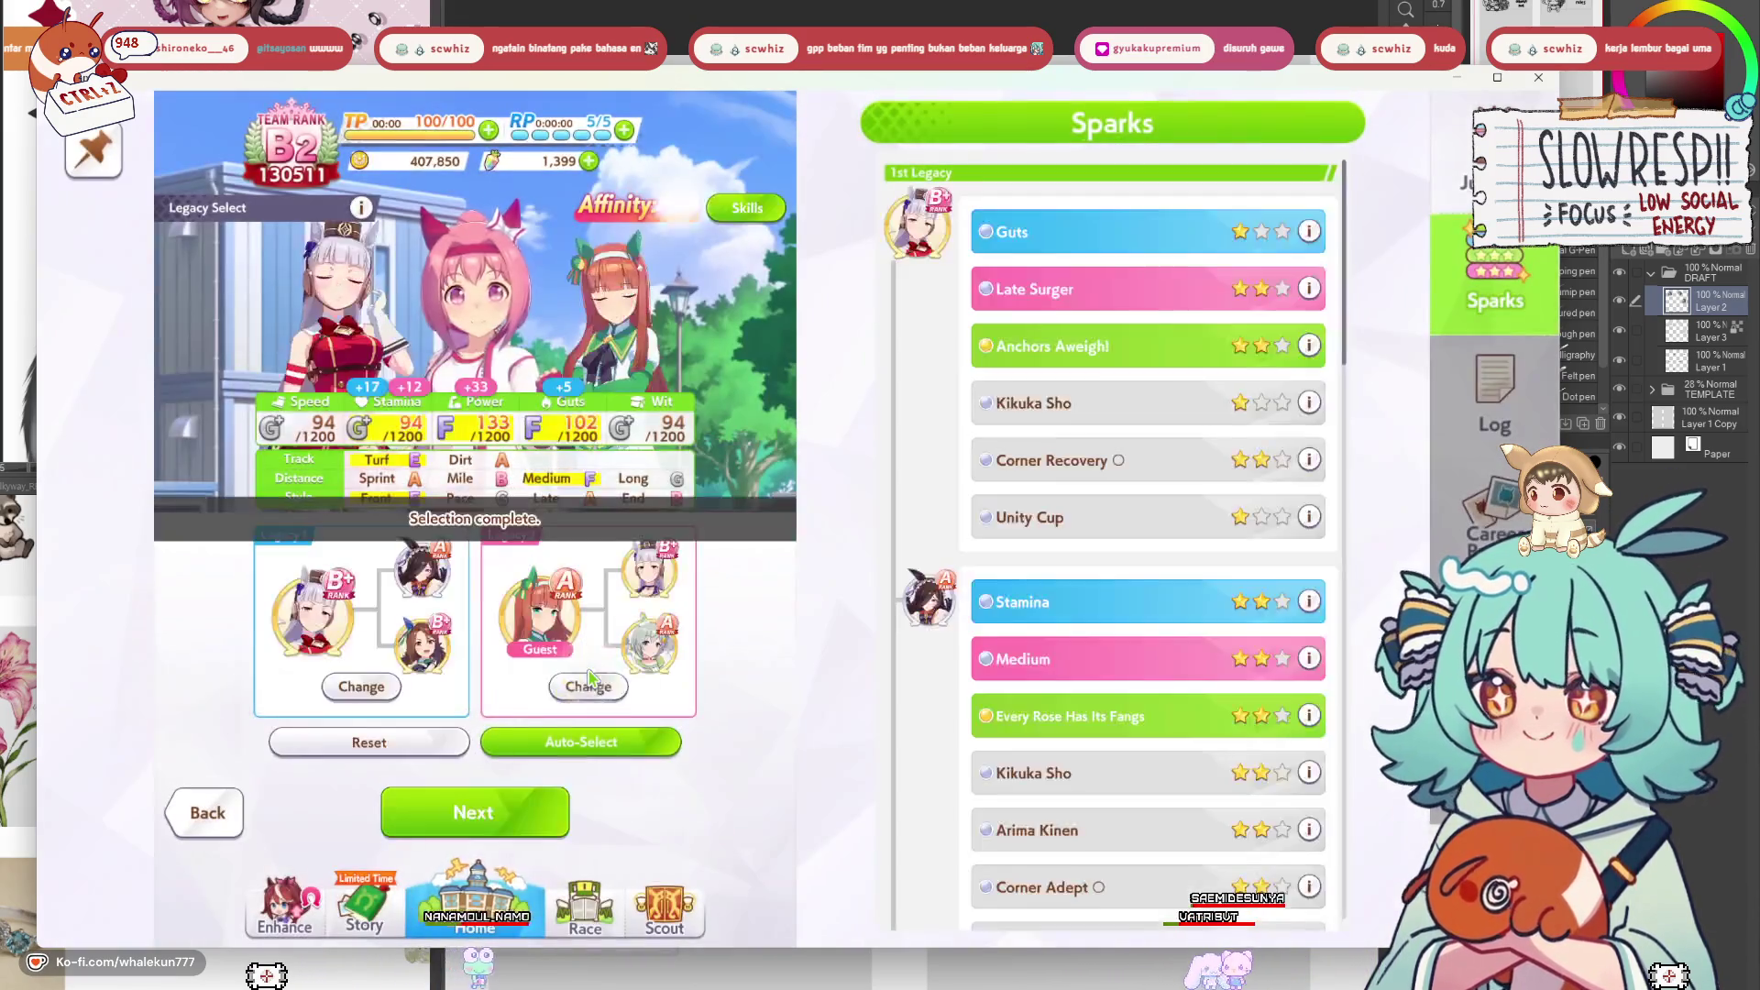
Cycle through the saved support decks and open the friends' card borrow list.
click(558, 821)
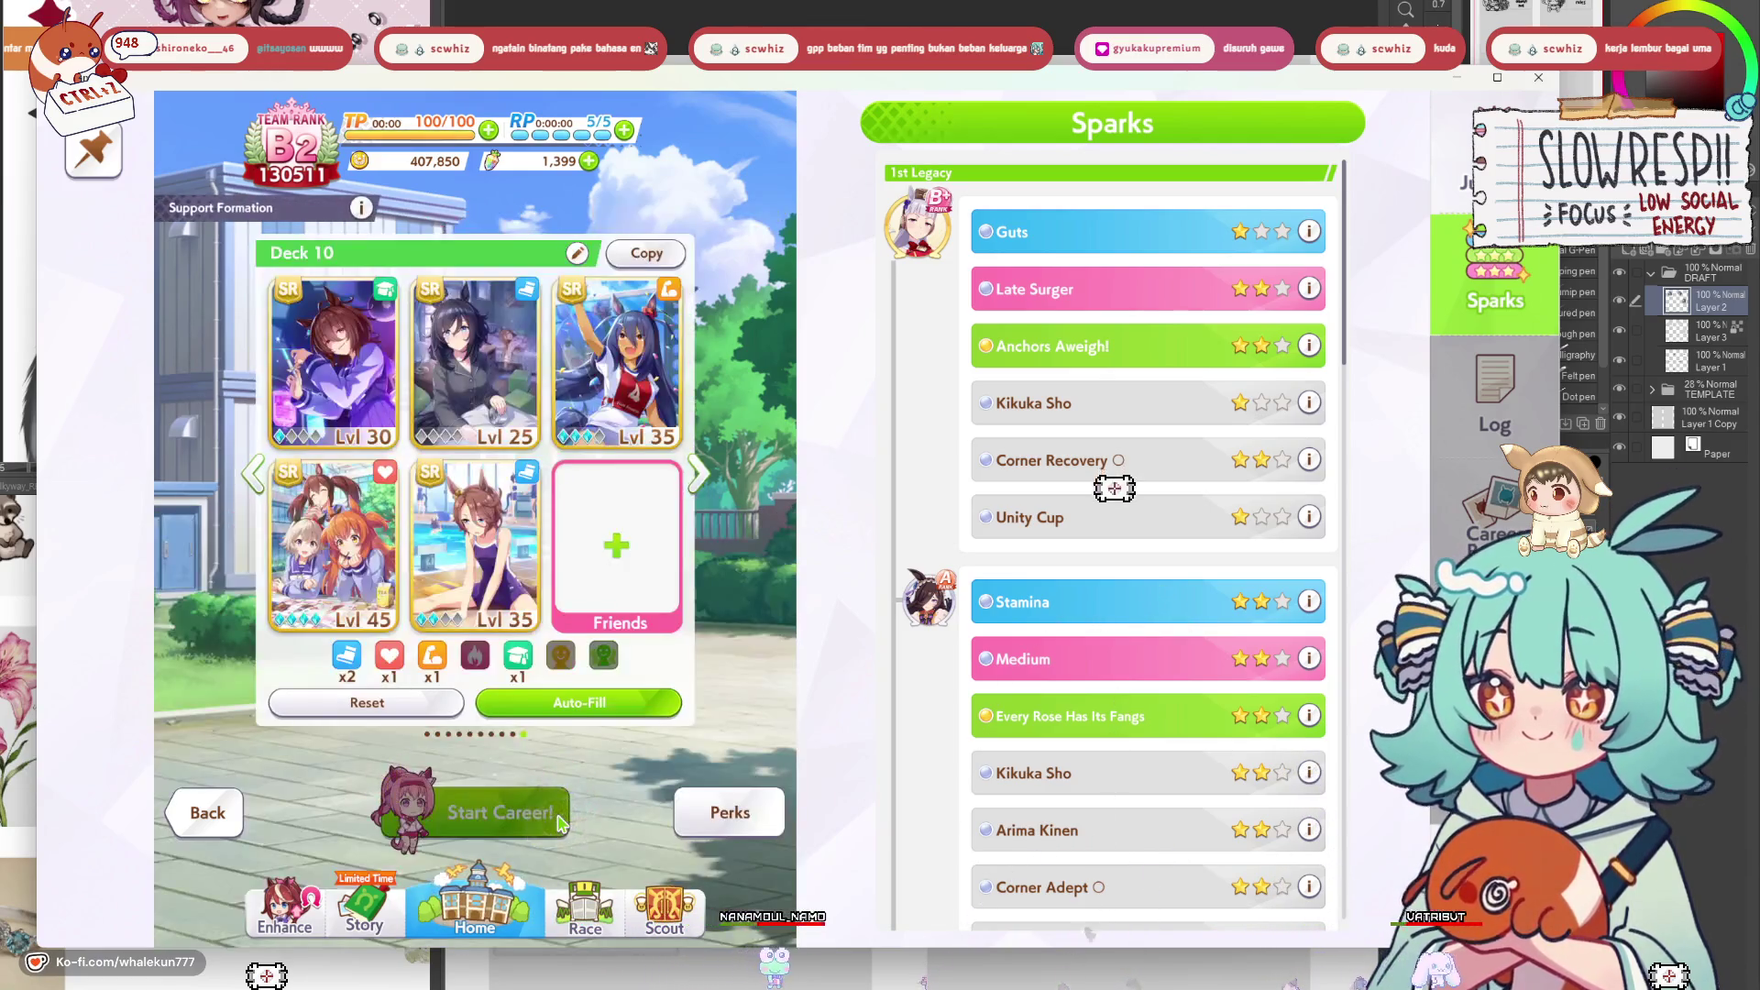
click(255, 484)
click(255, 484)
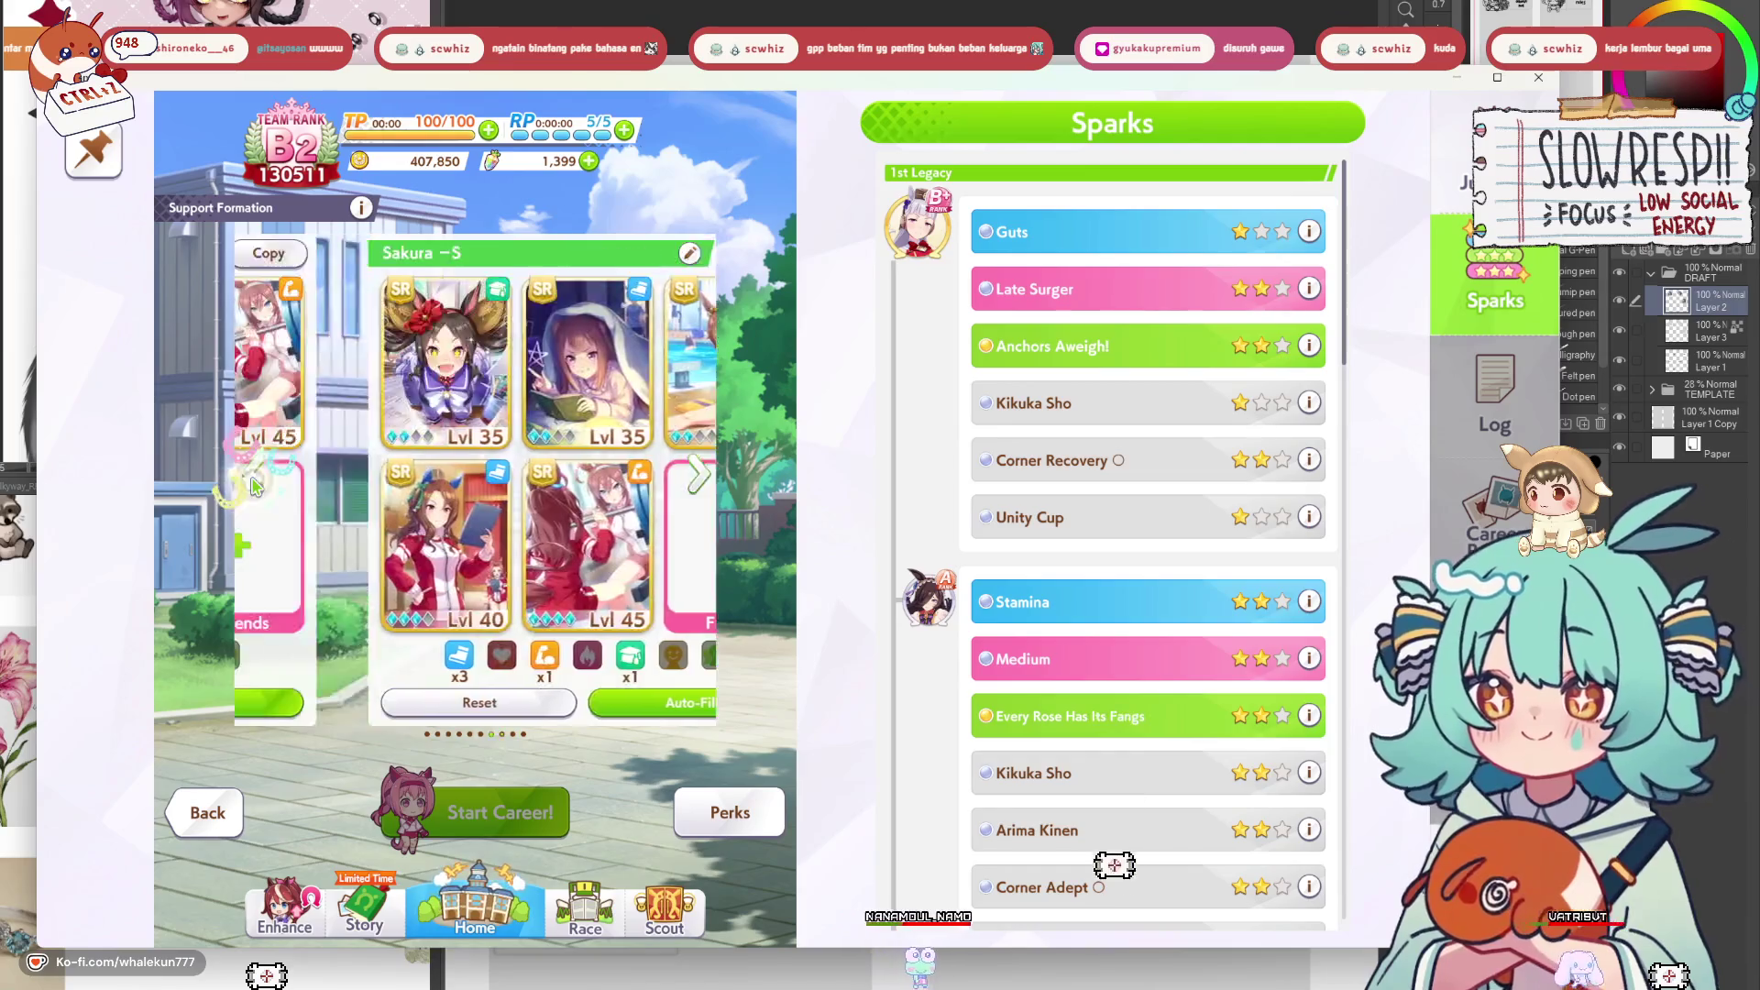
click(255, 484)
click(255, 484)
click(255, 484)
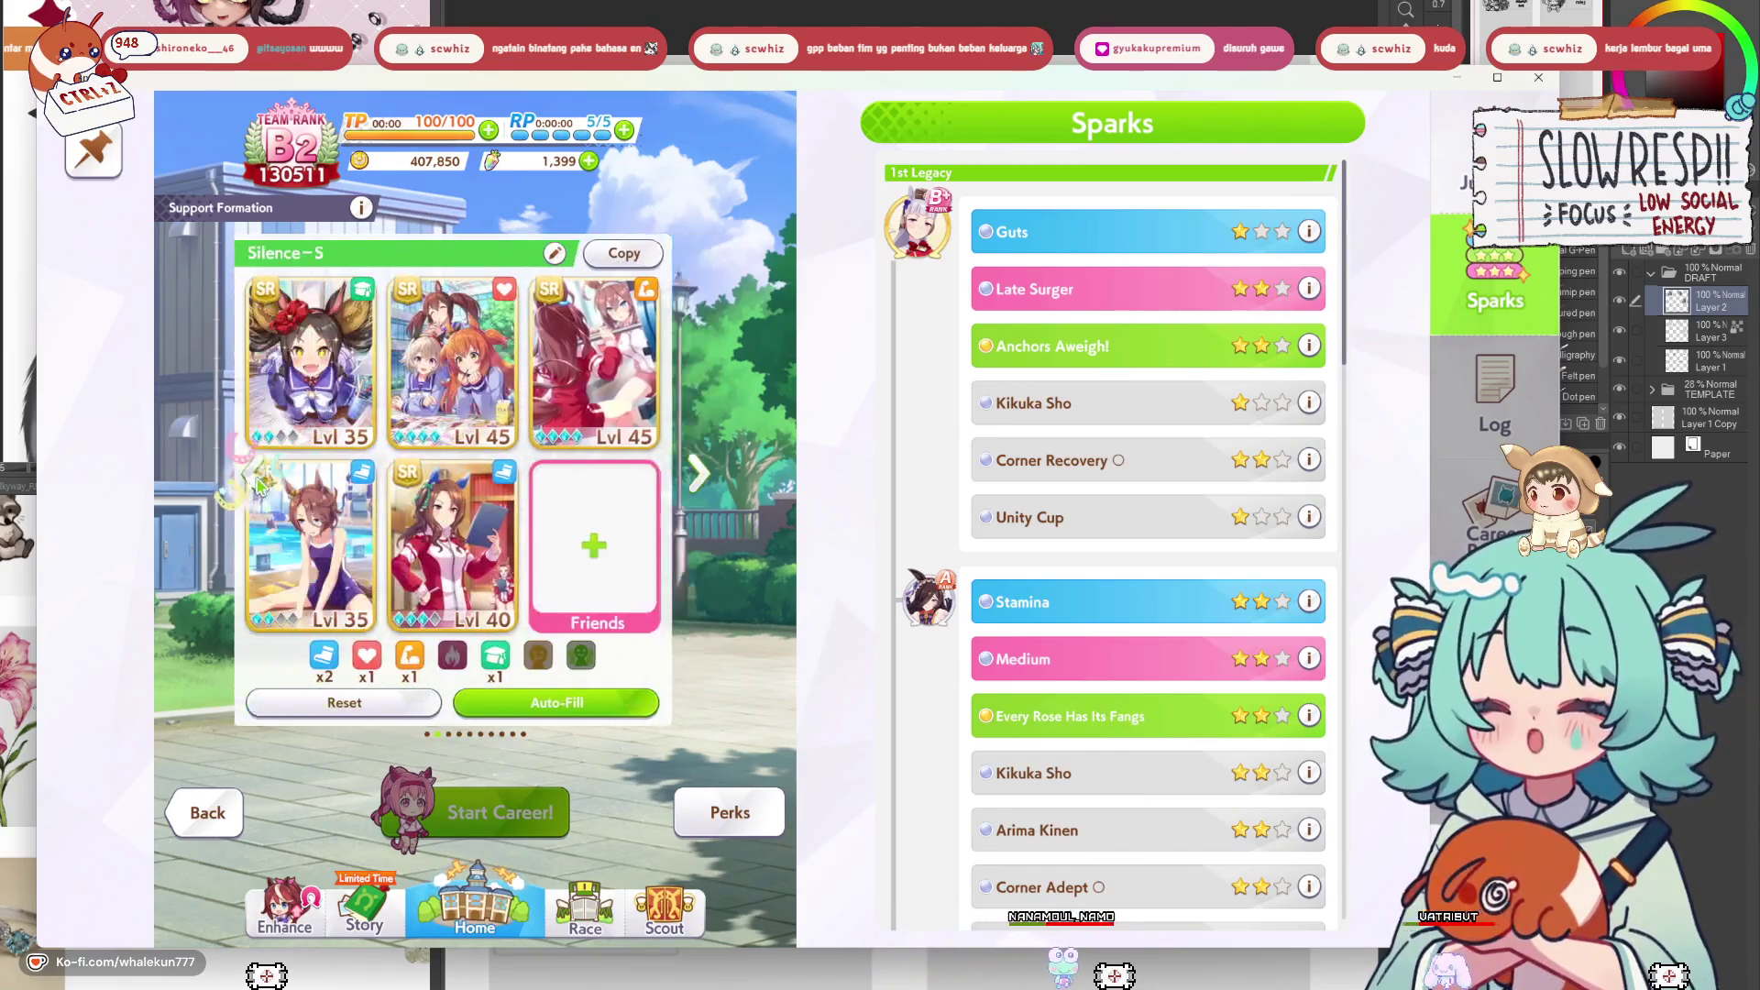
click(630, 548)
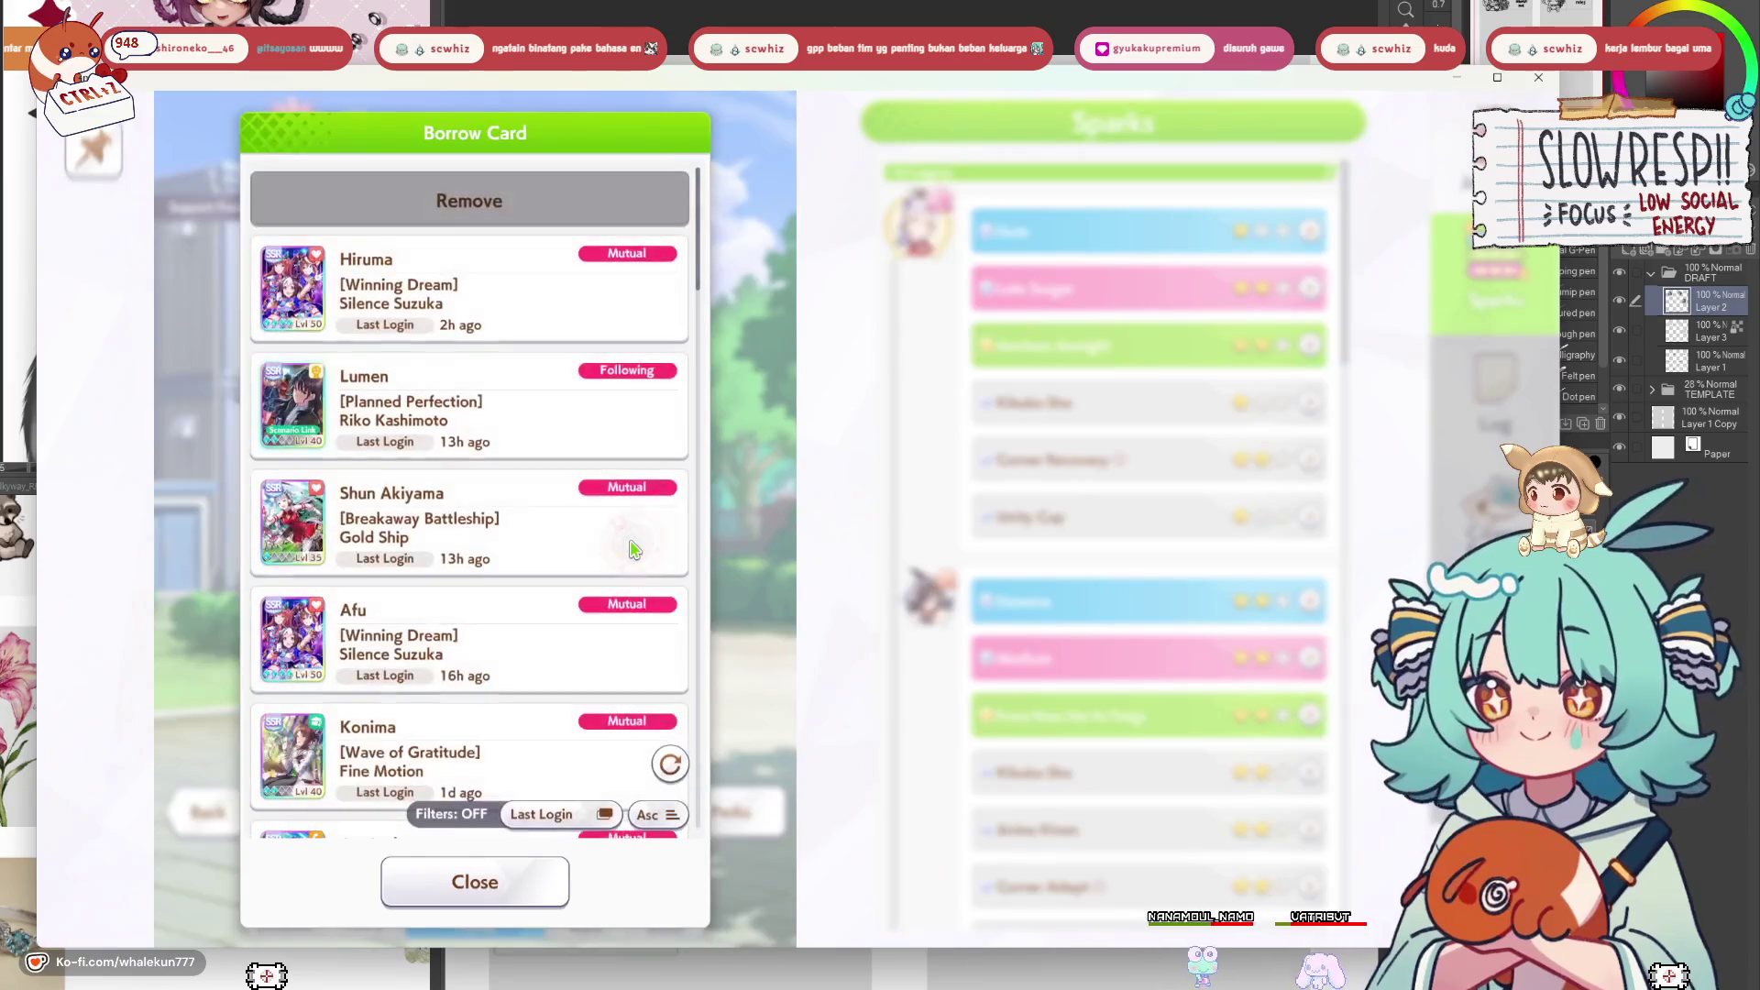
Browse the borrow list and borrow the Riko Kashimoto Lvl 40 card.
scroll(473, 639, down, 2)
scroll(474, 639, down, 5)
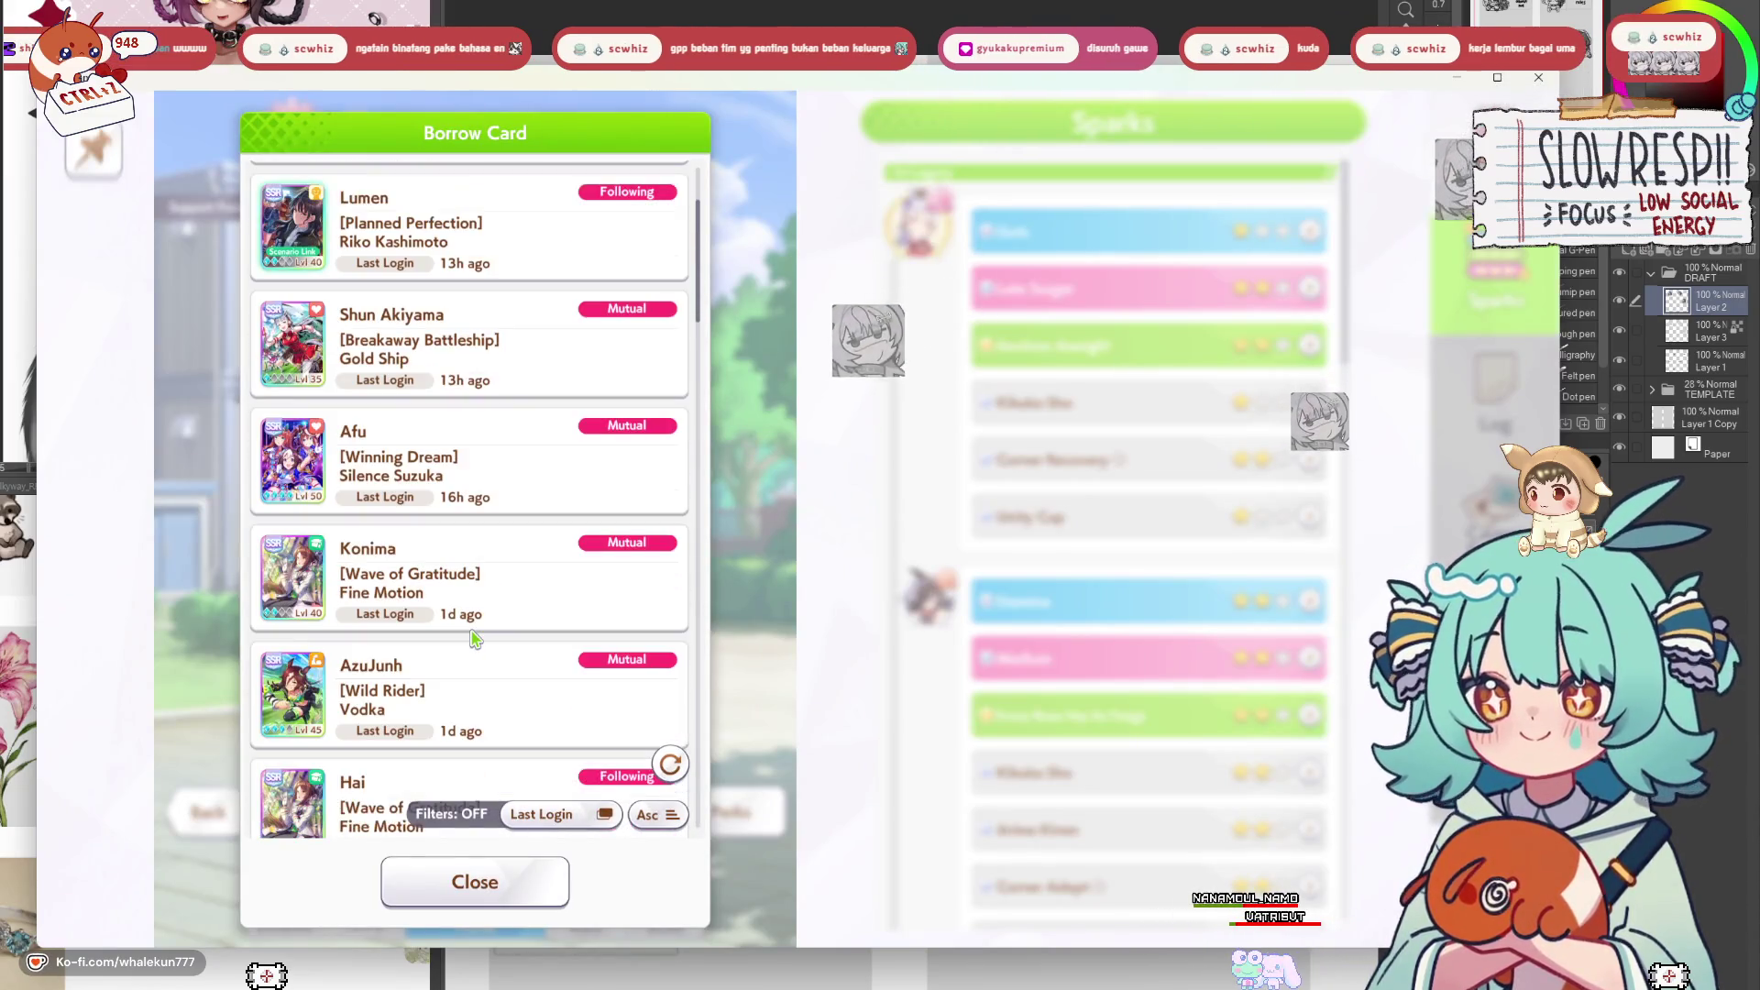
scroll(474, 639, down, 3)
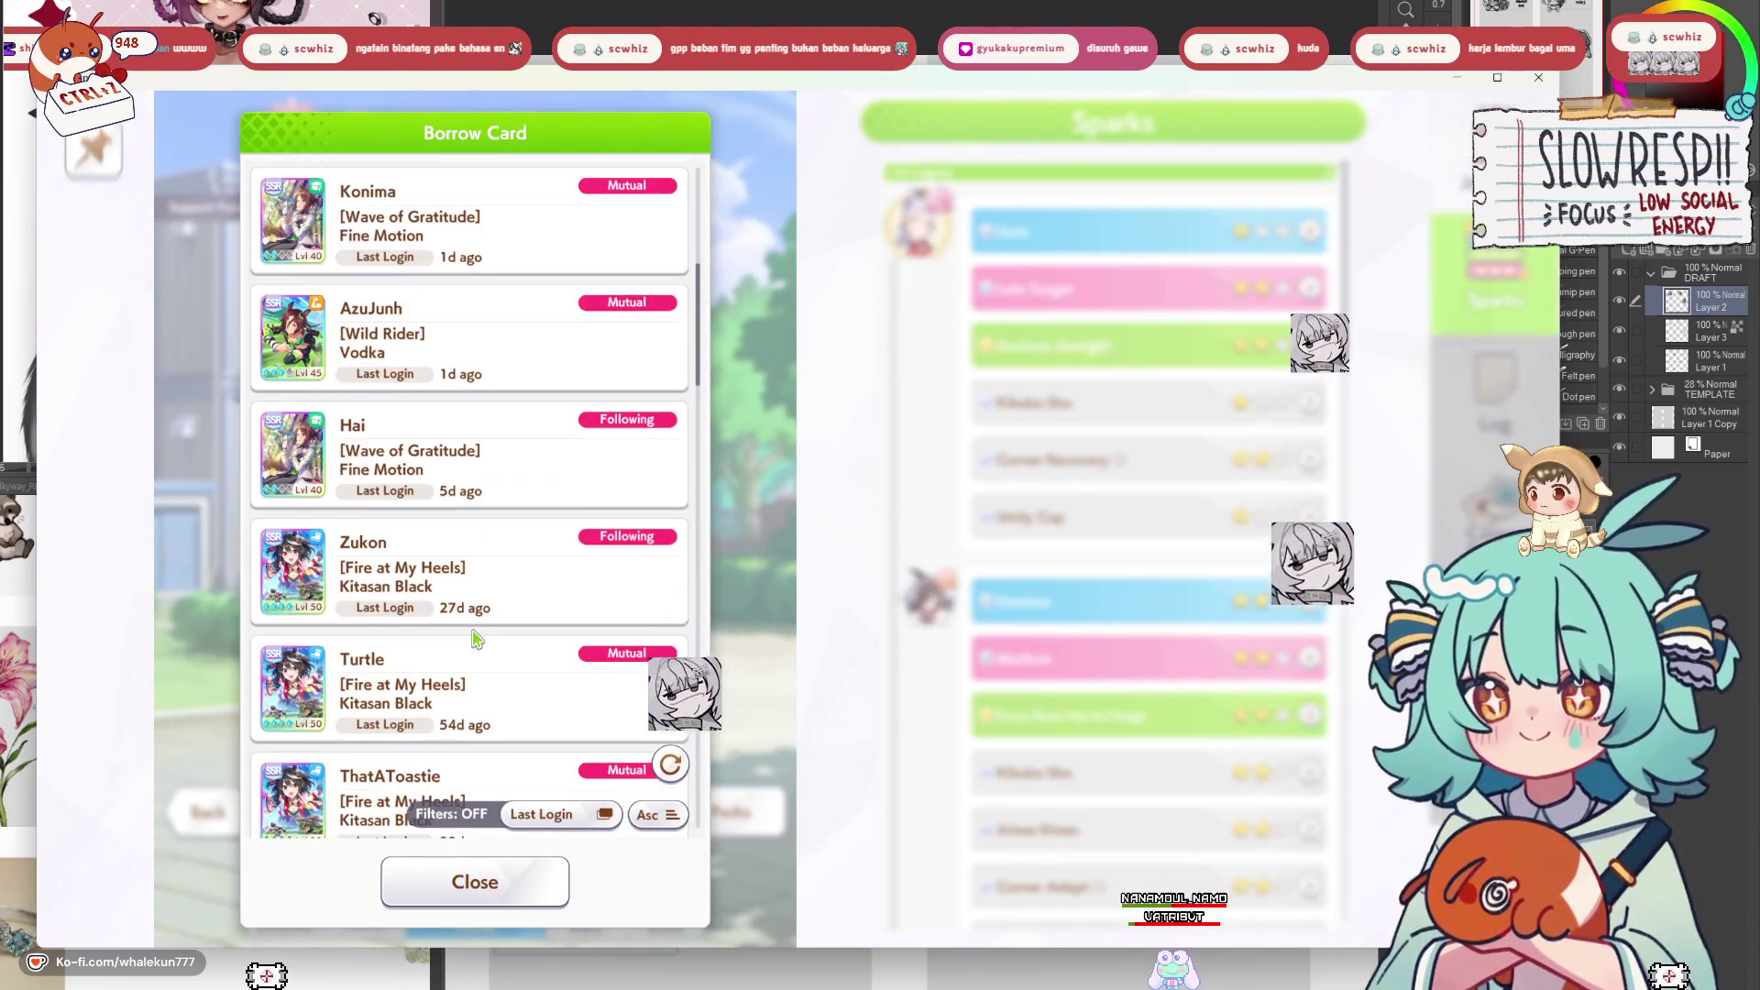
key(Escape)
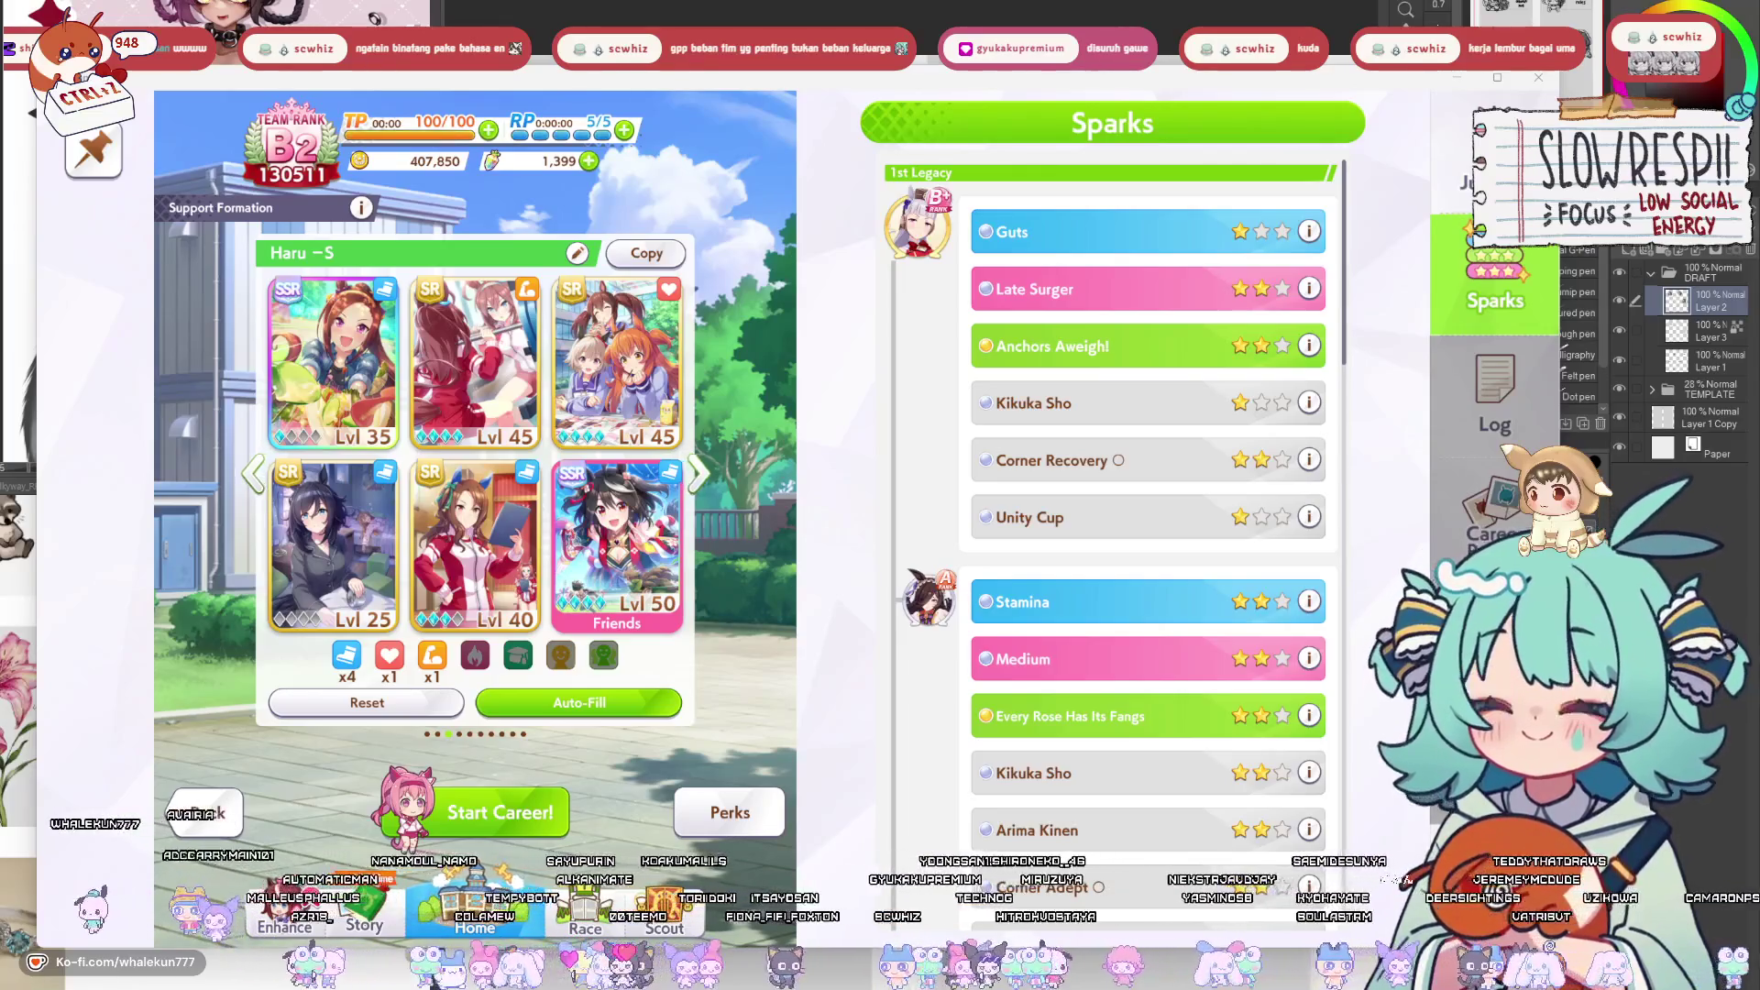
click(616, 545)
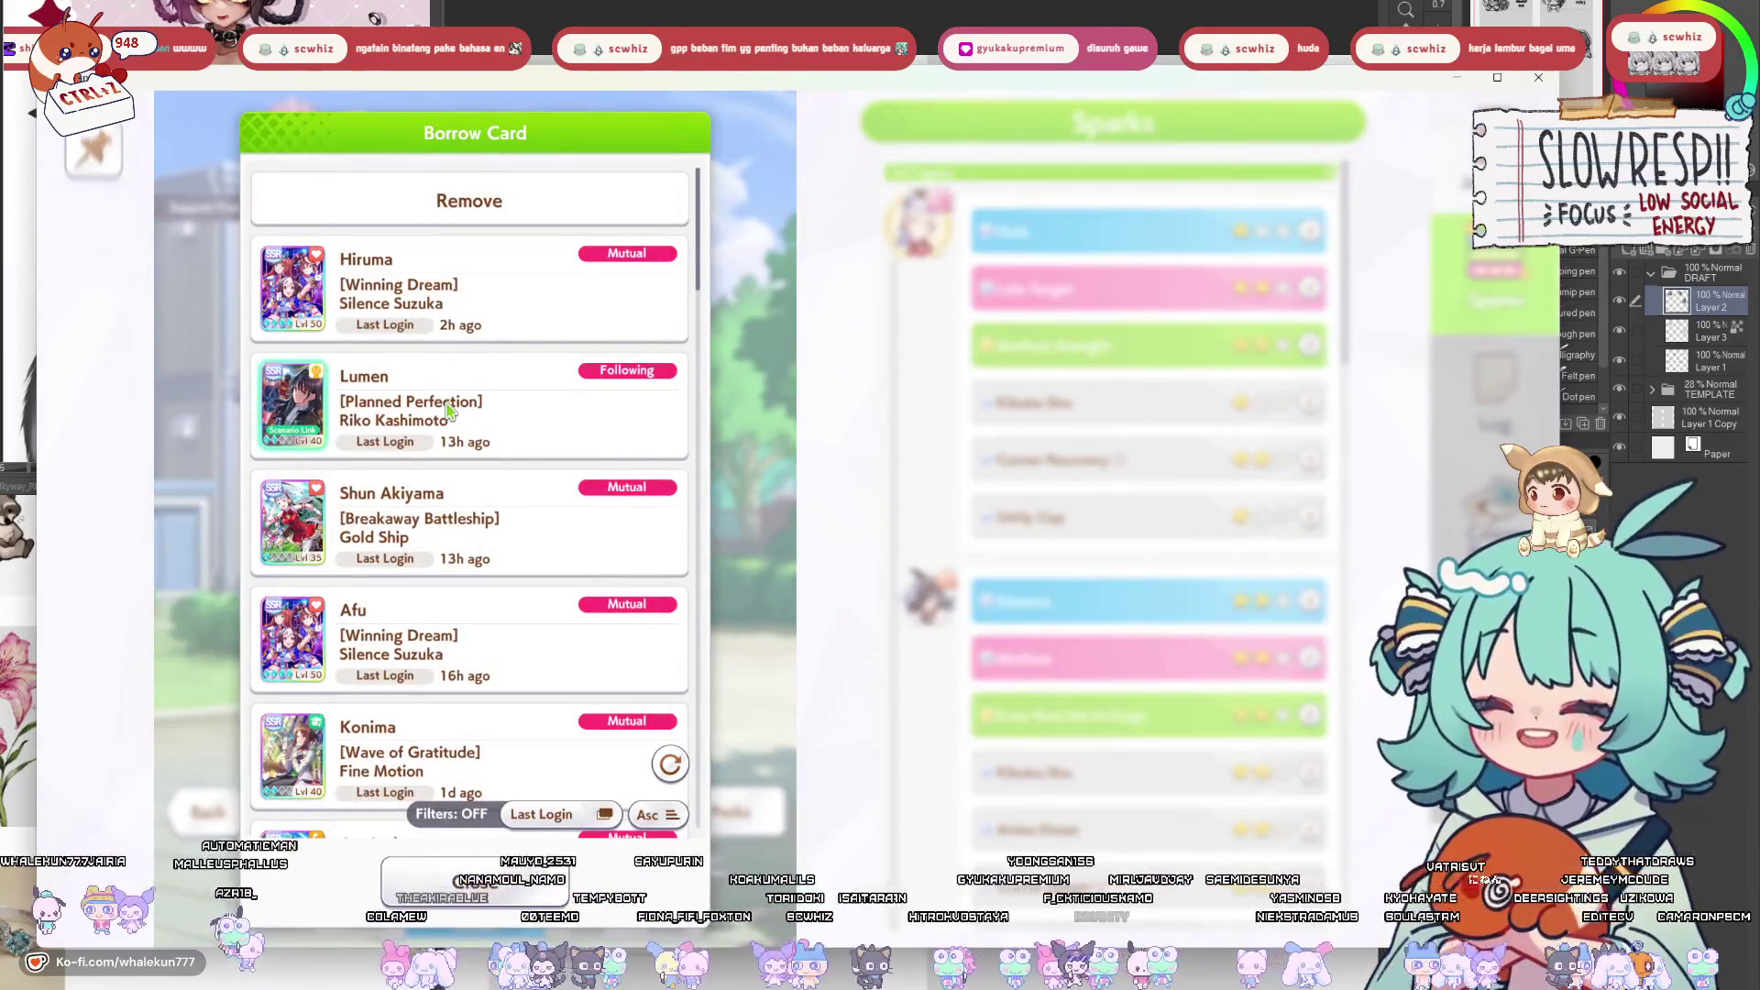
click(449, 411)
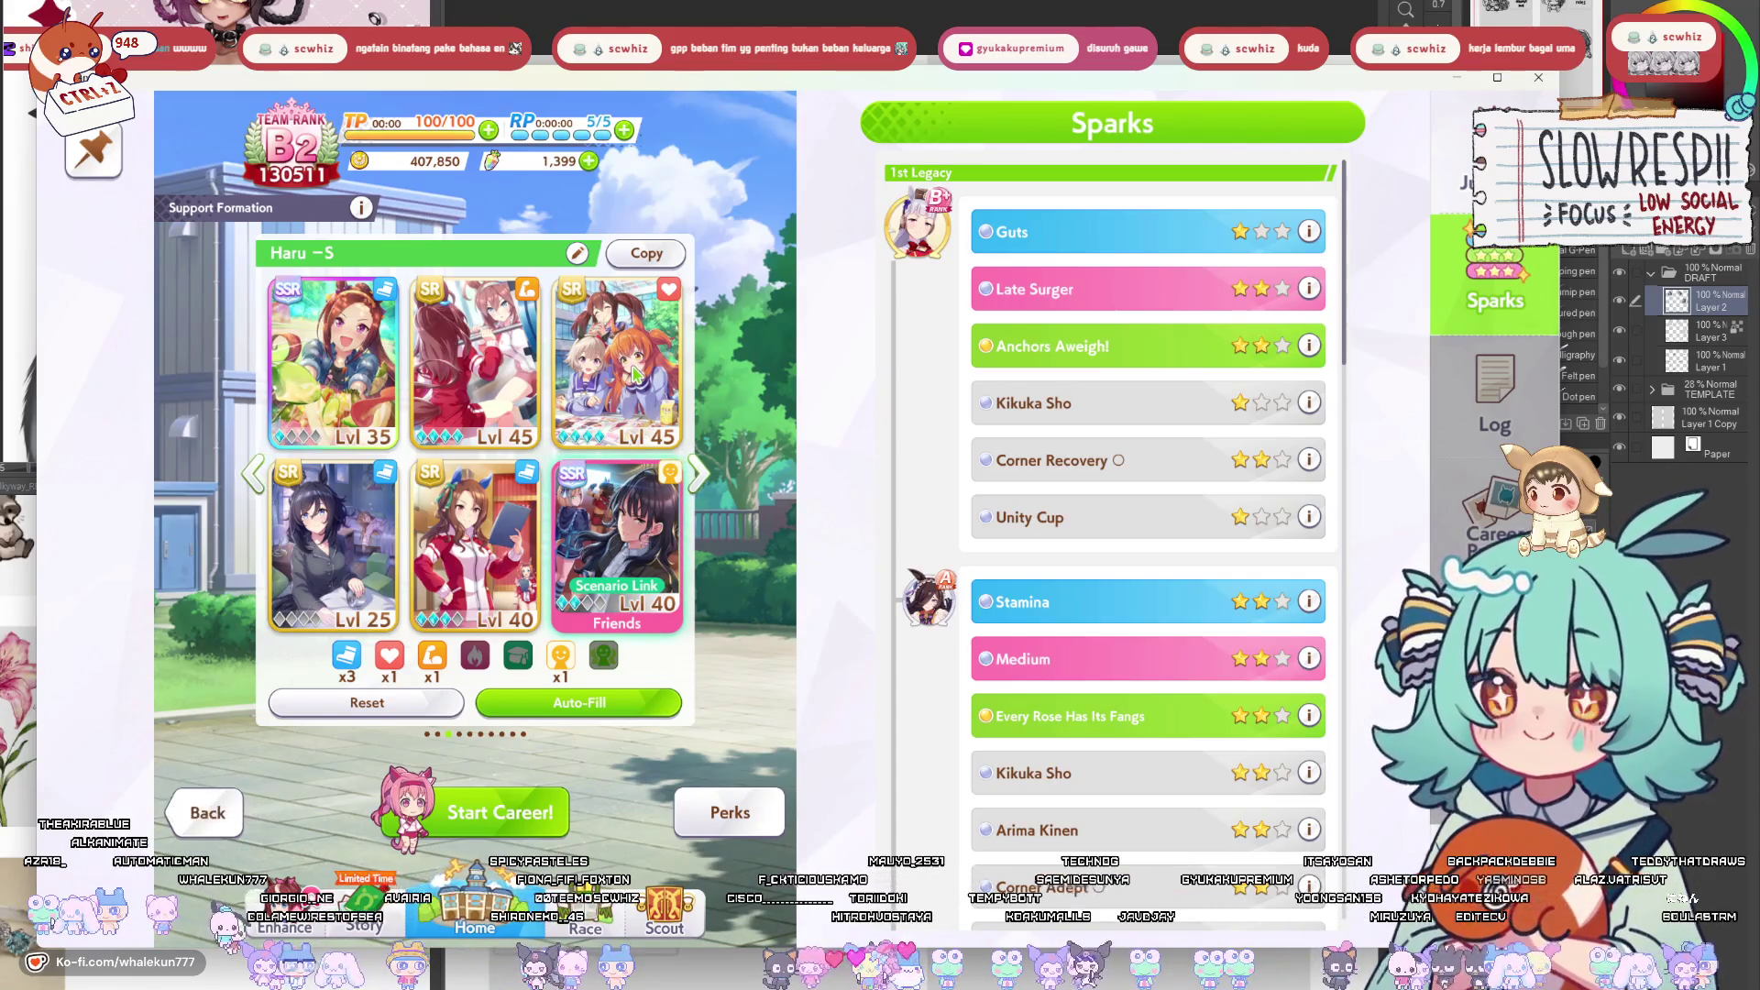
Put the orange-haired Lvl 40 SR in the third slot and leave the formation screen.
click(632, 374)
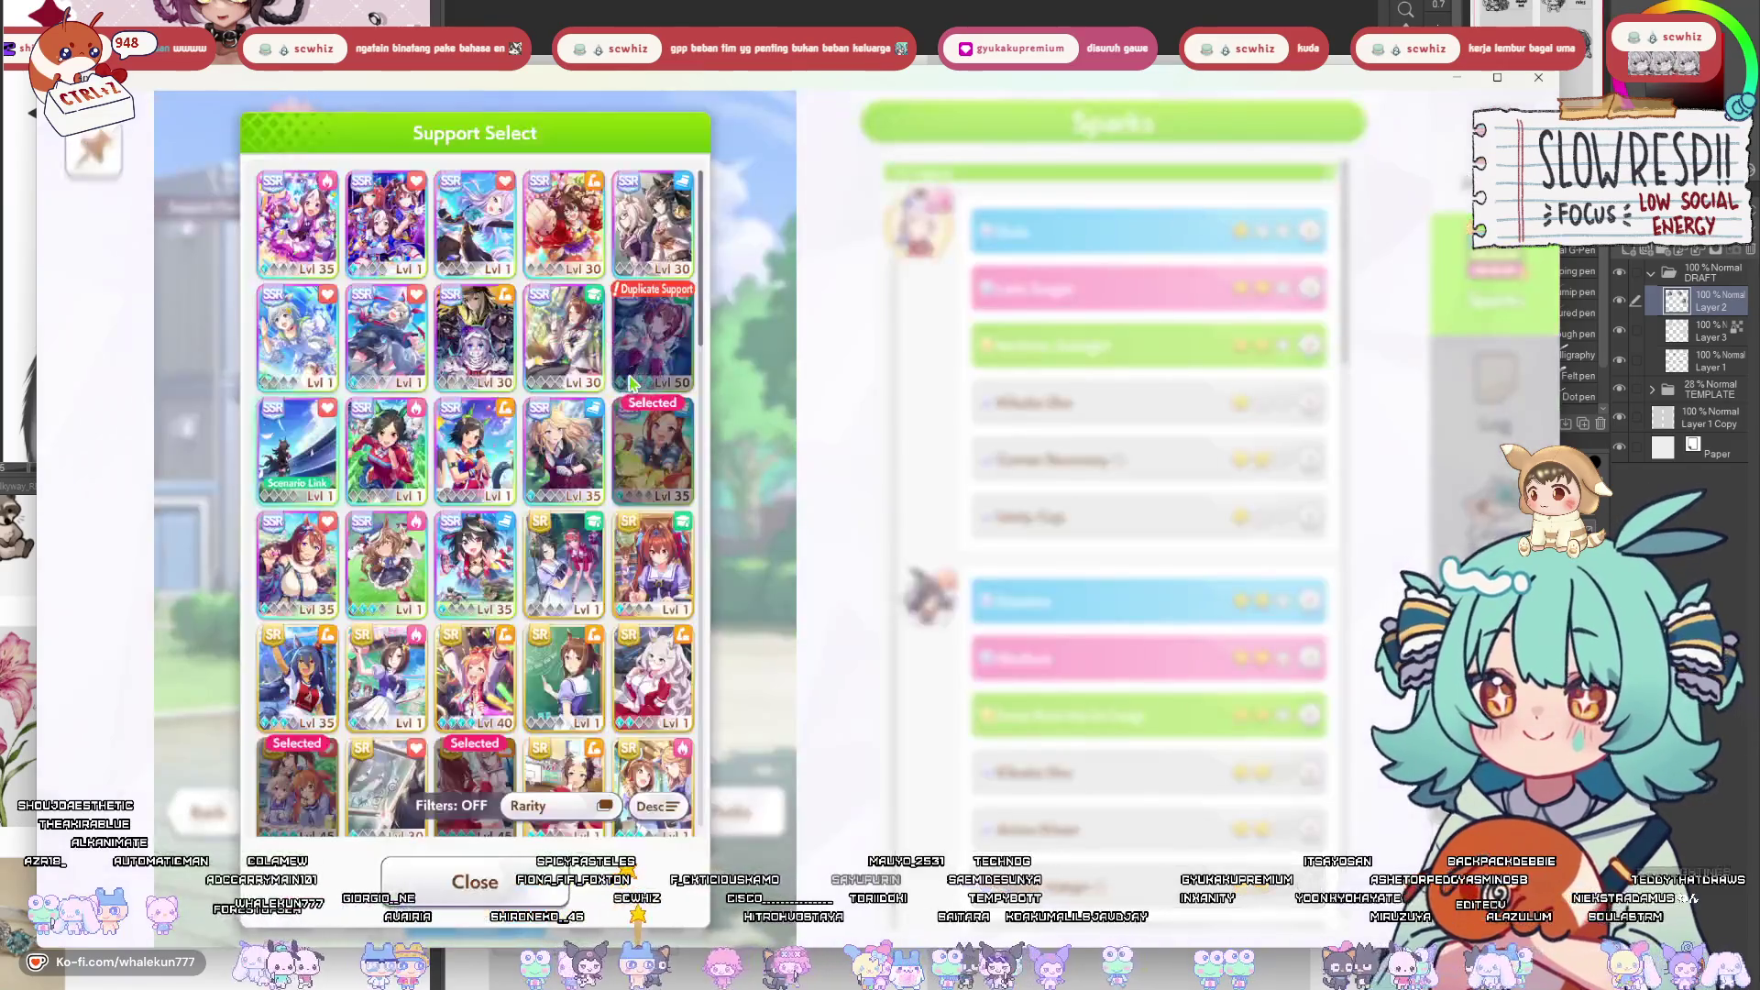
scroll(653, 524, down, 2)
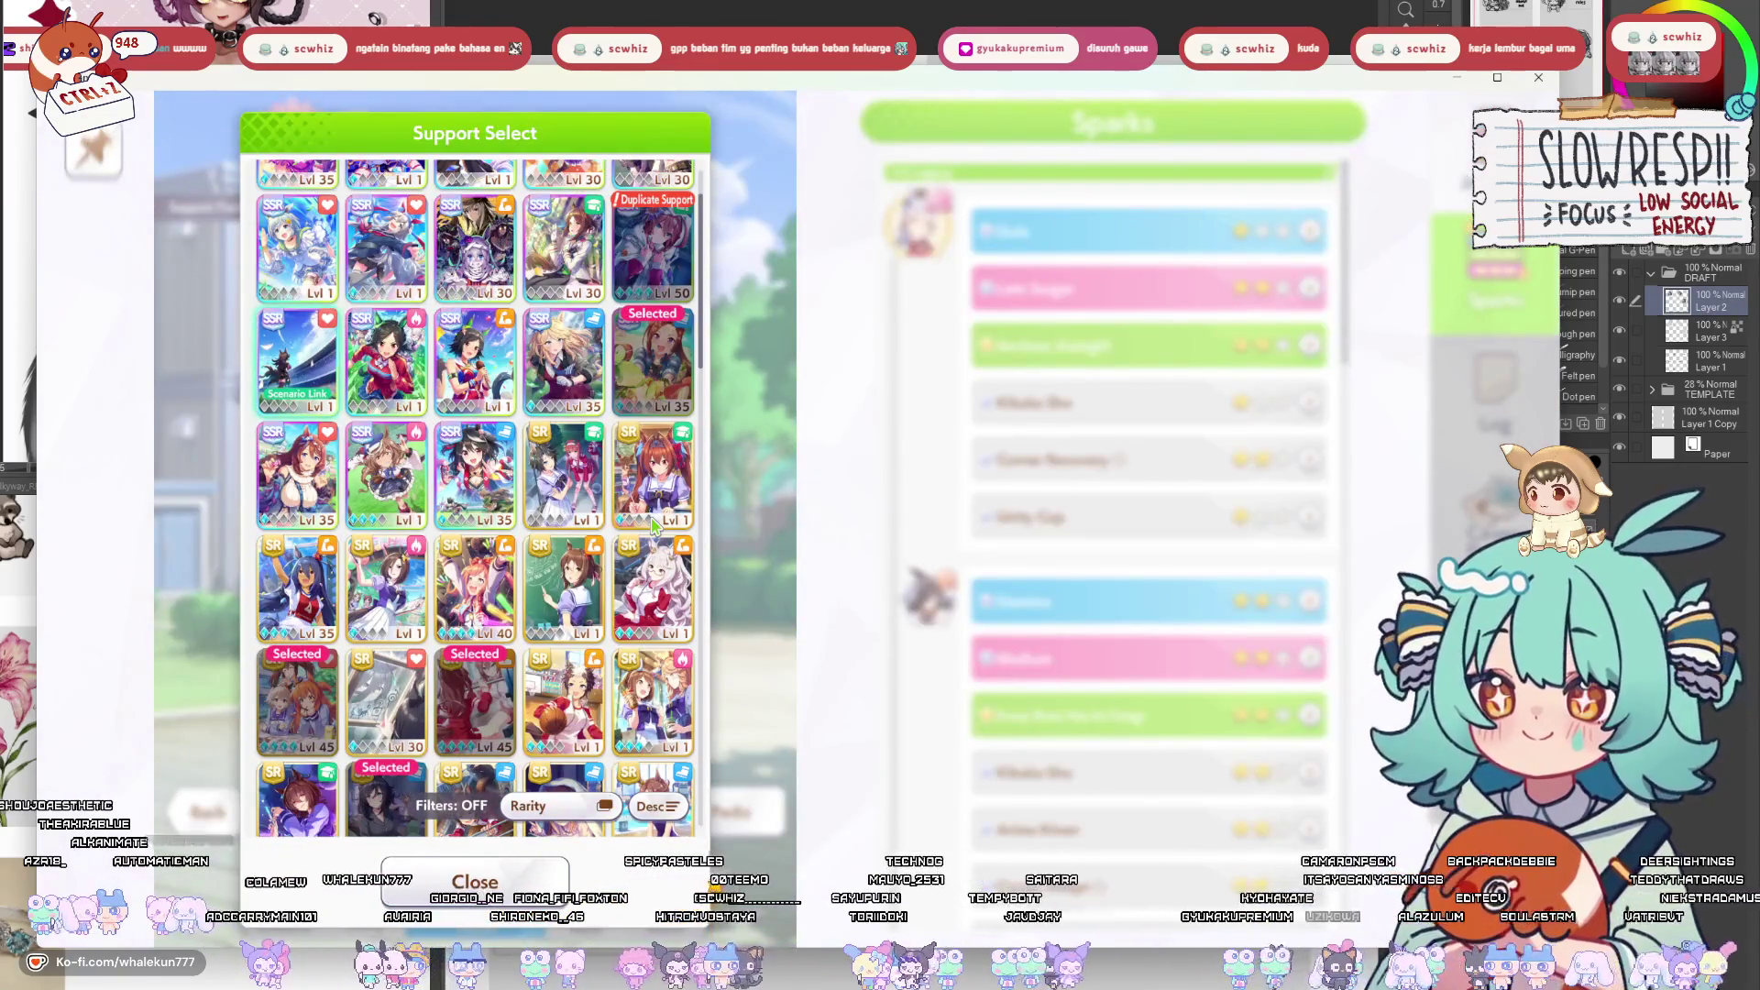
scroll(653, 524, down, 1)
click(501, 567)
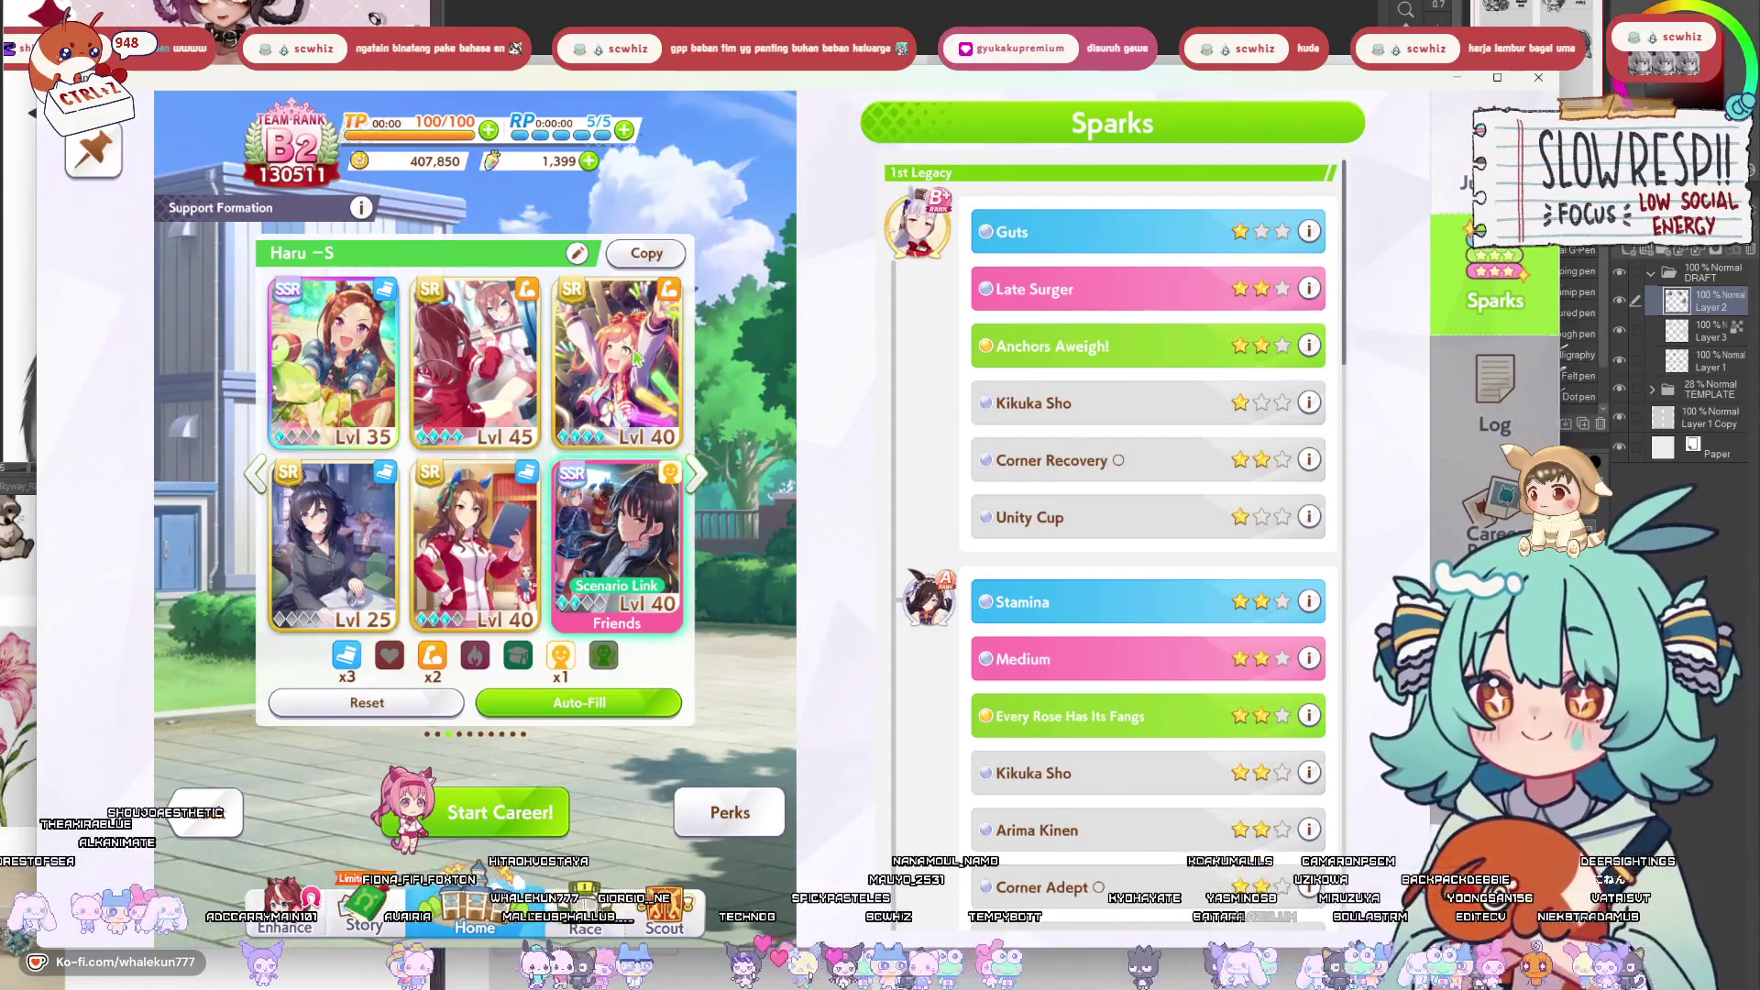
click(285, 916)
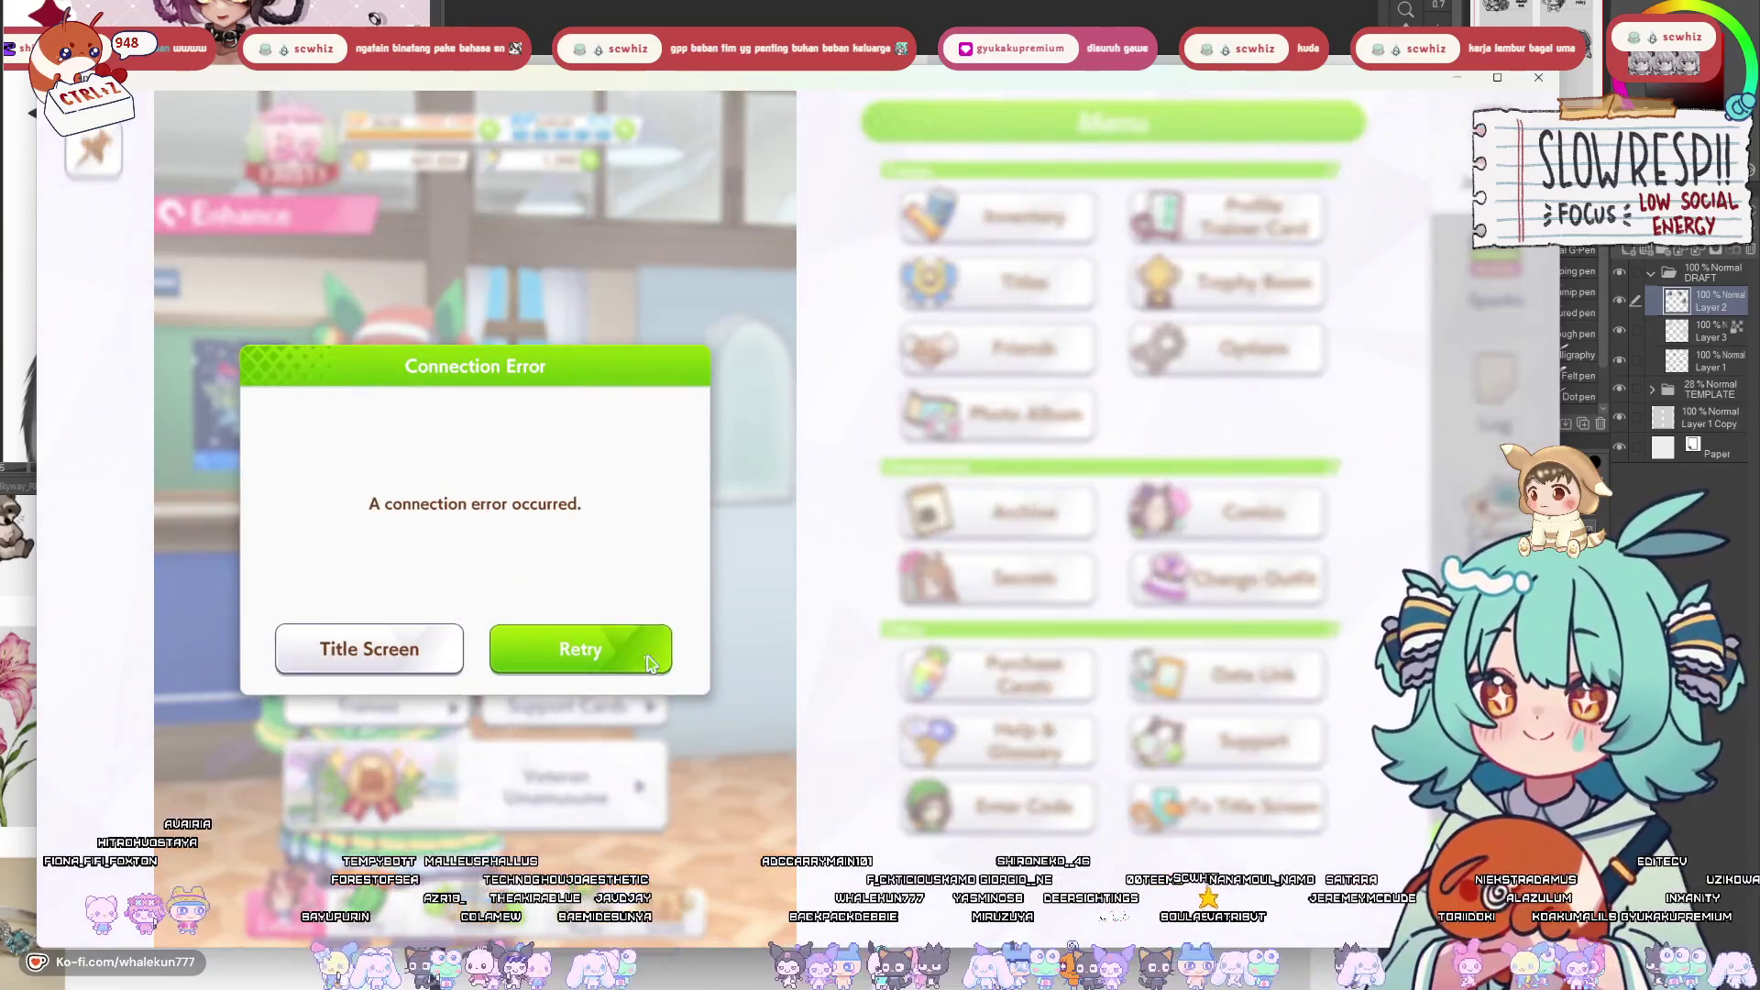
Retry the connection, then level the Agnes Digital SR card from Lvl 40 to max 45.
click(647, 662)
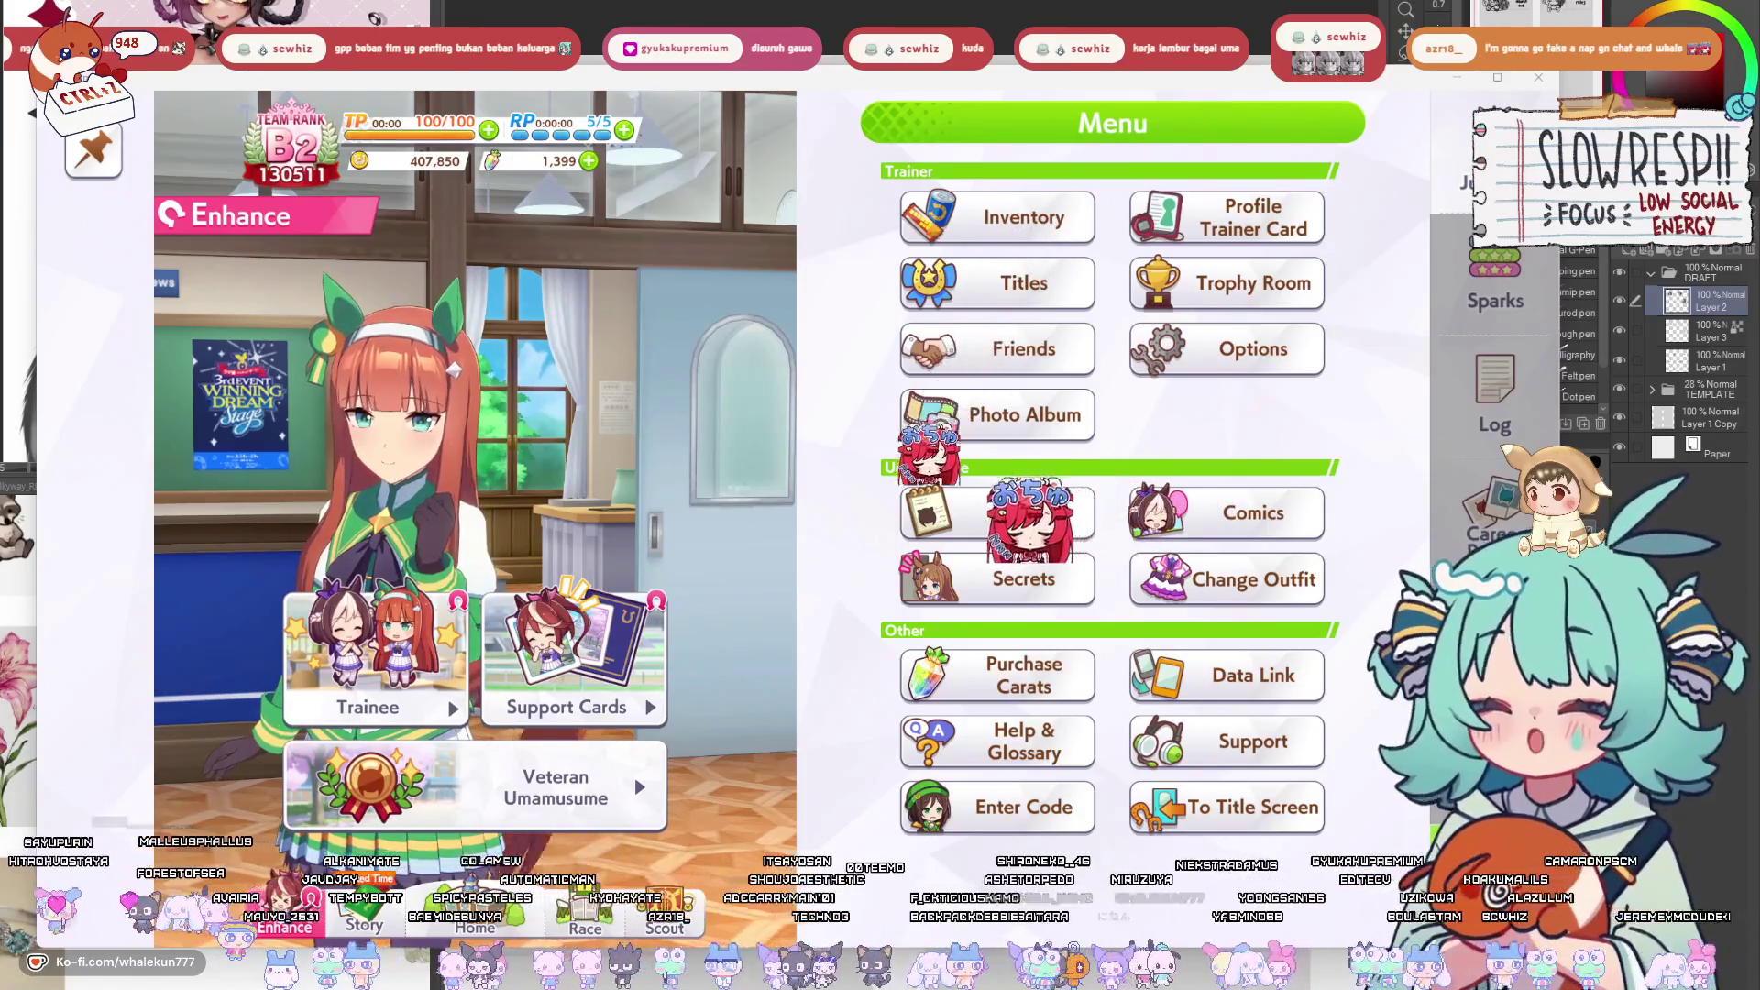
click(566, 707)
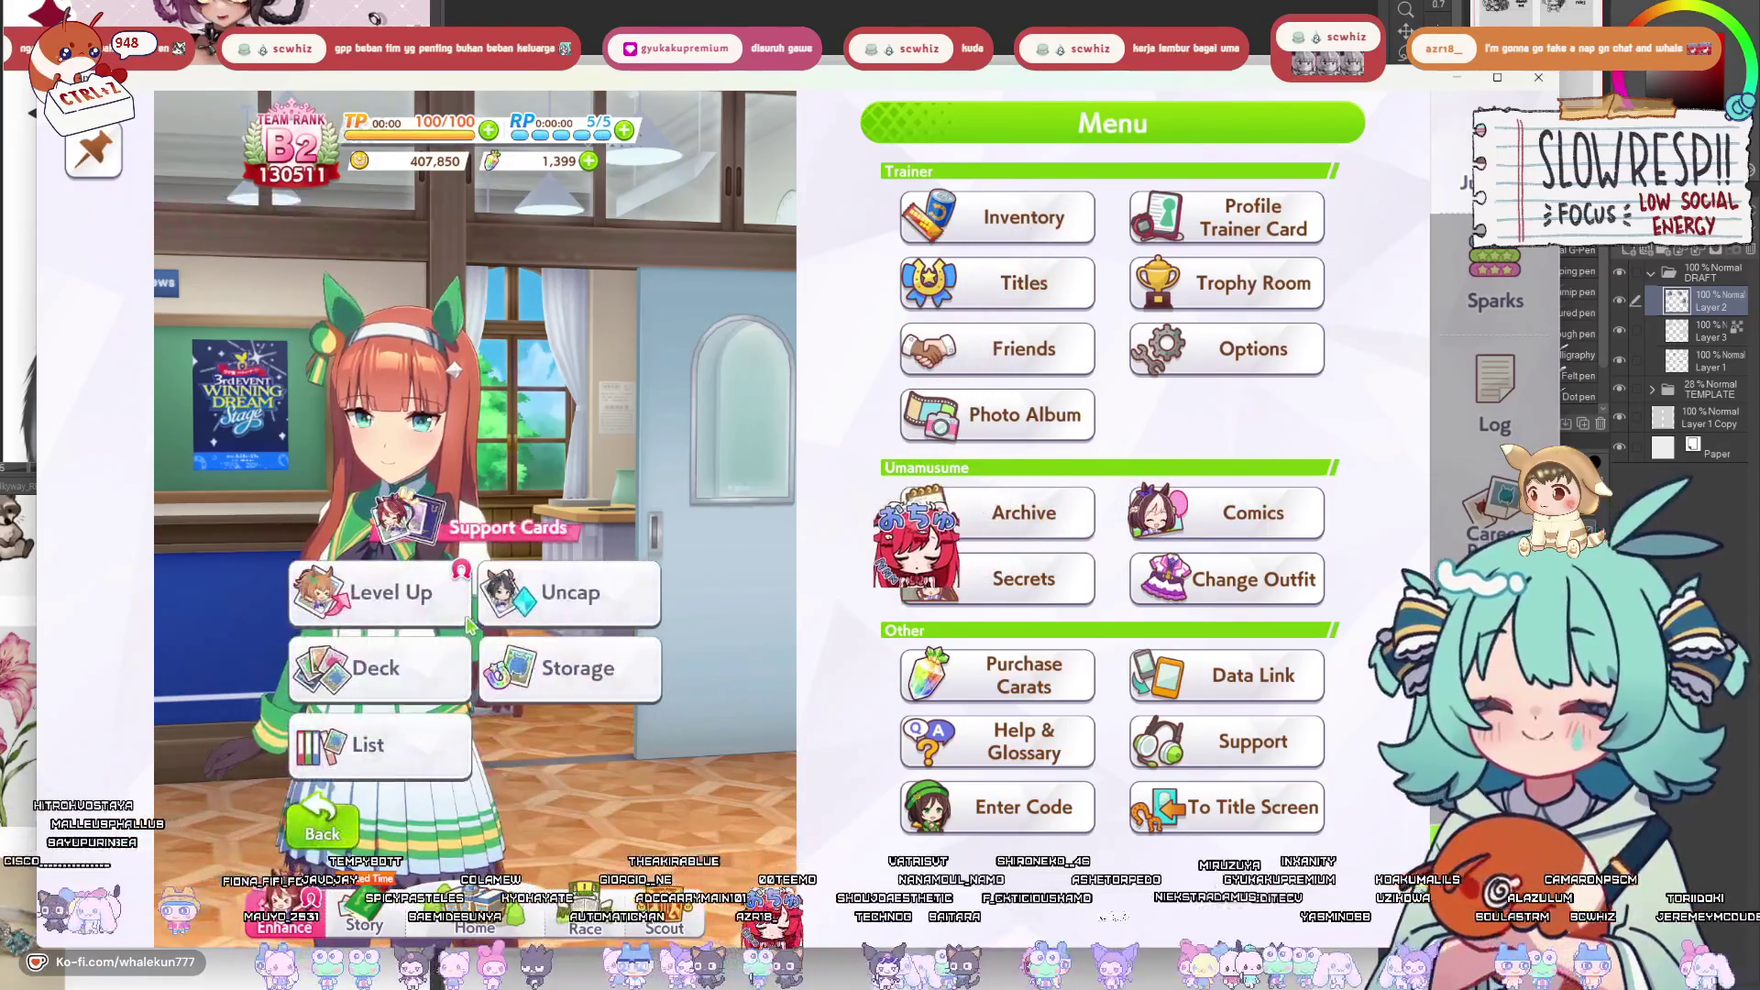
click(376, 590)
scroll(601, 655, down, 10)
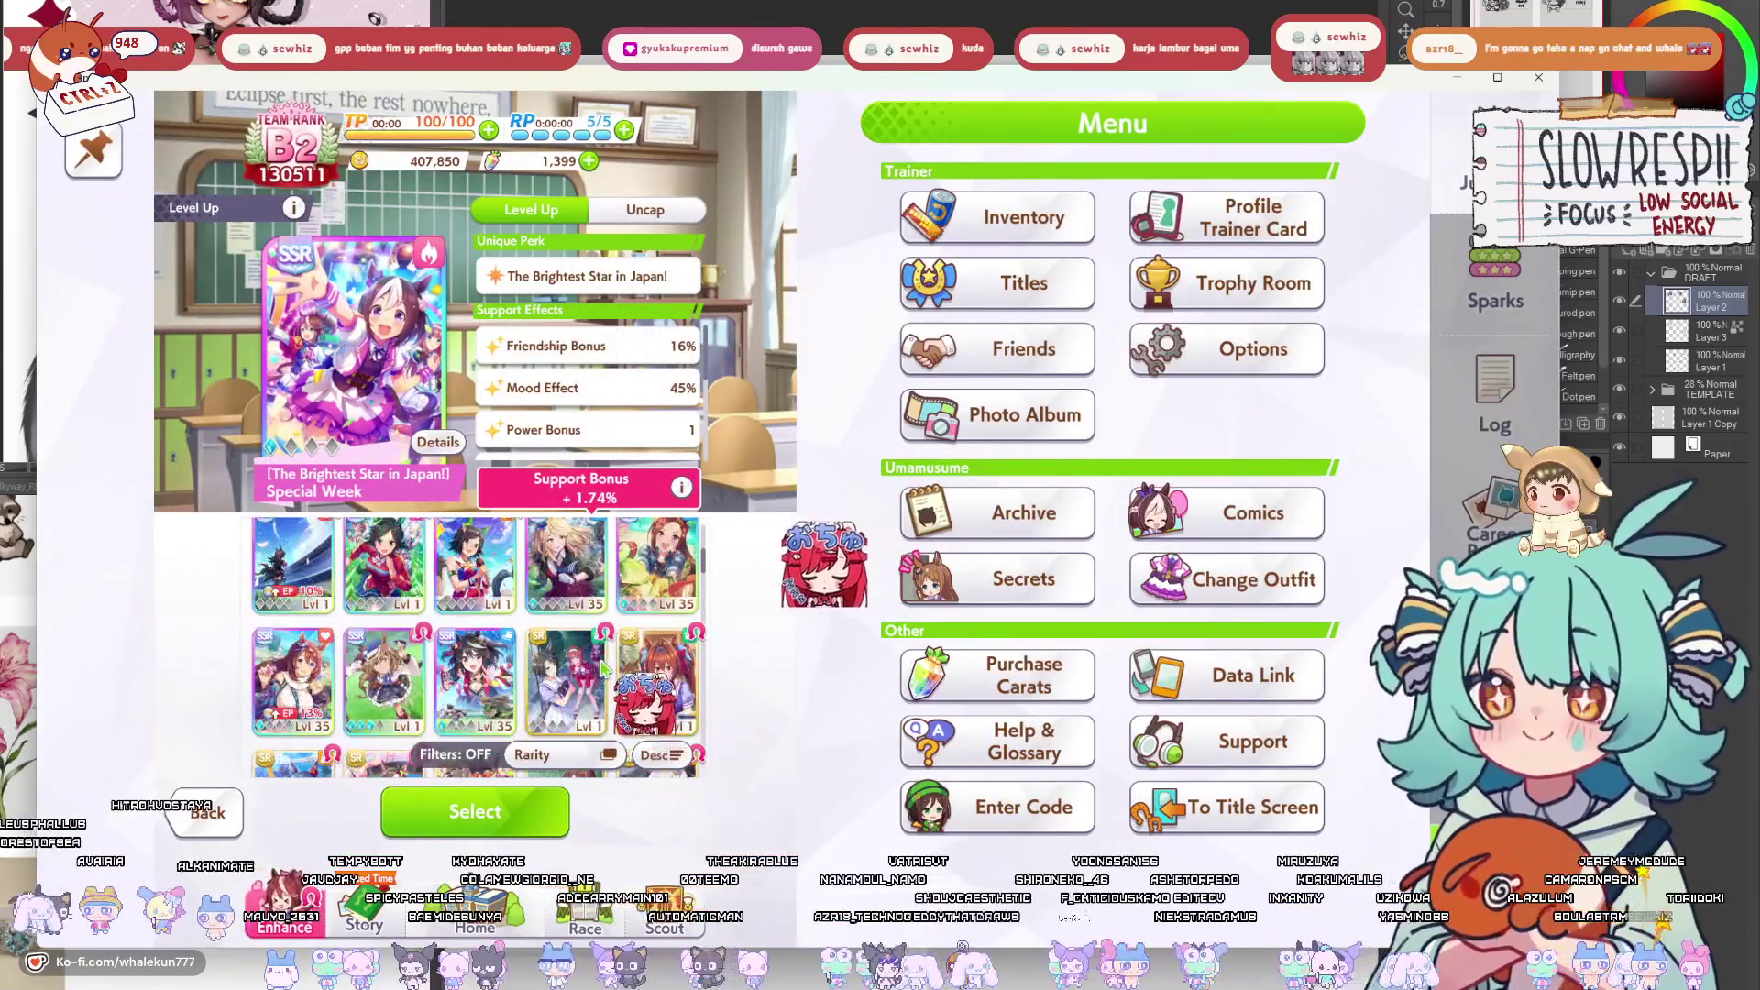
click(474, 577)
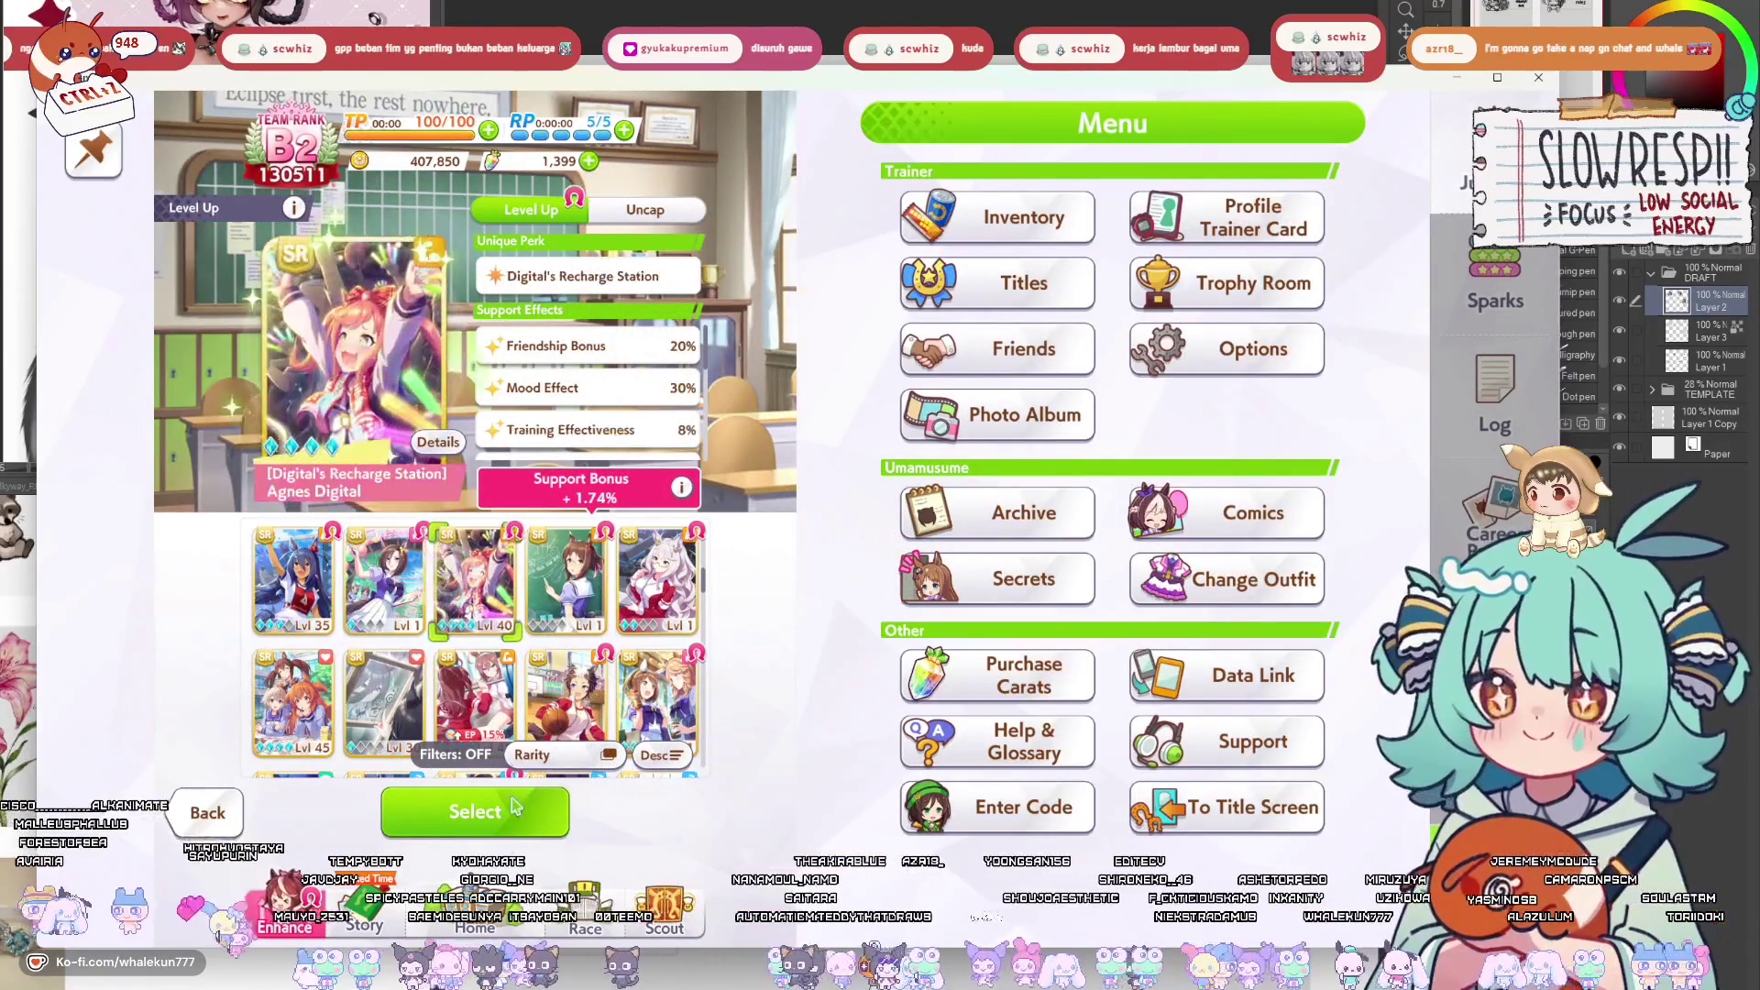
click(475, 812)
click(664, 588)
click(475, 811)
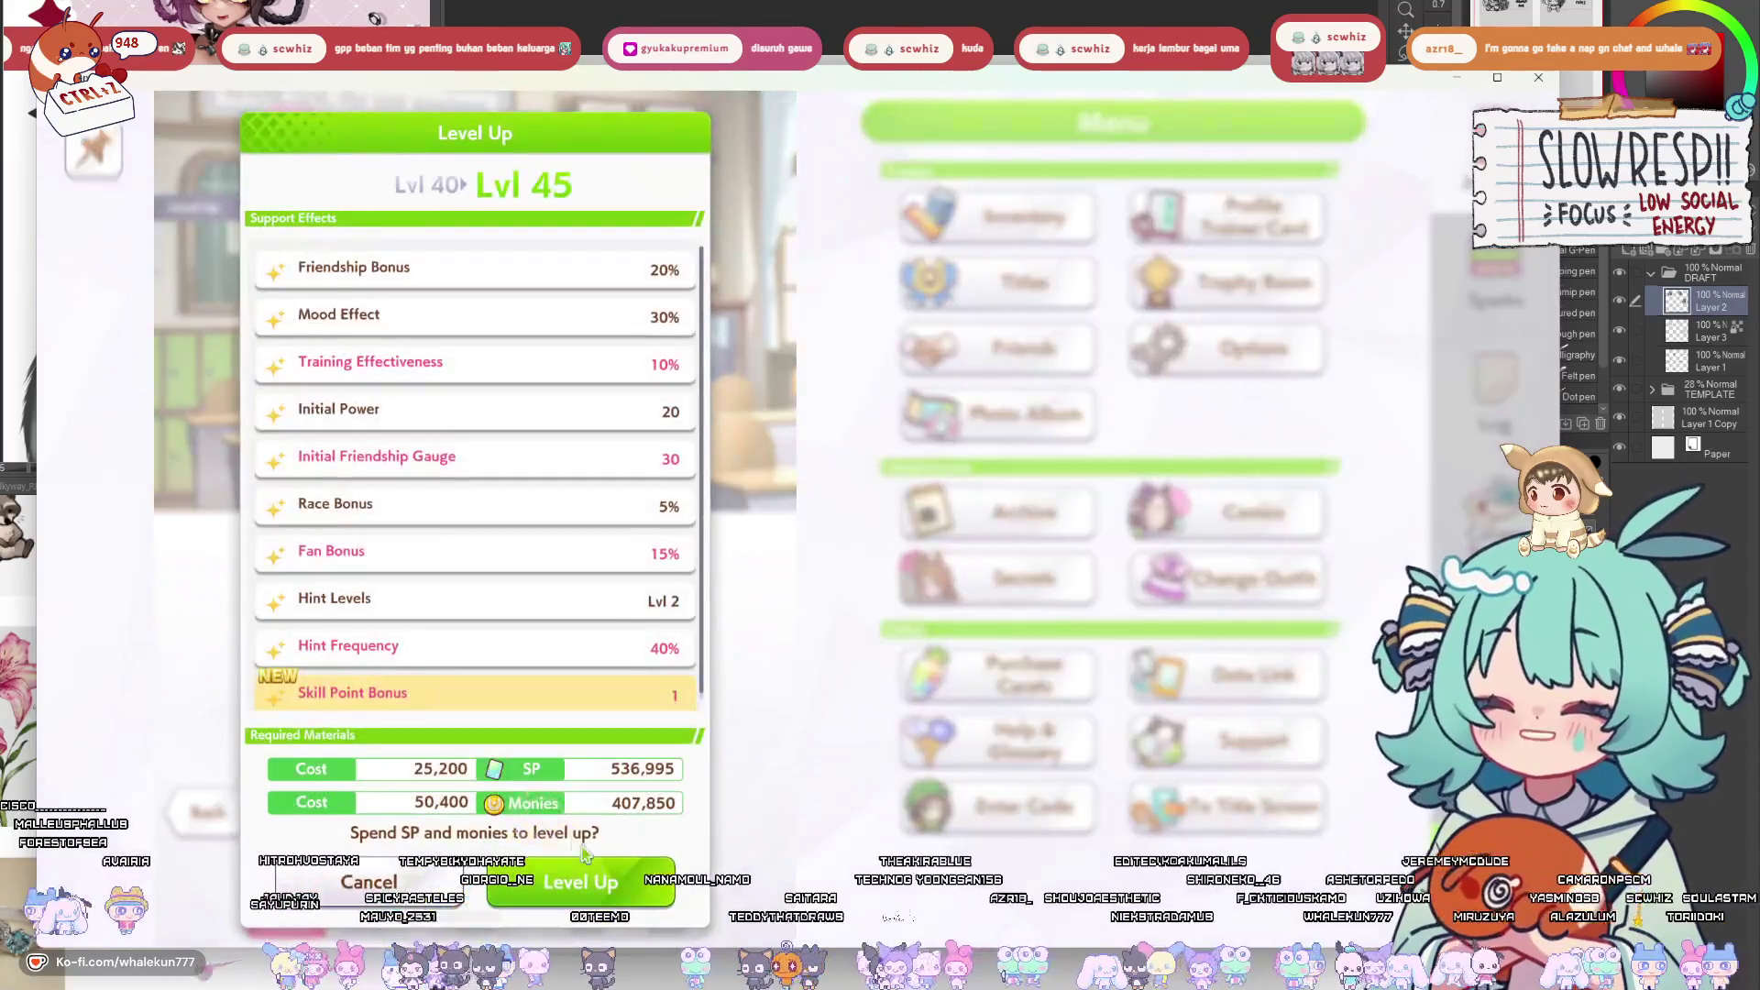
click(605, 882)
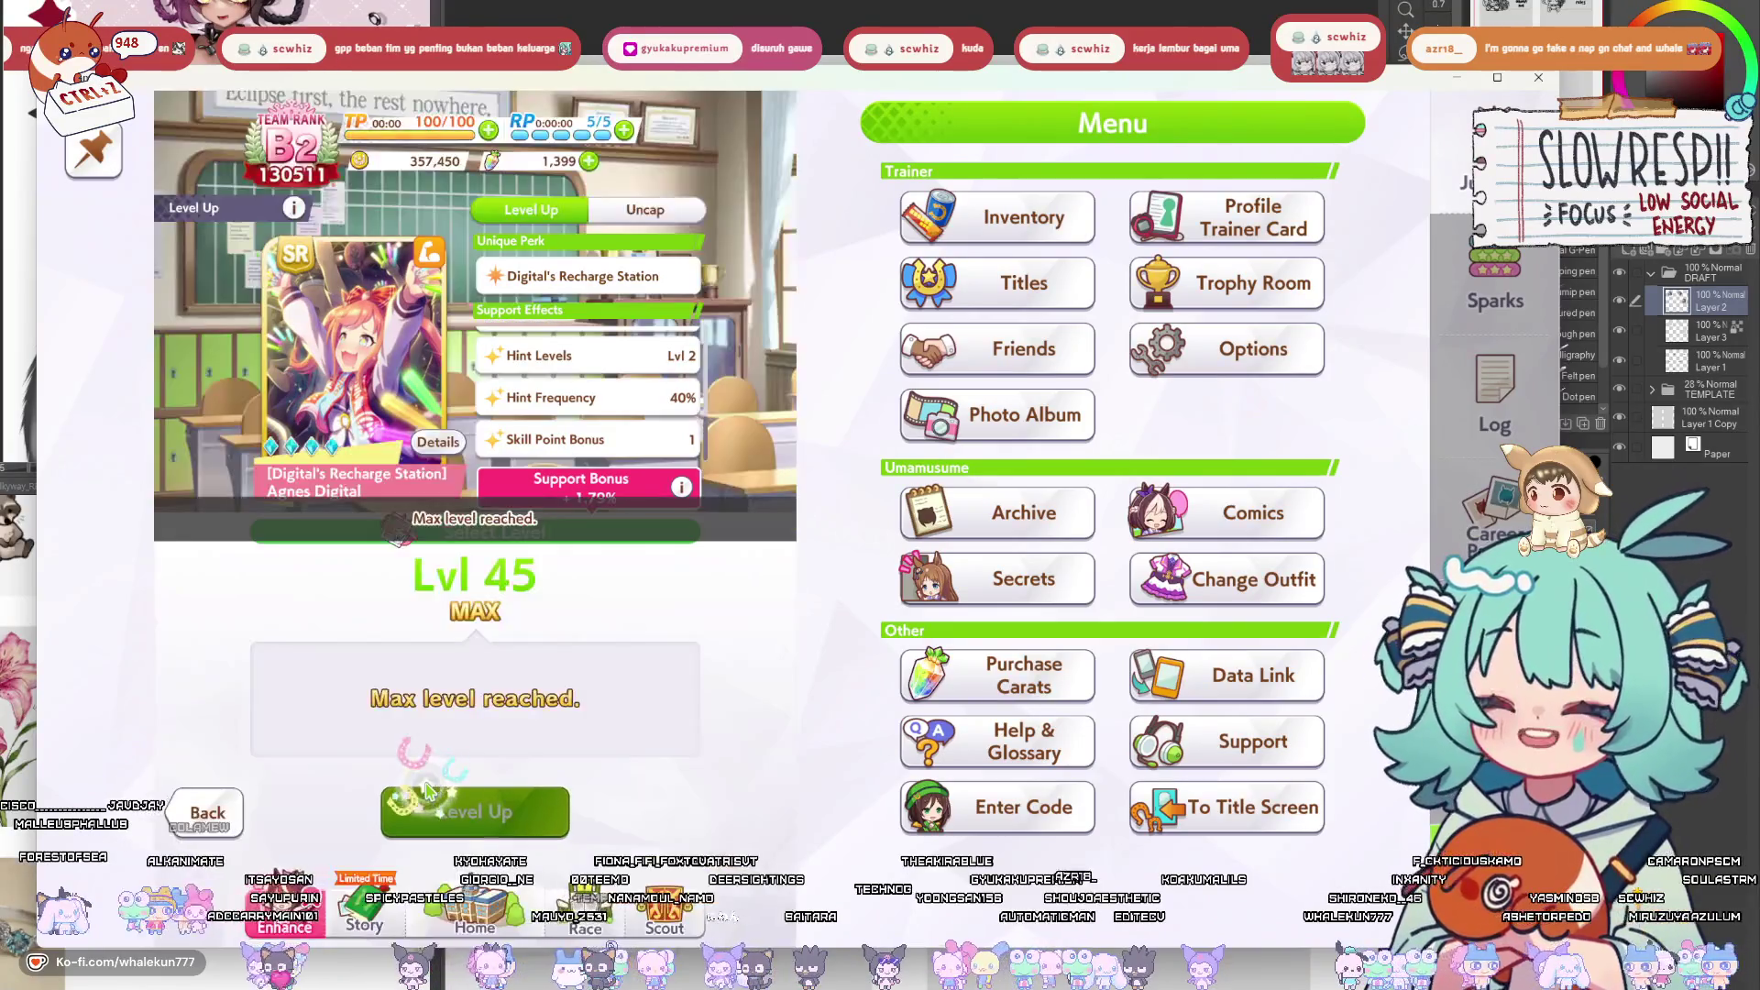
scroll(527, 704, down, 2)
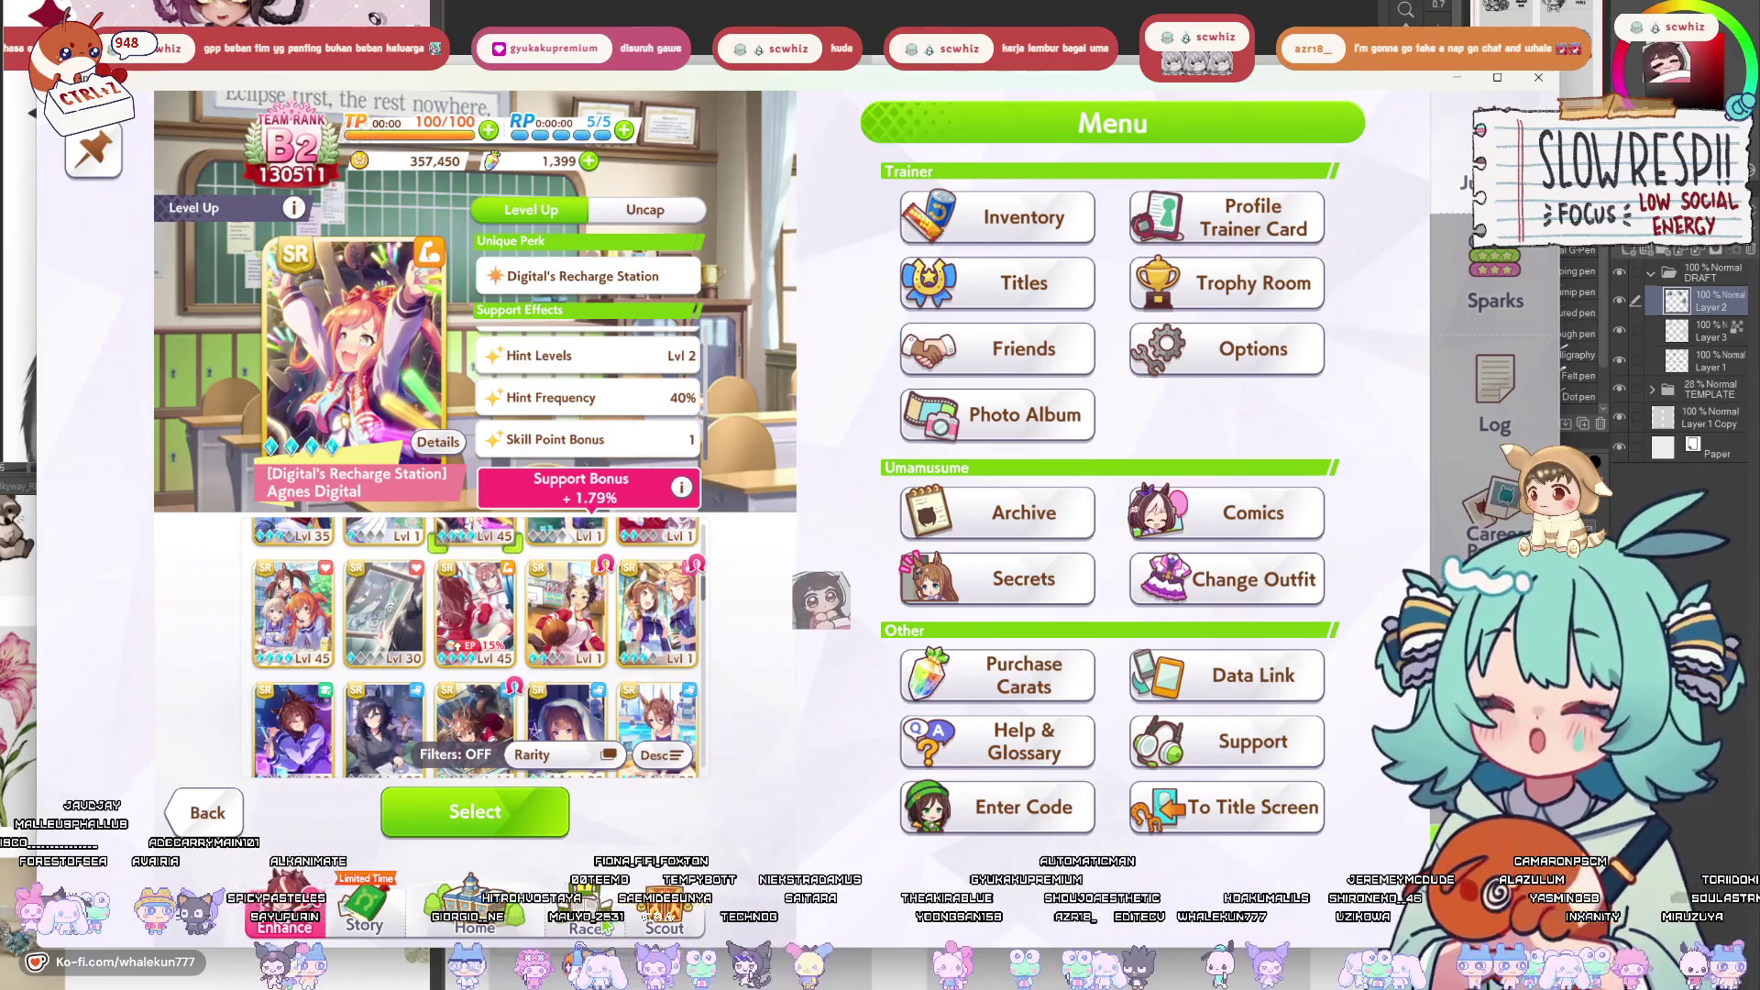
click(496, 919)
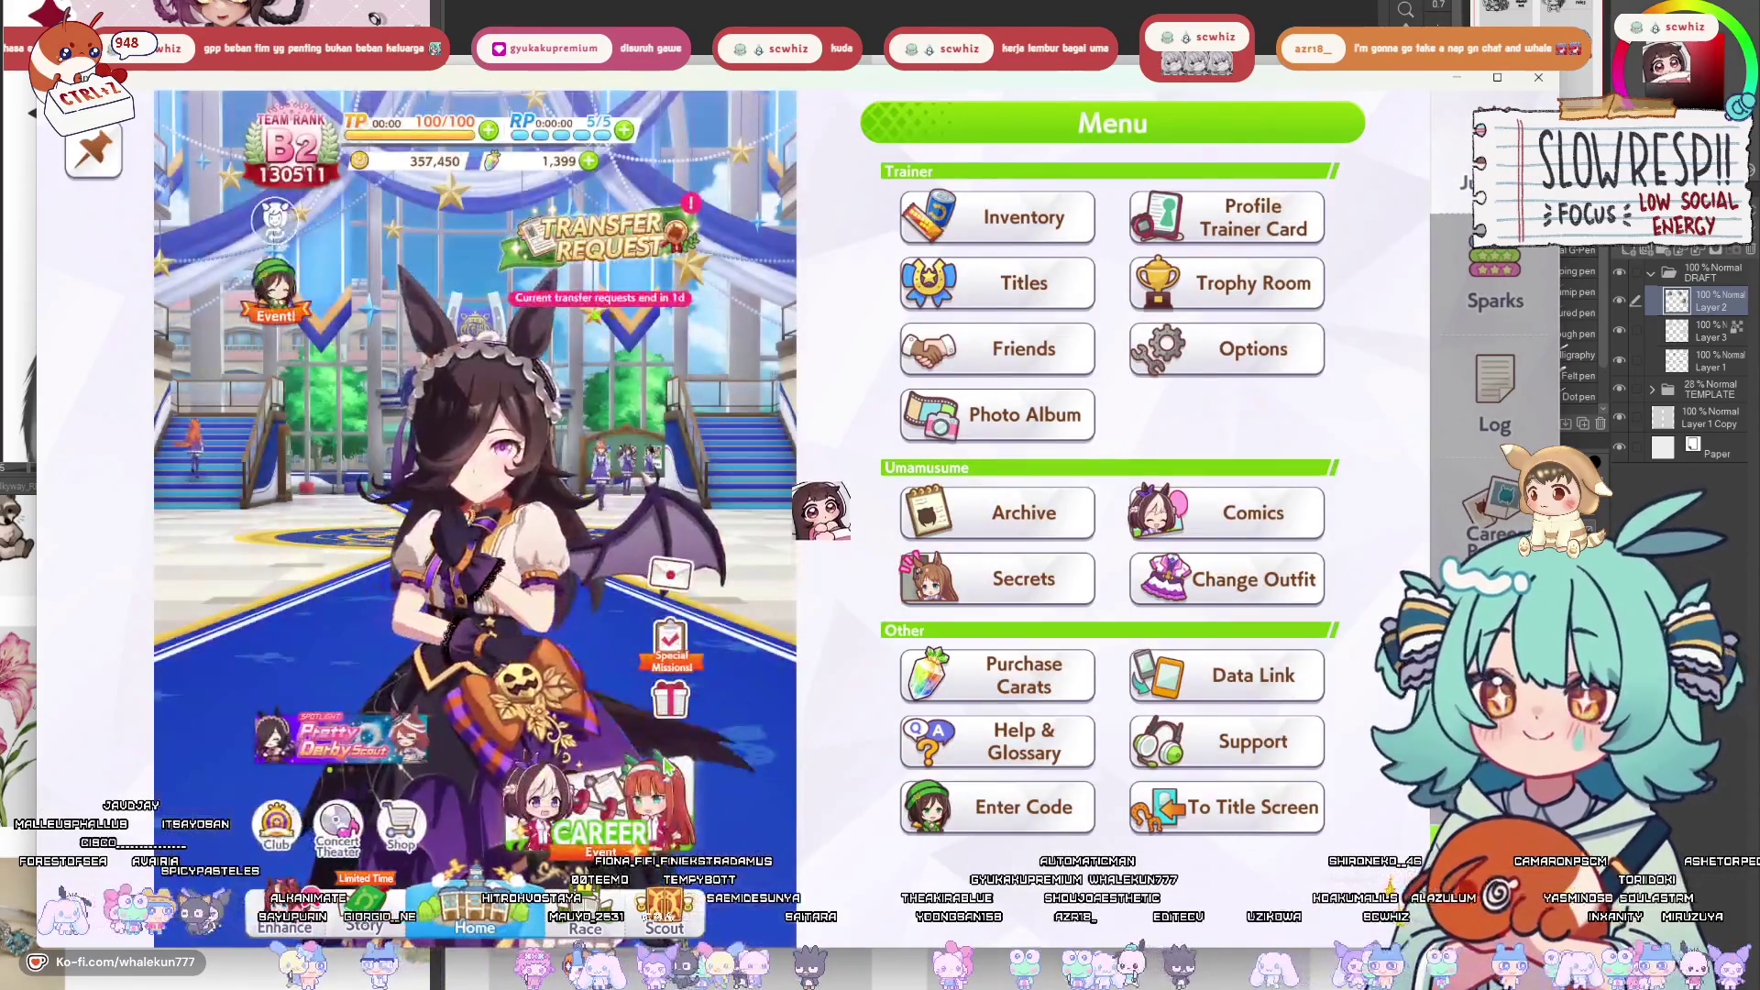
Start a Unity Cup career with Haru Urara and borrow the Riko Kashimoto card.
click(609, 821)
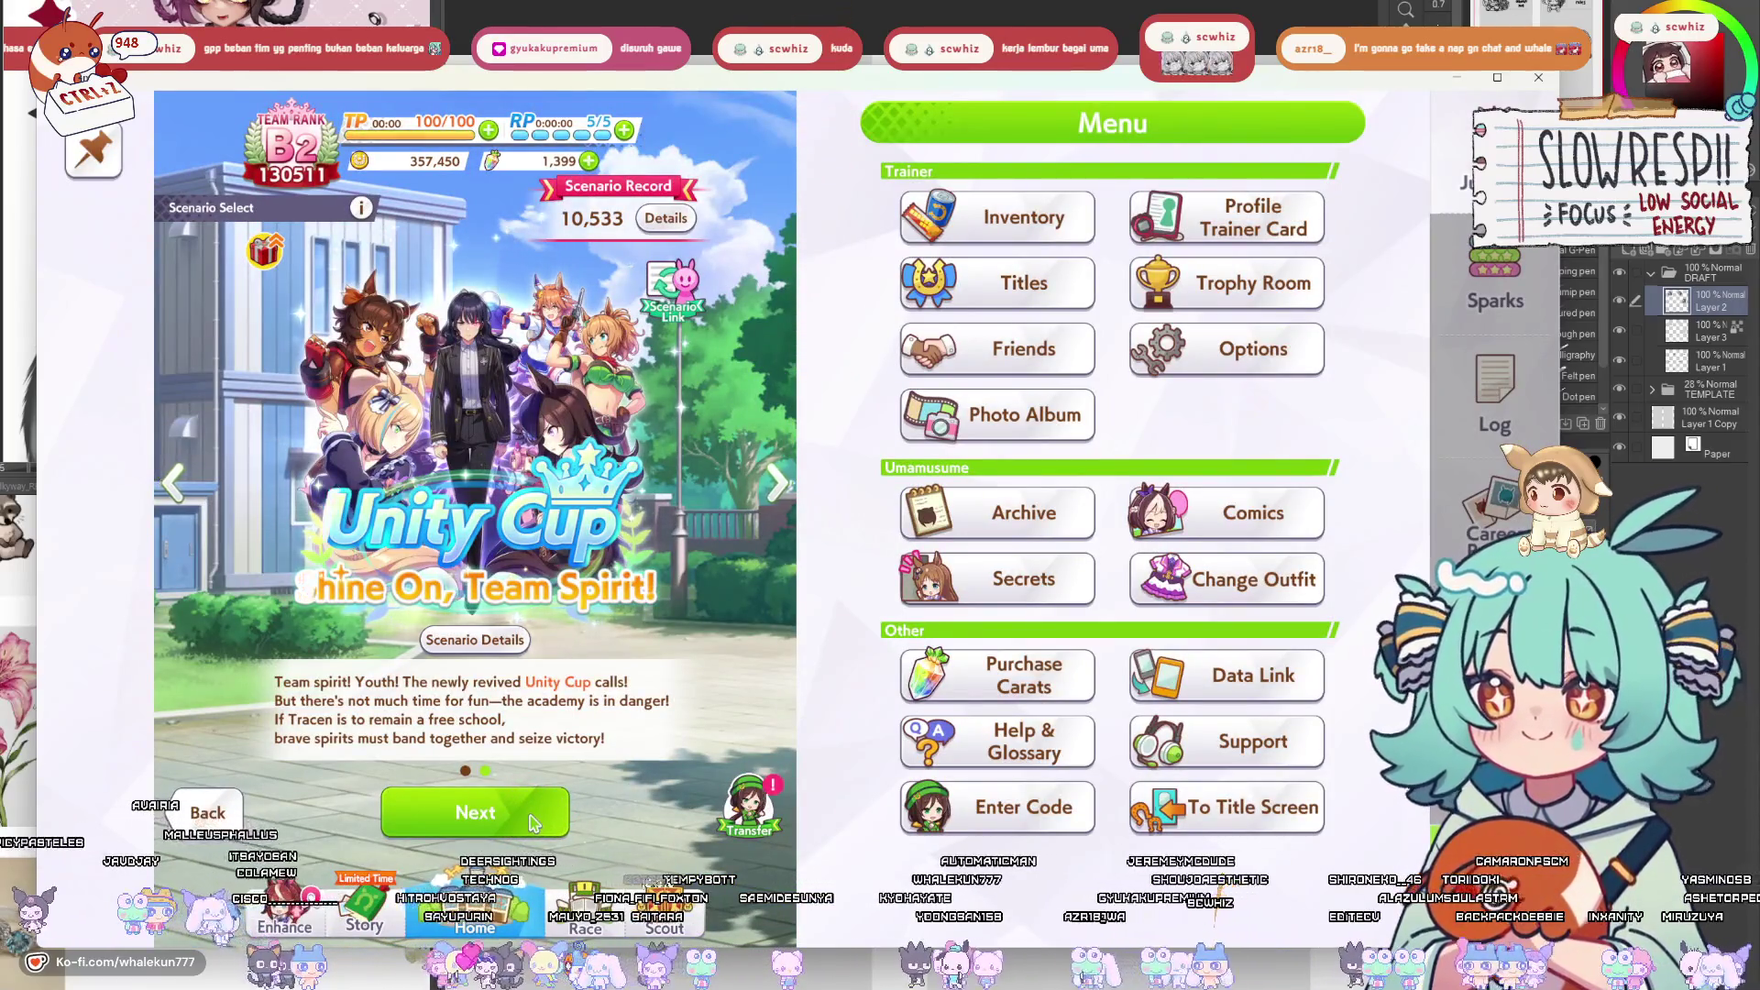
click(520, 816)
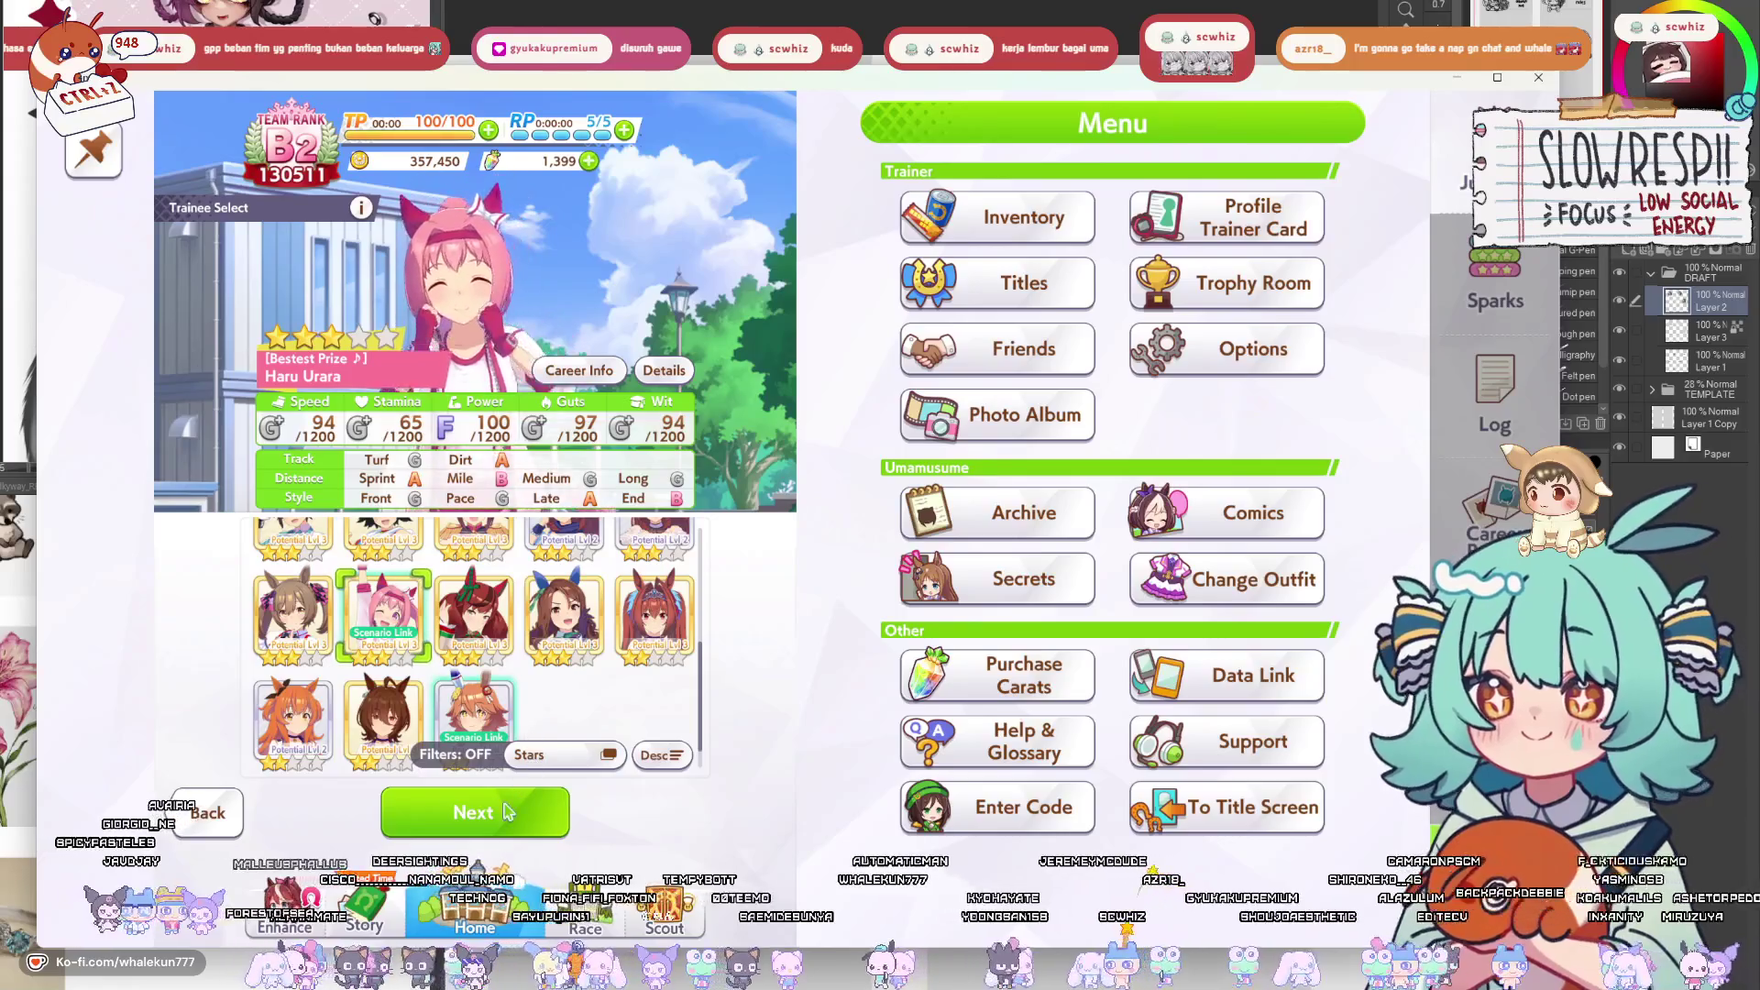
click(495, 811)
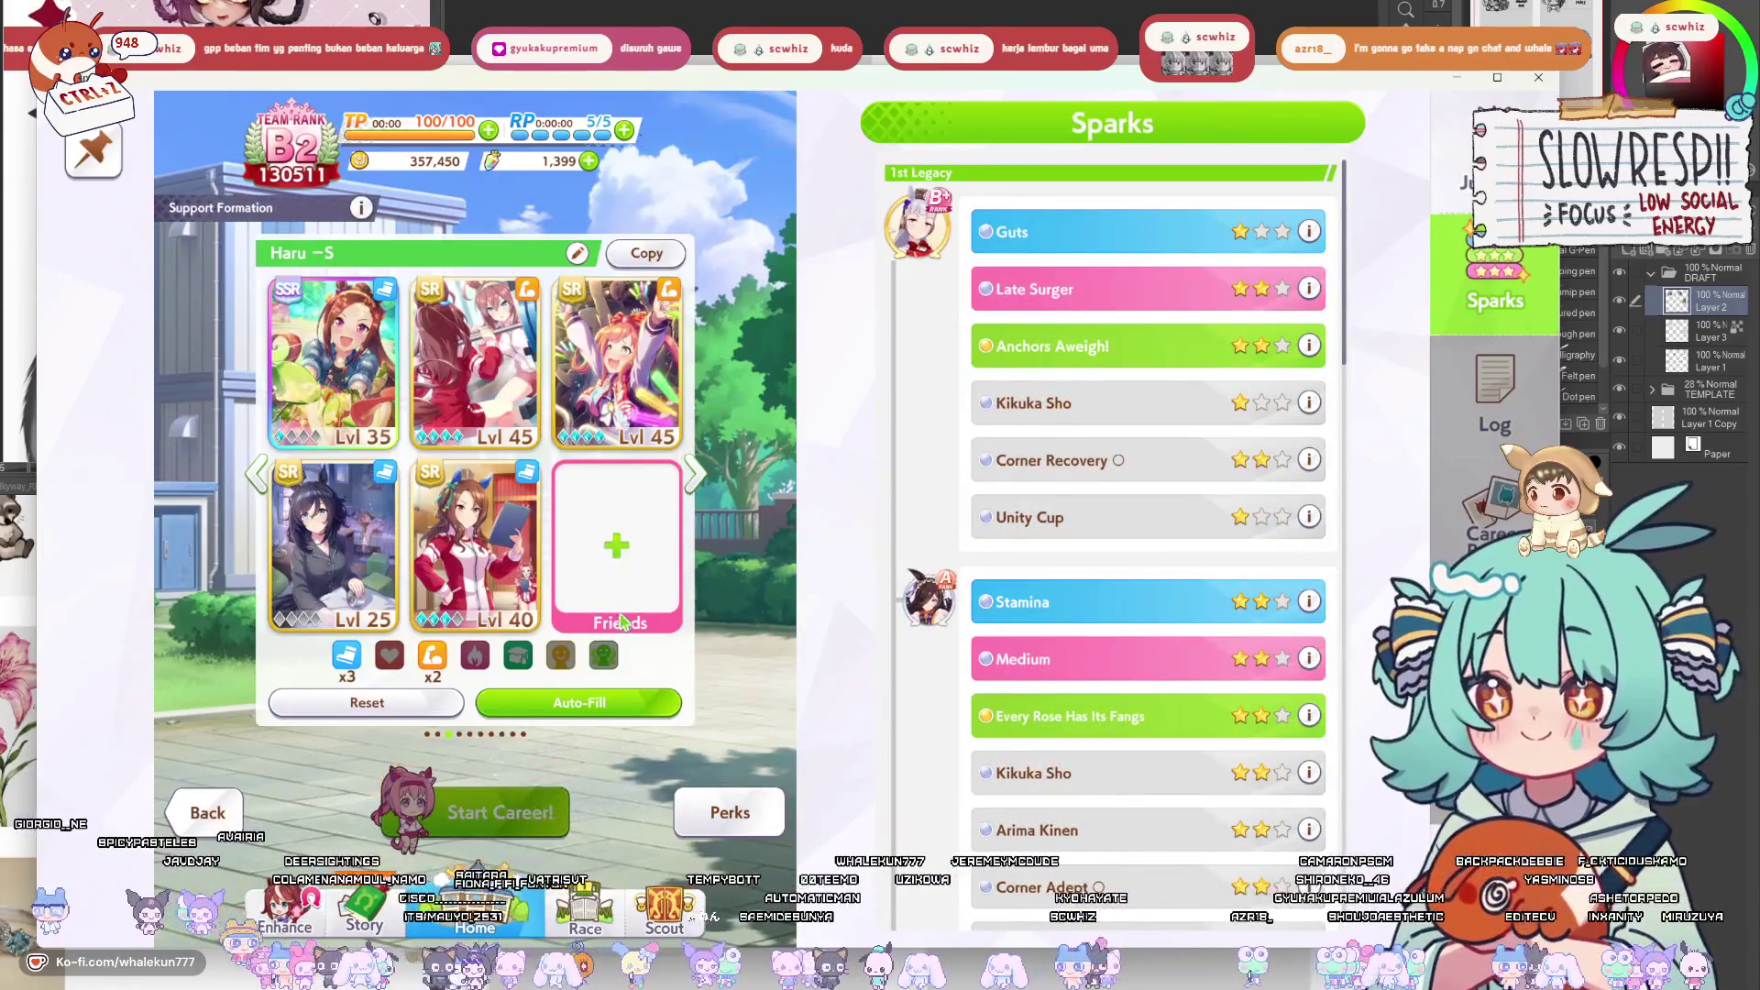
click(616, 546)
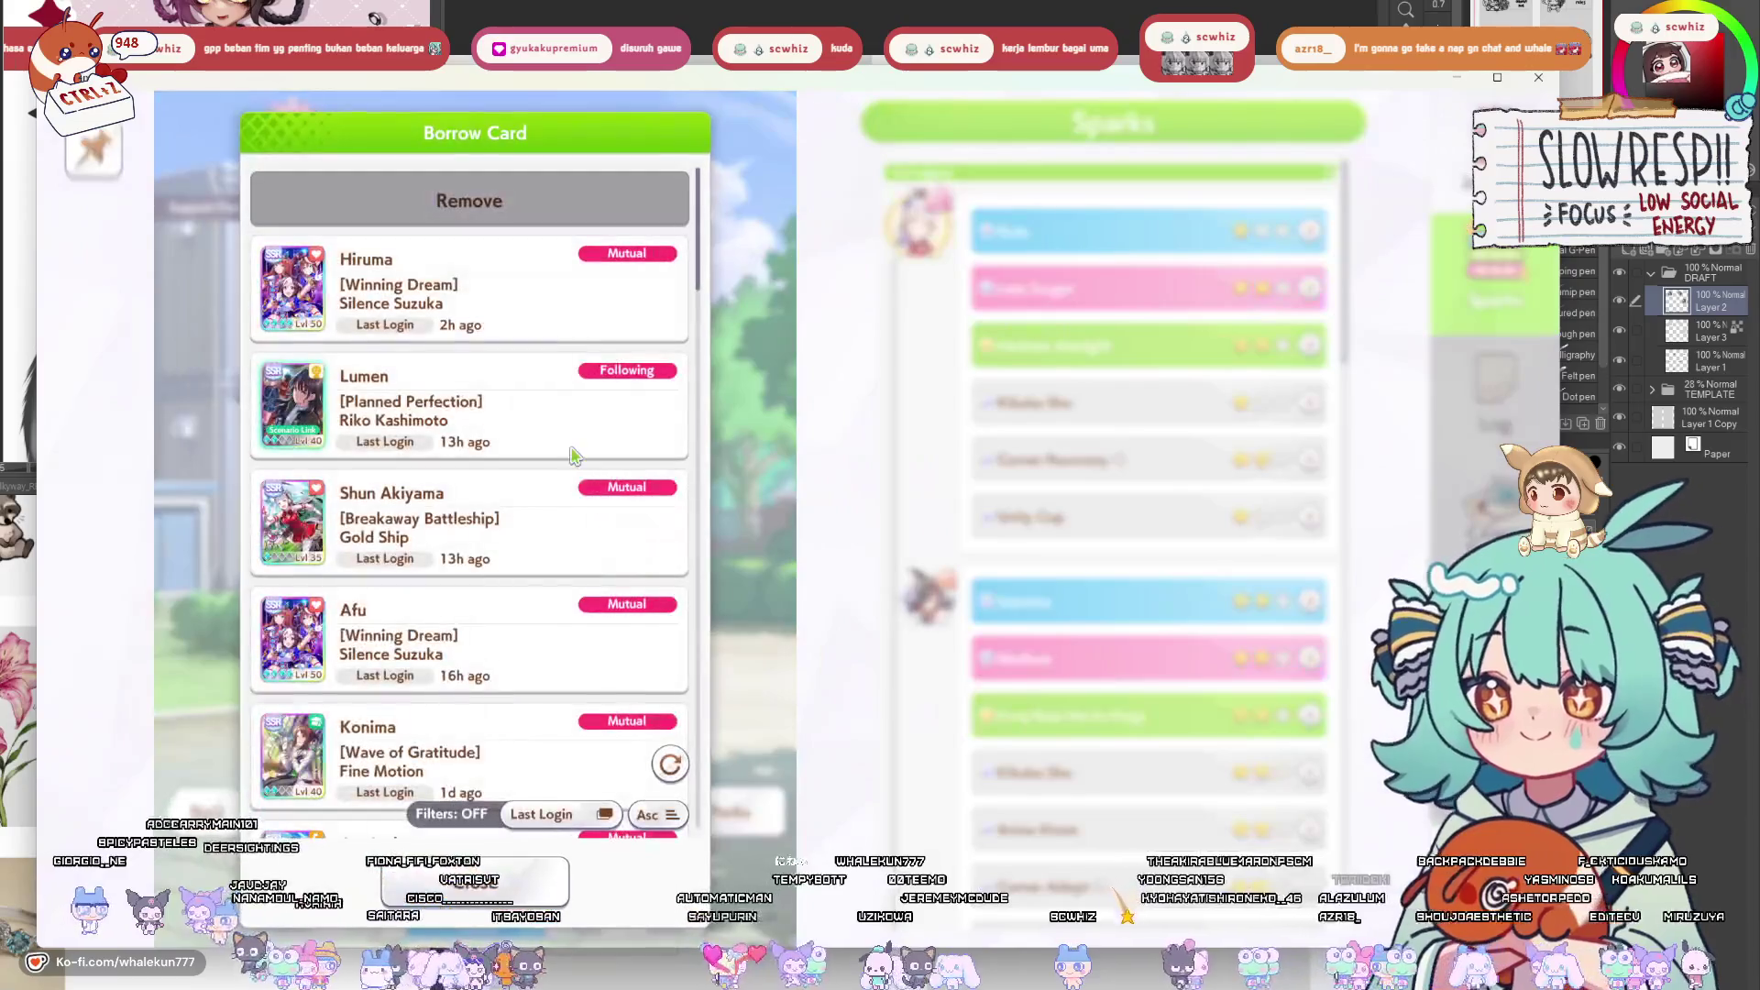
click(504, 377)
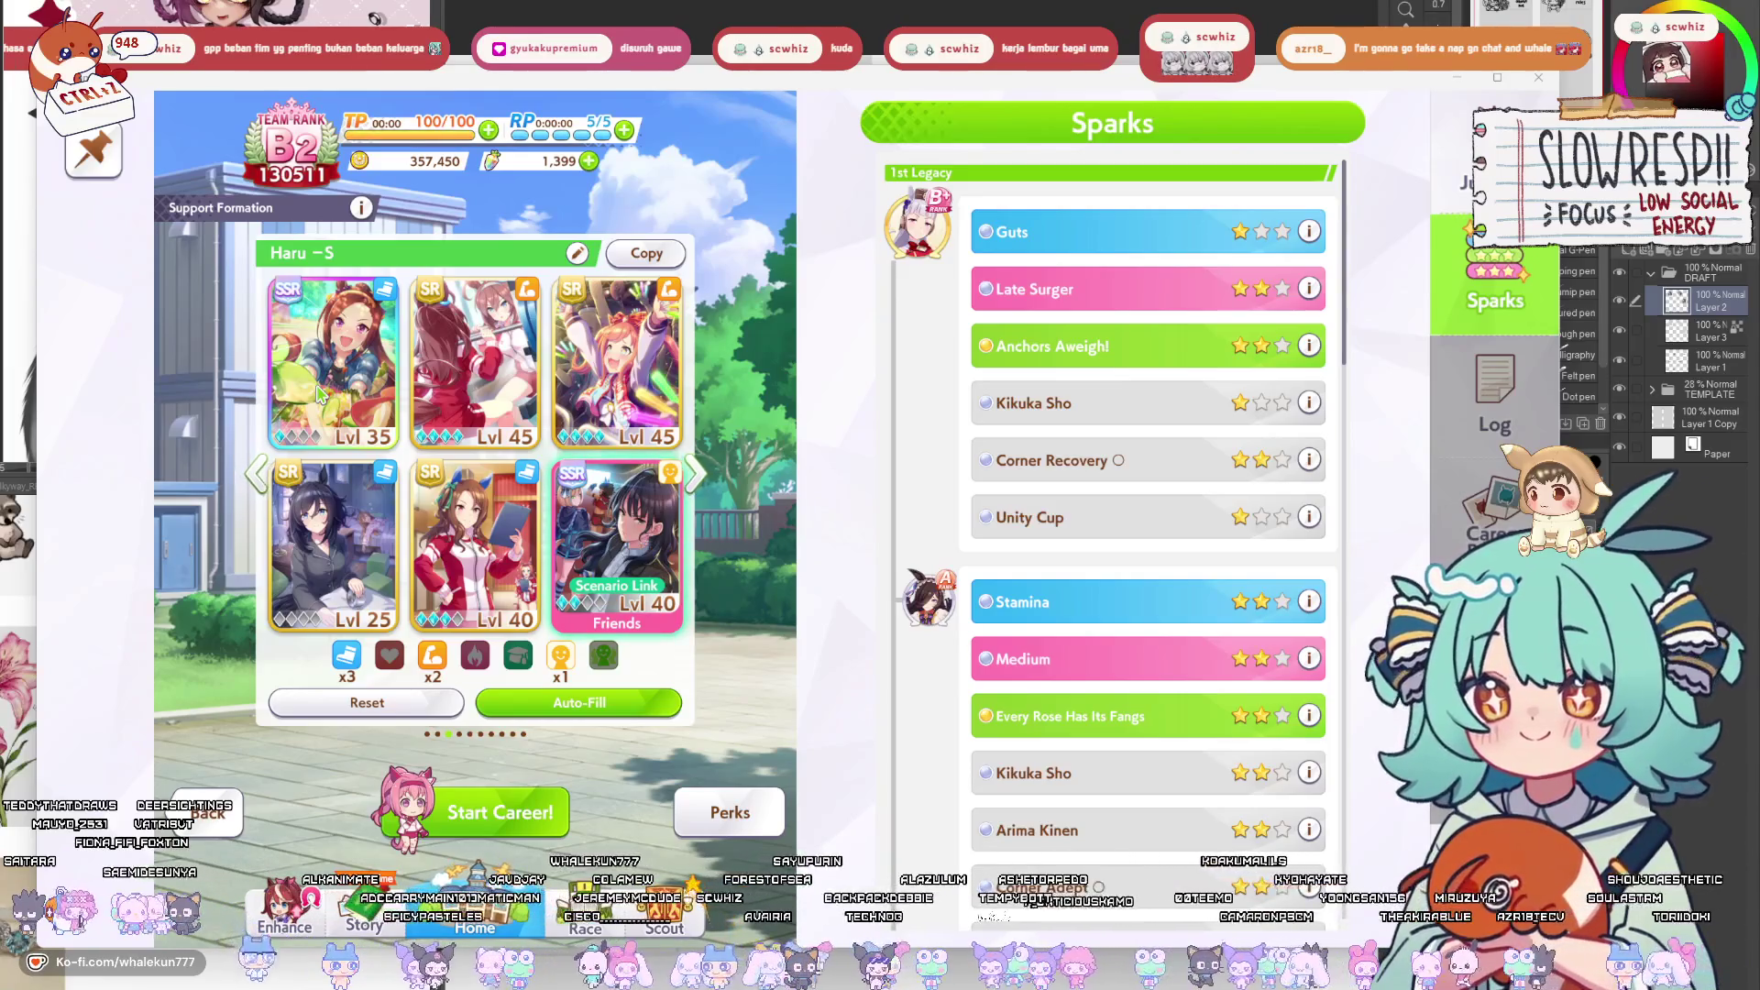
Put a Lvl 35 card in the first slot and an SSR Lvl 35 in the bottom-left, then proceed.
click(318, 394)
scroll(578, 619, down, 3)
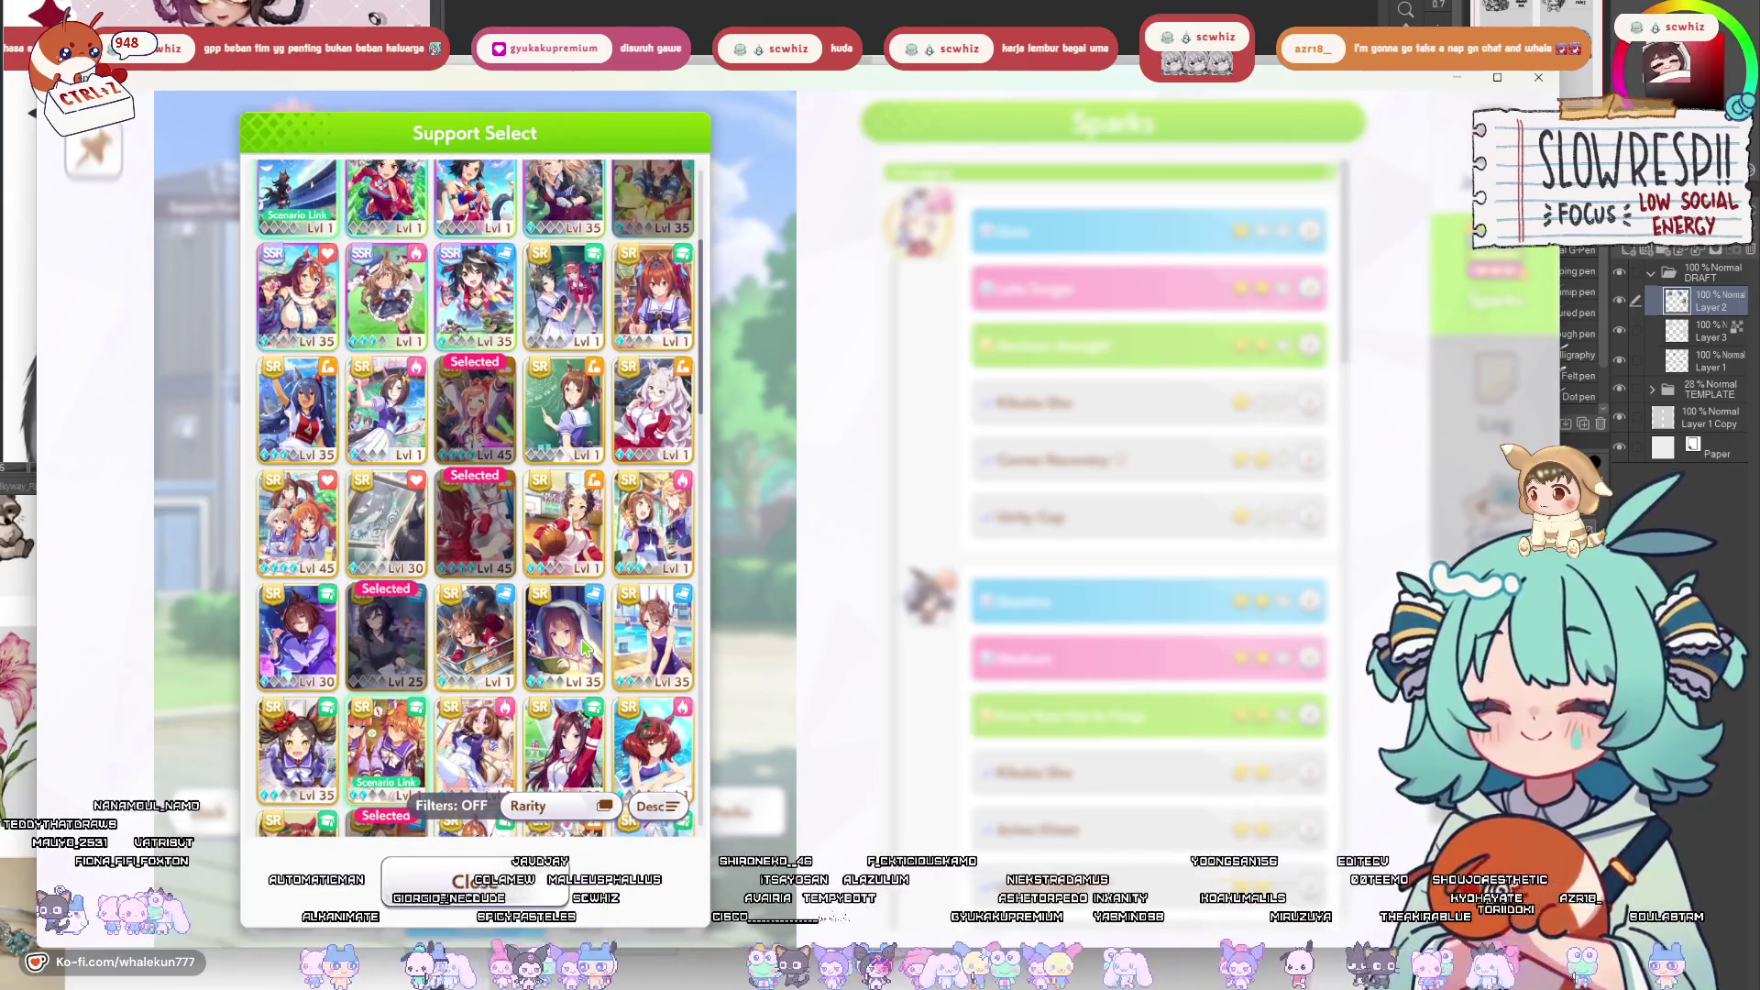
click(583, 648)
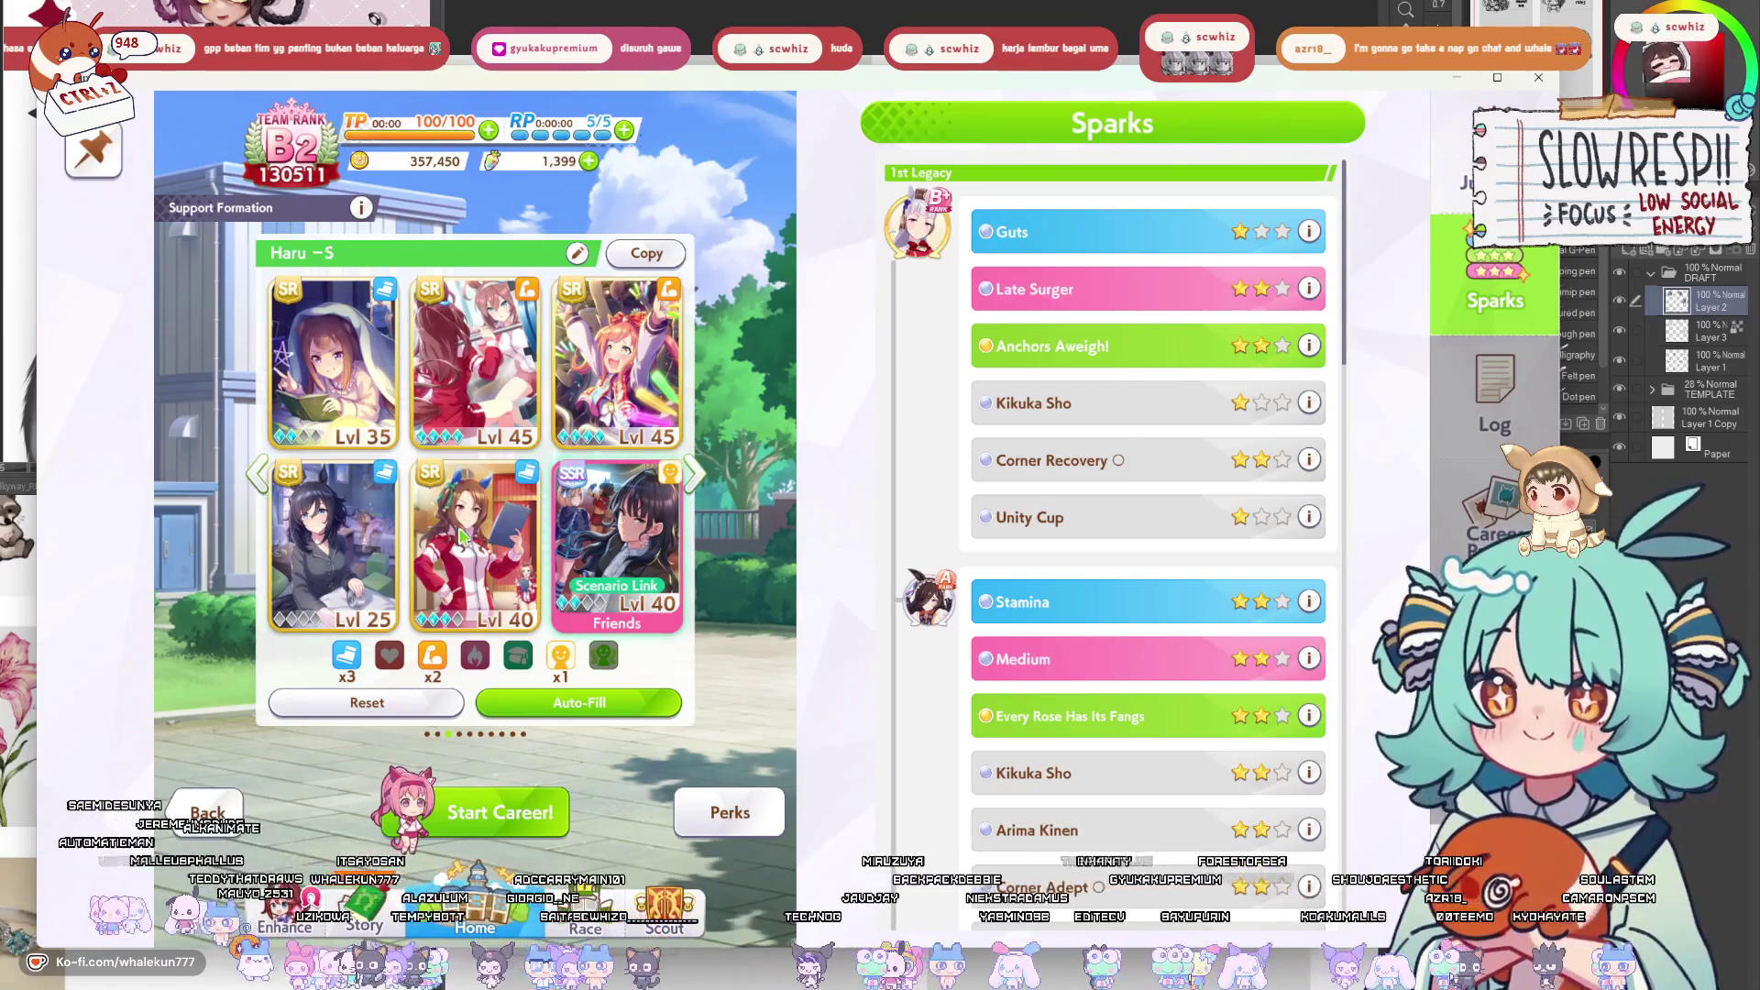
click(446, 583)
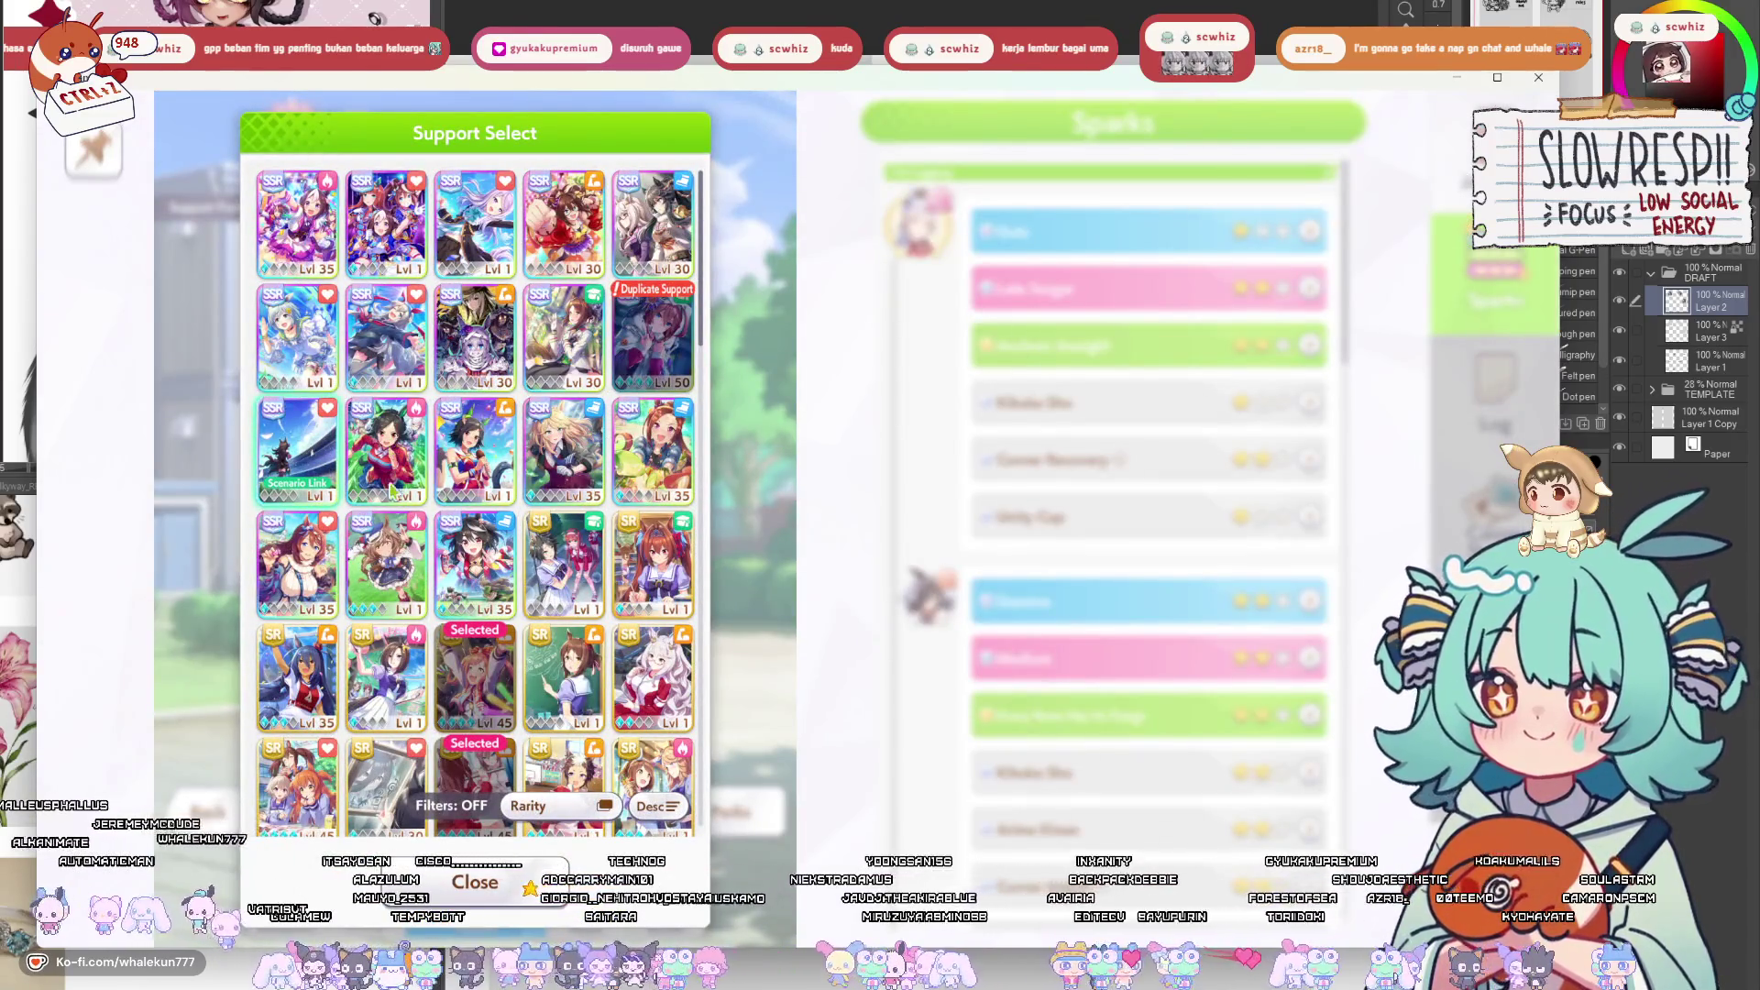
click(497, 557)
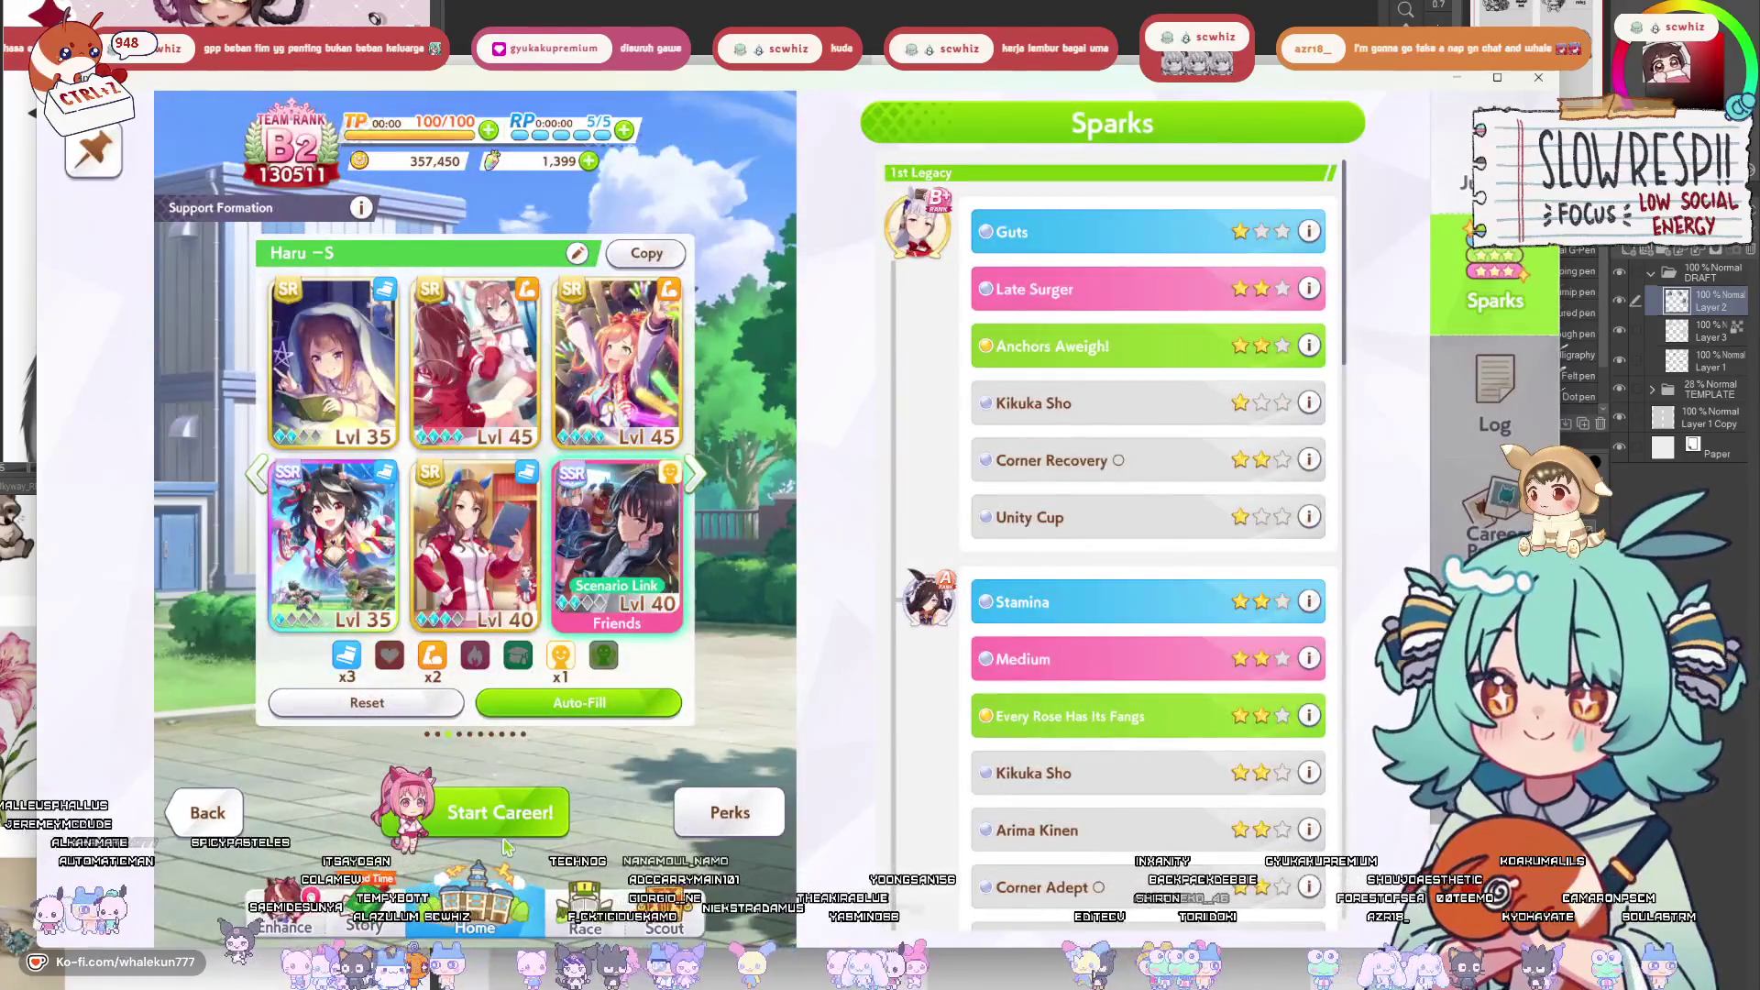
click(518, 815)
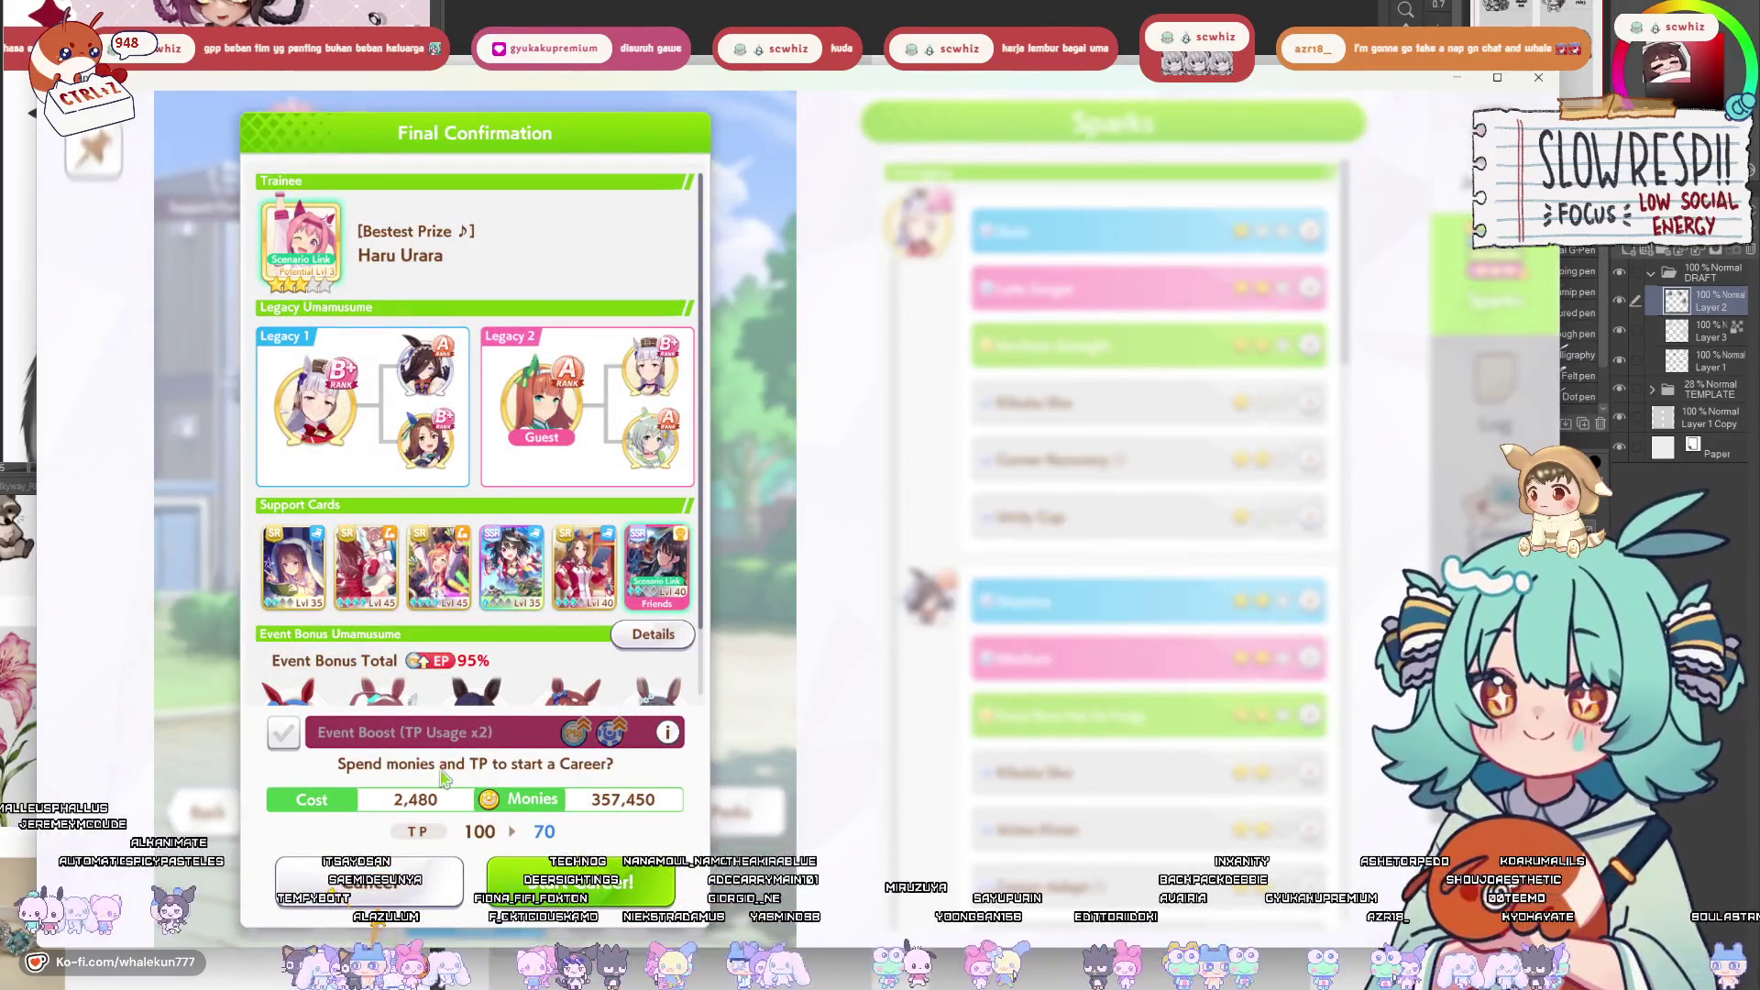
Confirm the TP cost, shorten all events, and accept the inherited Stamina, Power and Guts gains.
click(284, 732)
click(581, 882)
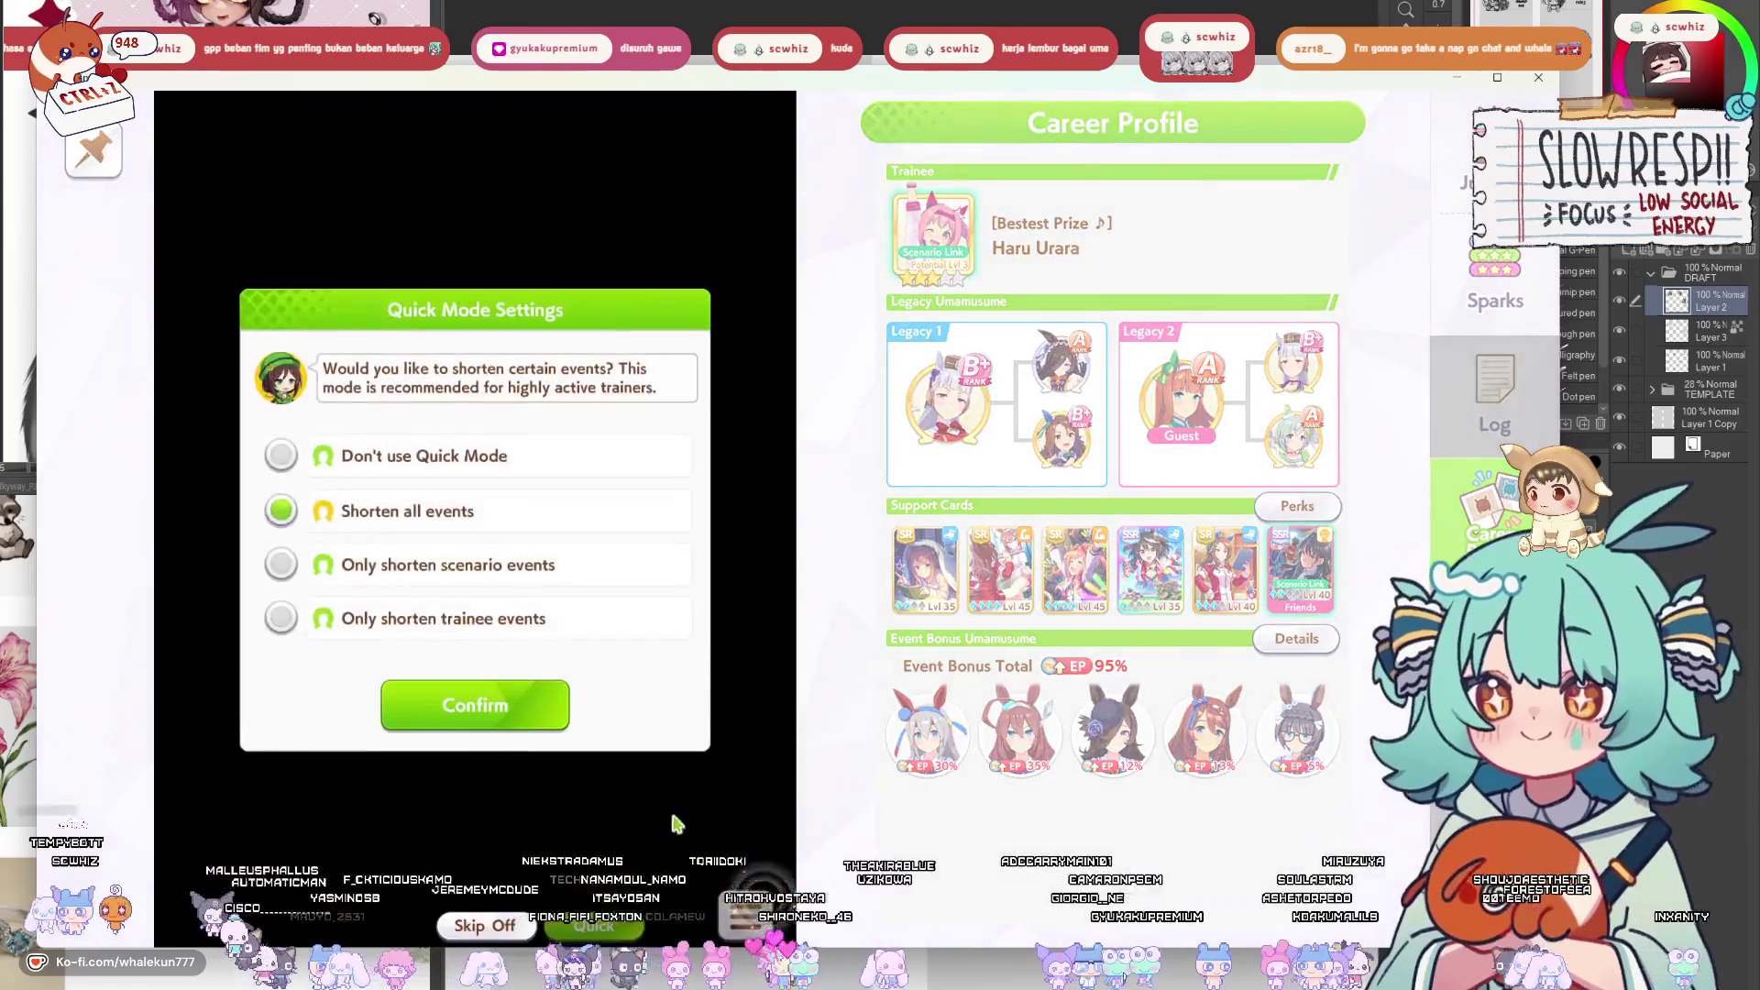
click(489, 722)
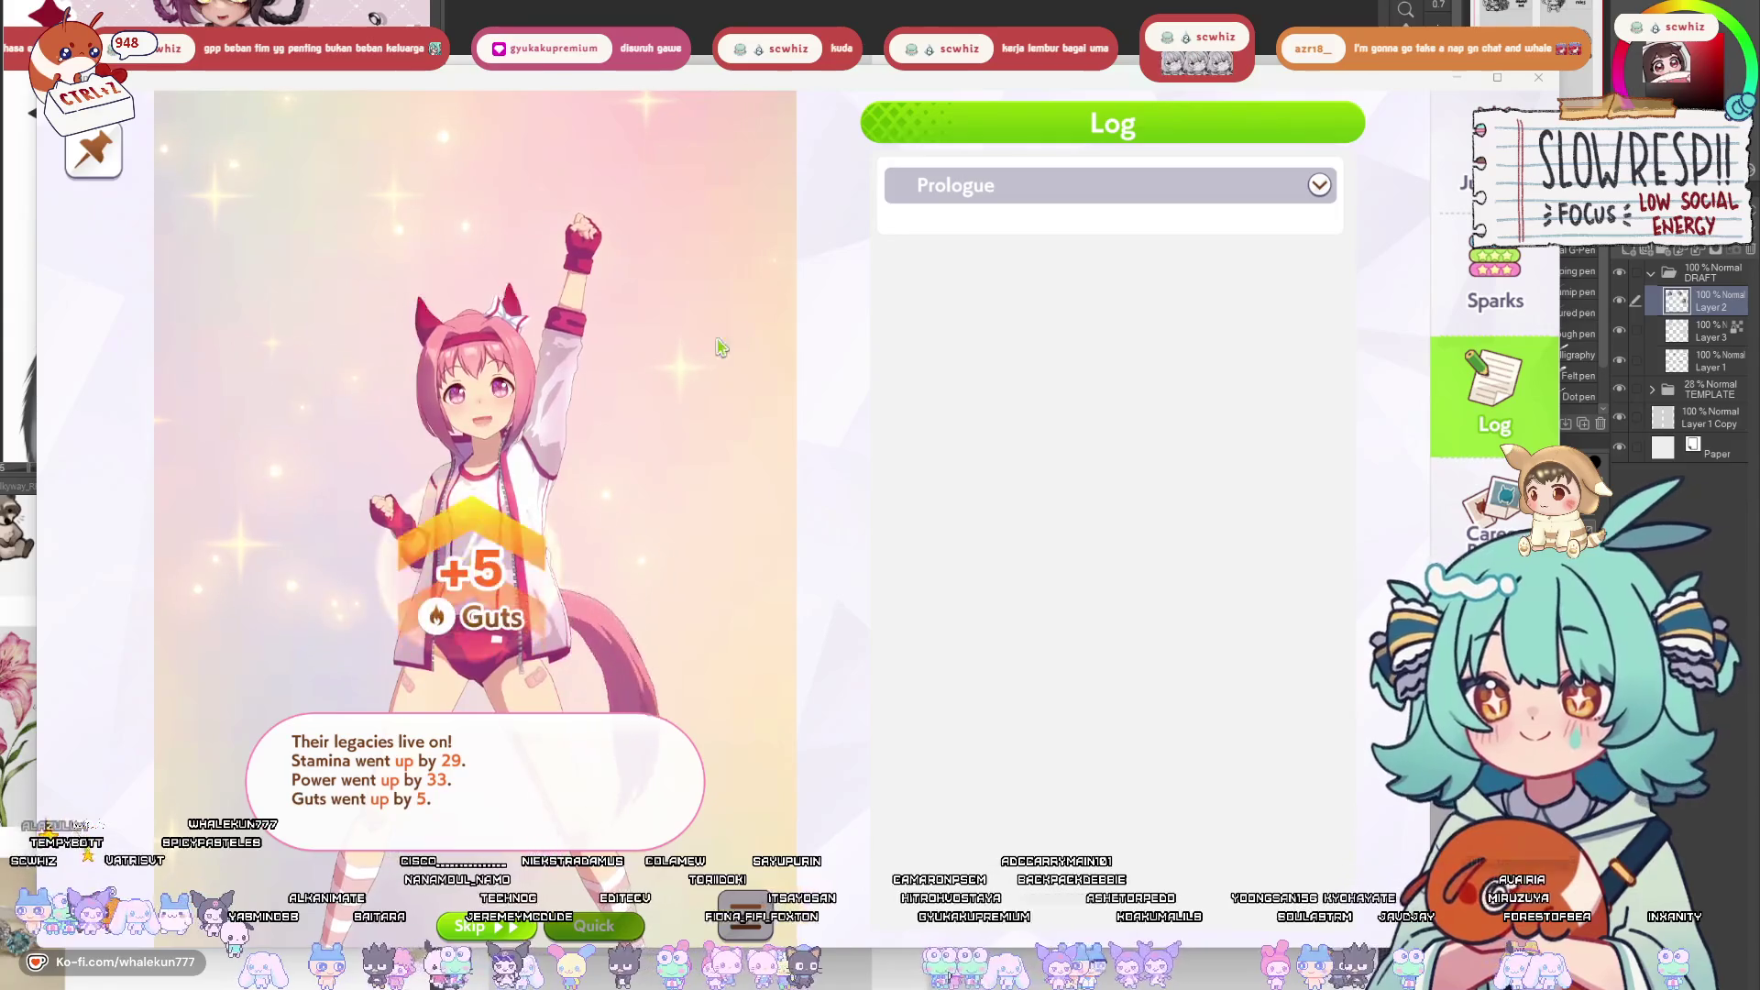
click(679, 443)
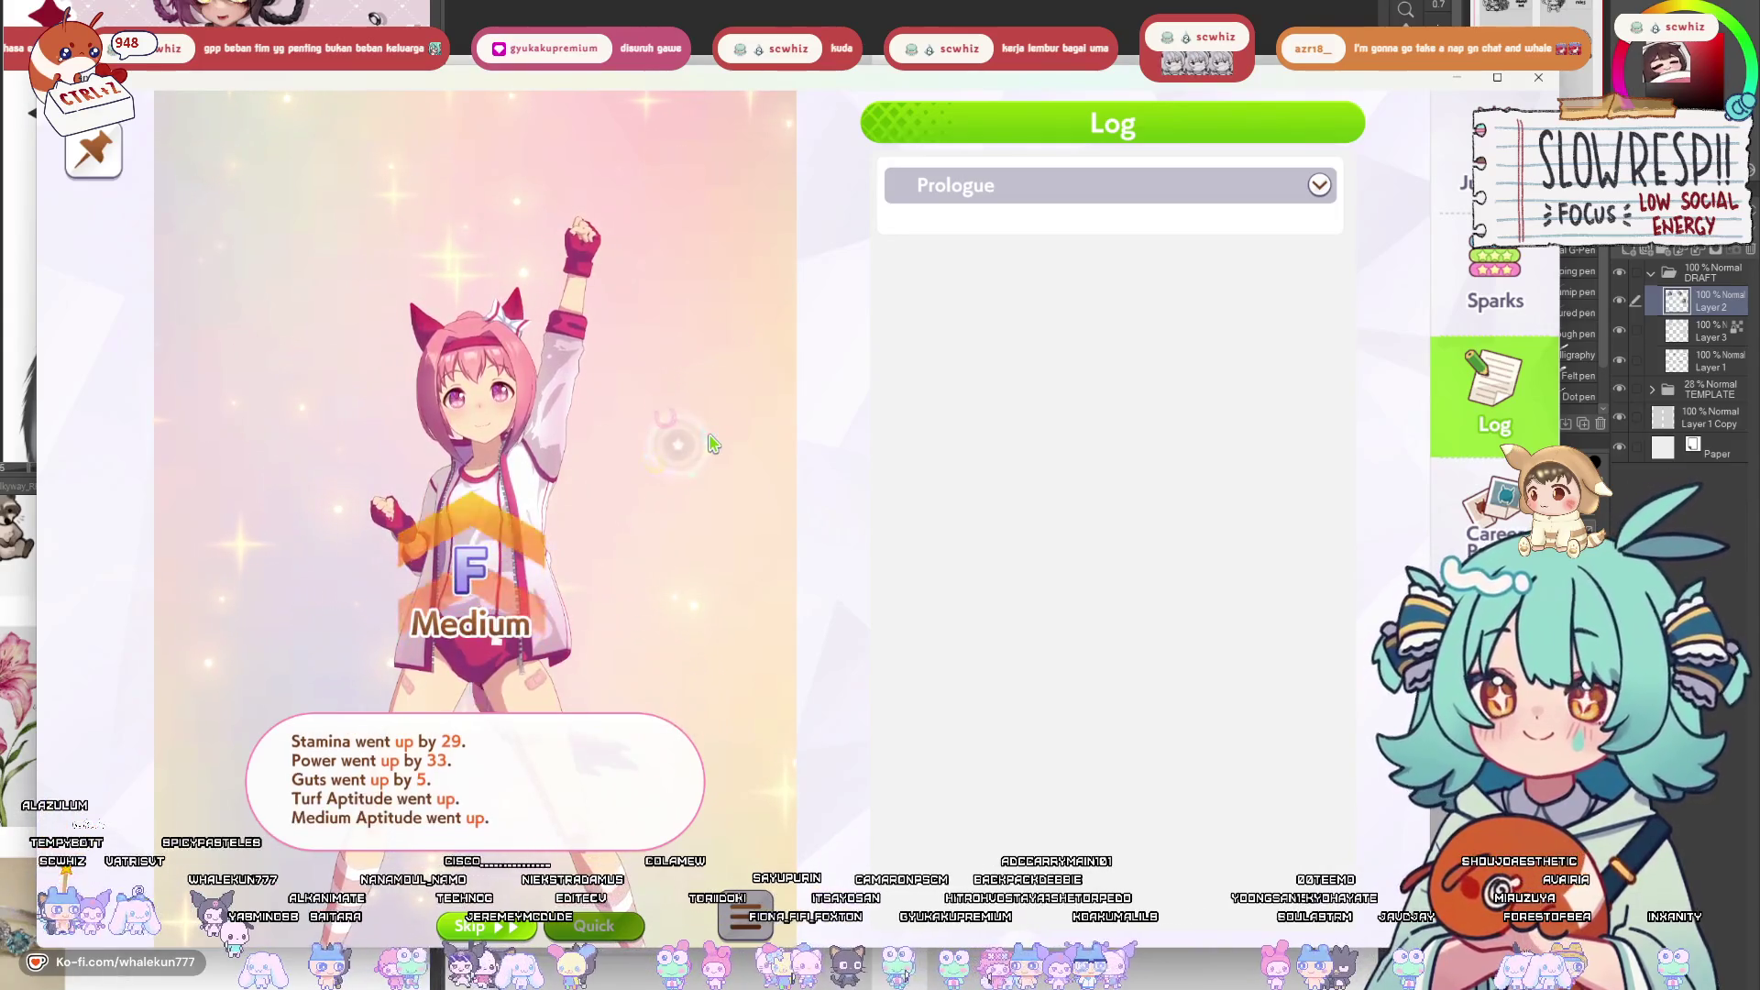
click(662, 480)
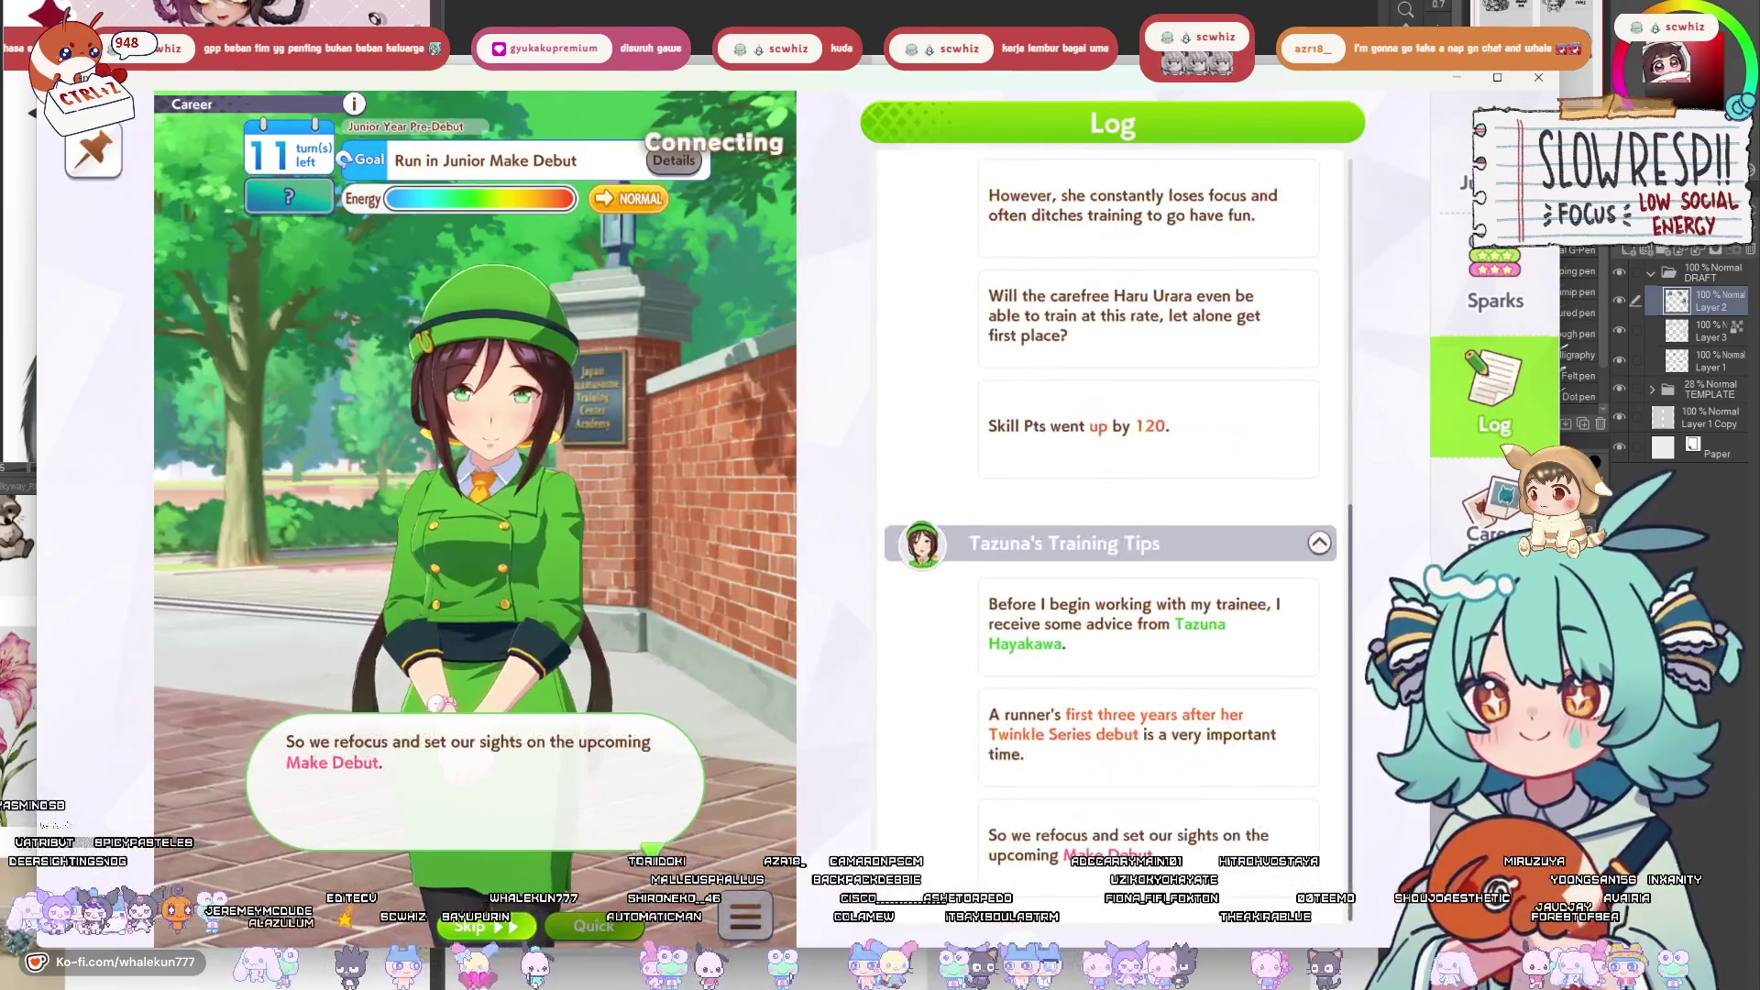
Finish the introduction and do a Speed training after comparing previews.
click(511, 772)
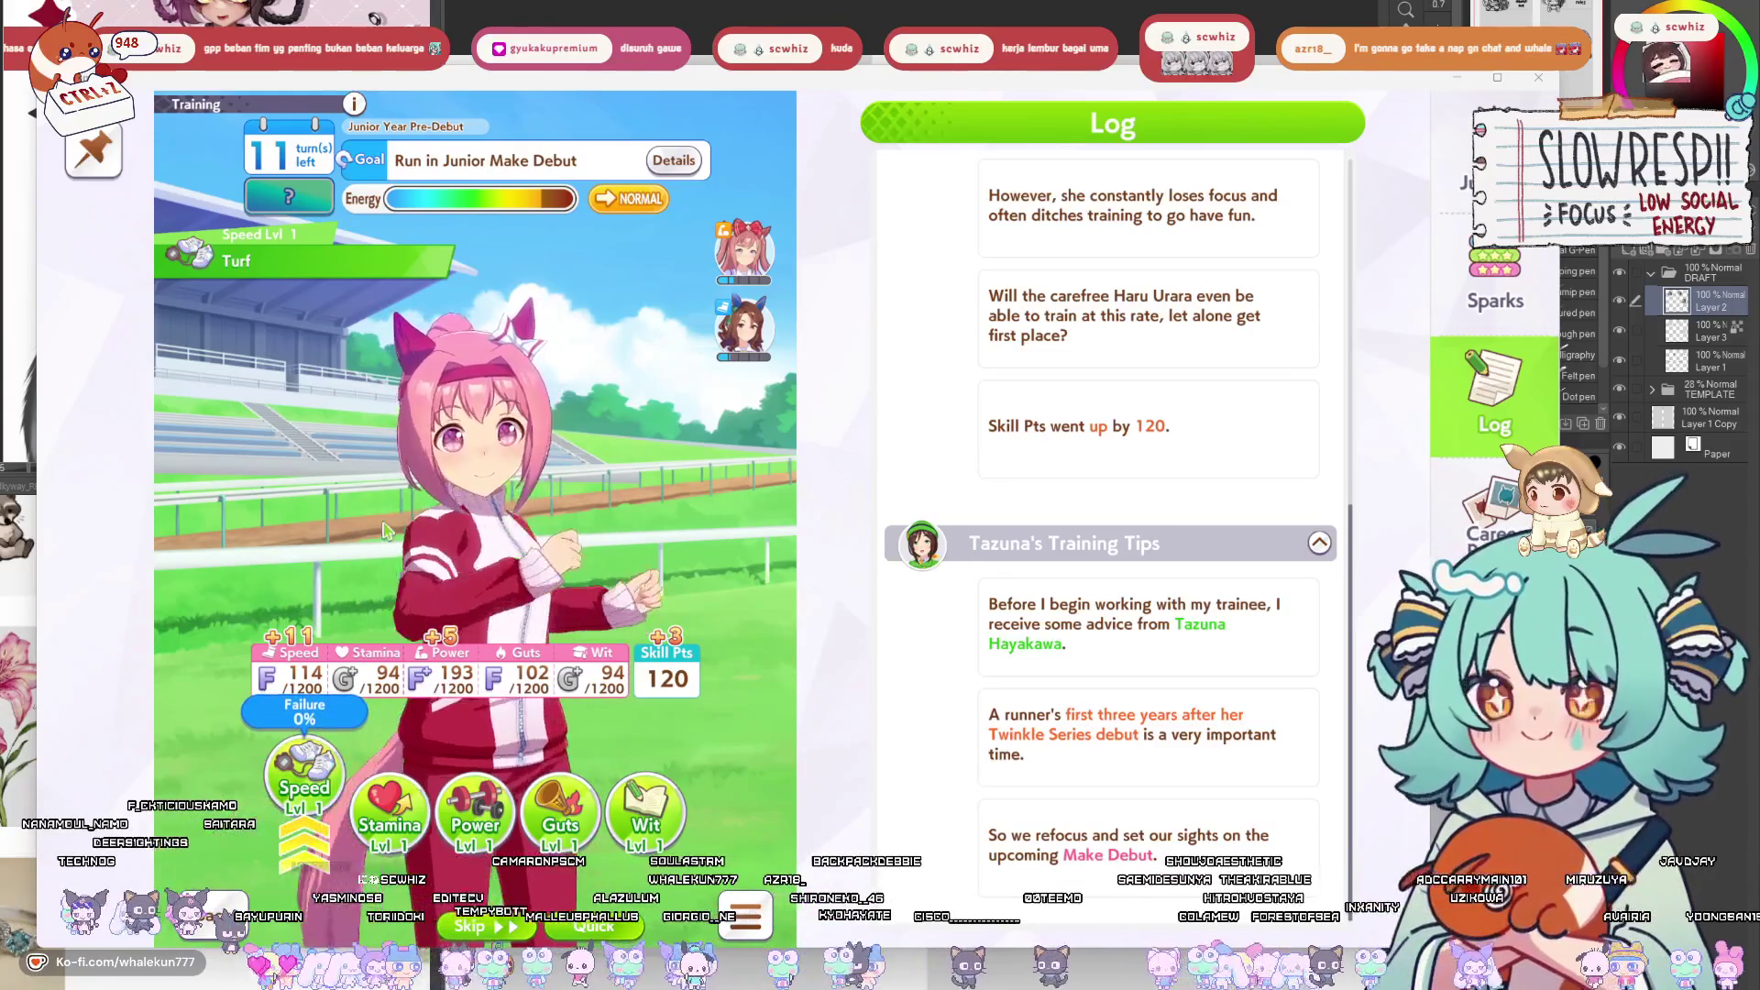
mouse_move(547, 844)
mouse_down()
mouse_move(644, 821)
mouse_move(280, 822)
mouse_move(475, 816)
mouse_up()
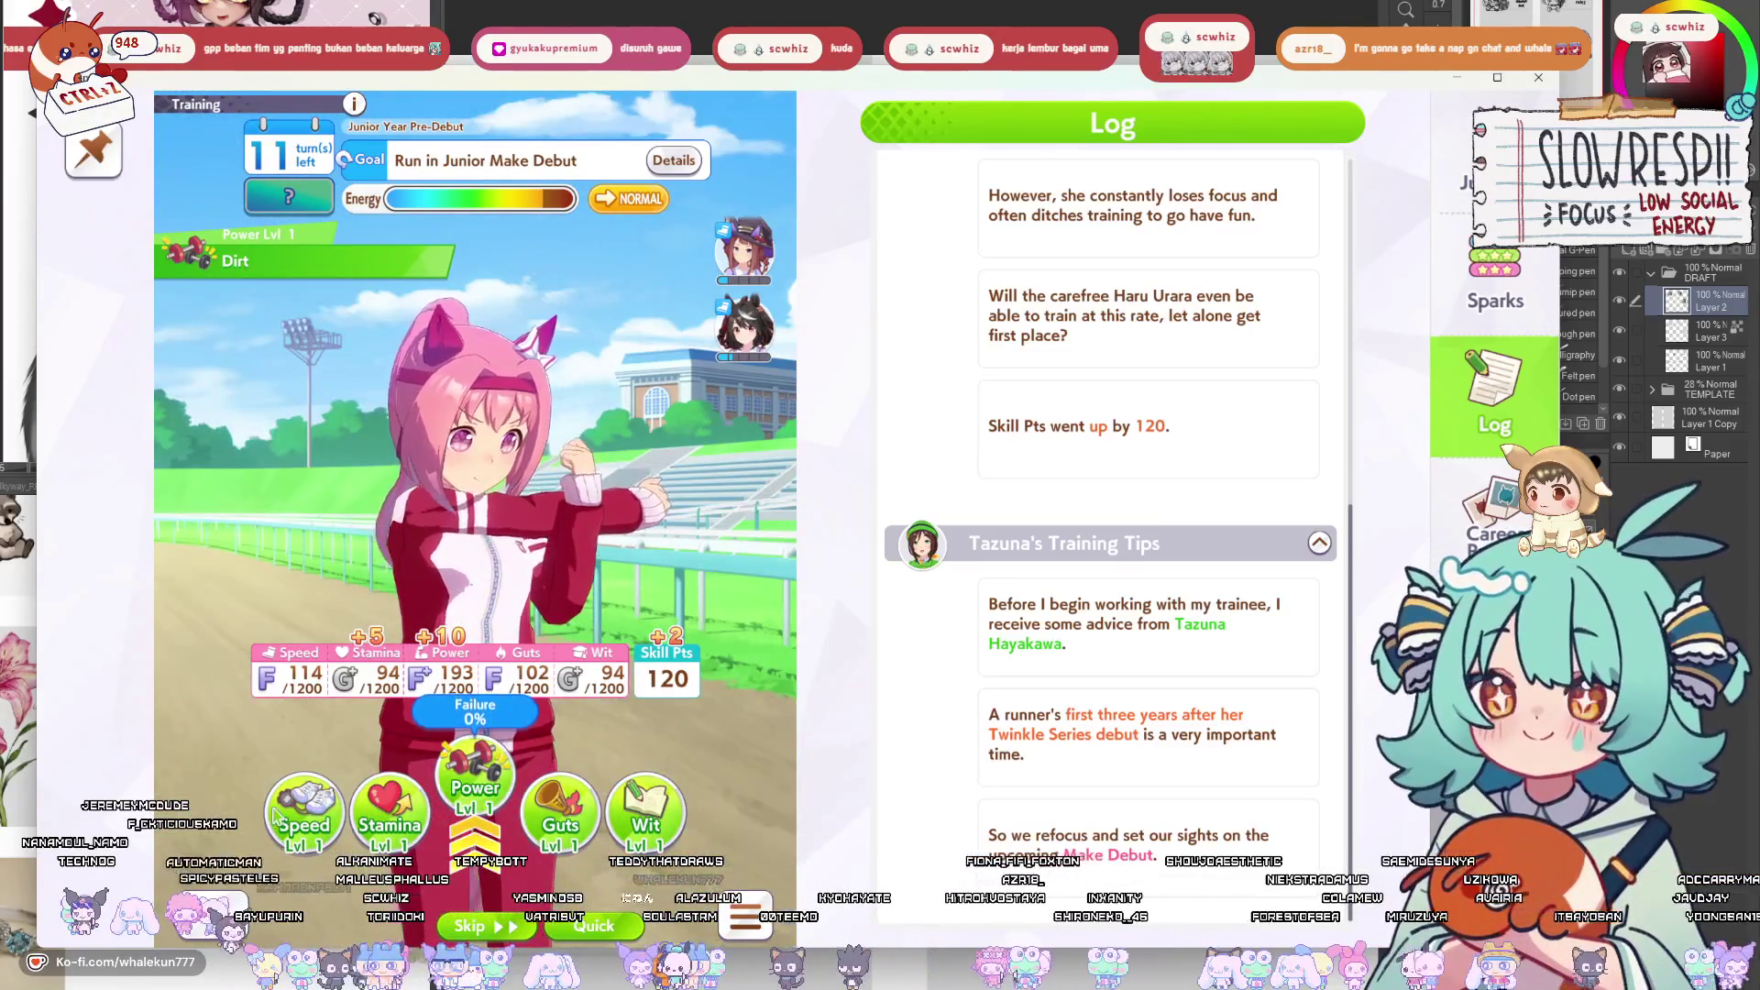
drag(278, 816, 289, 804)
click(294, 793)
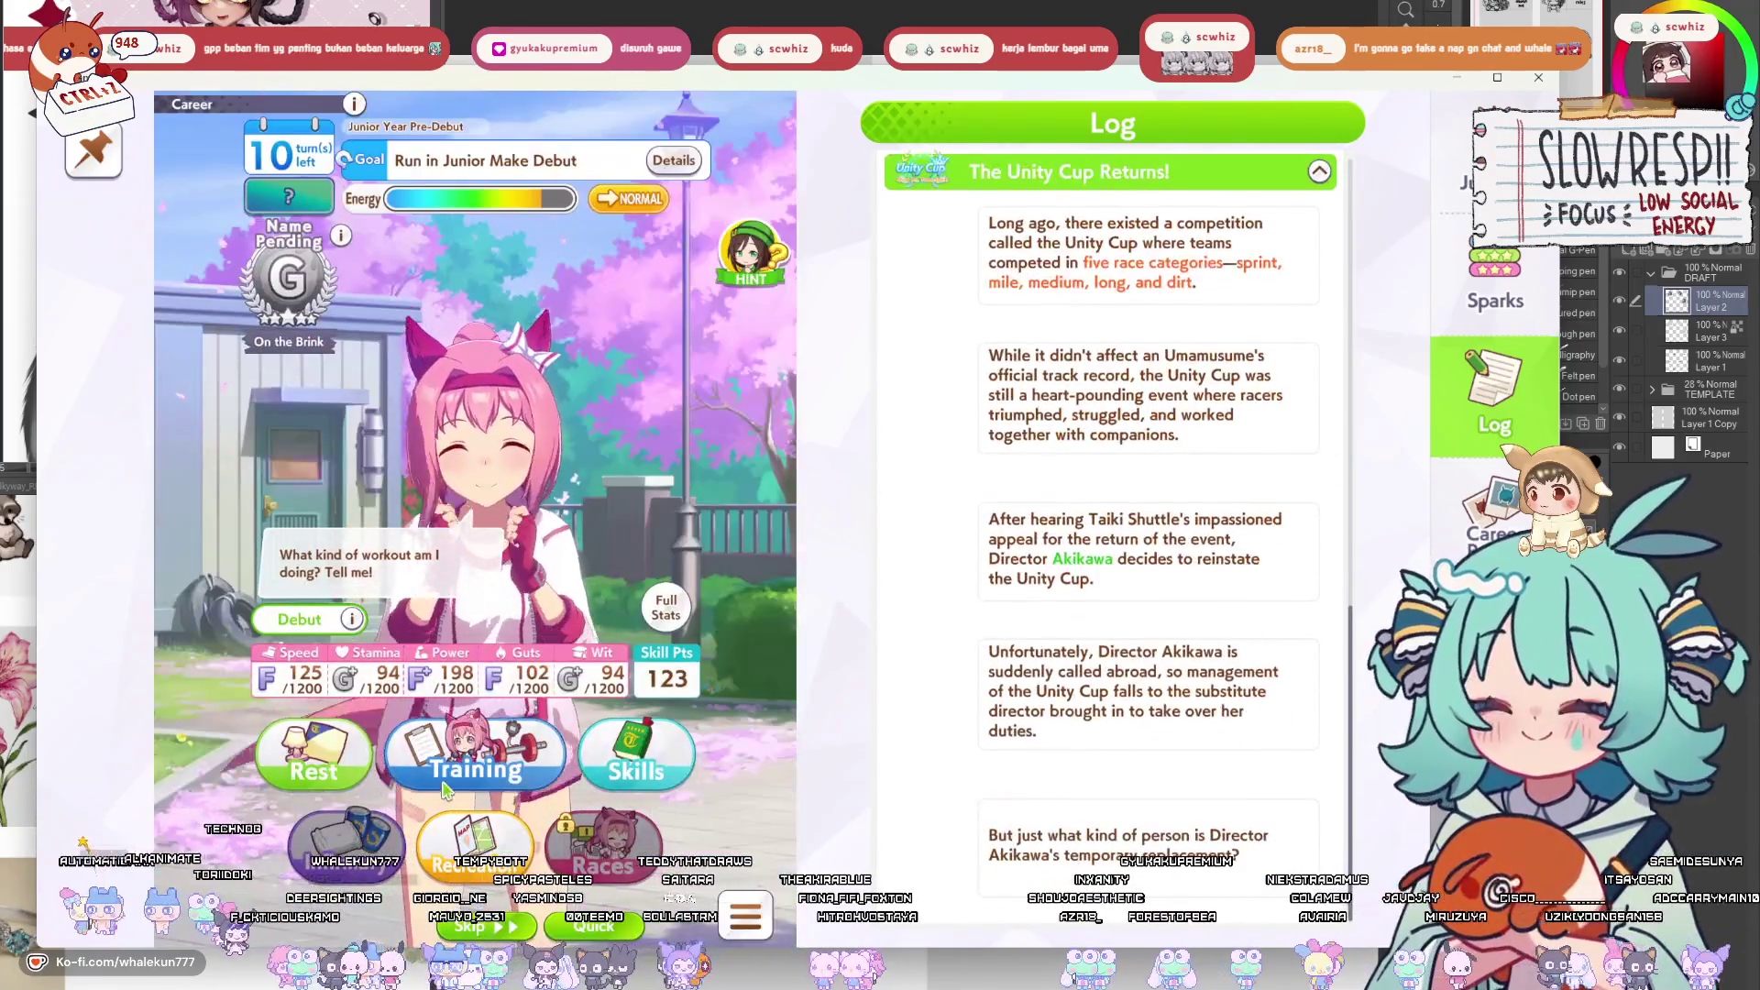
Do a Power training and click through the Unity Cup team and tutorial events.
click(447, 775)
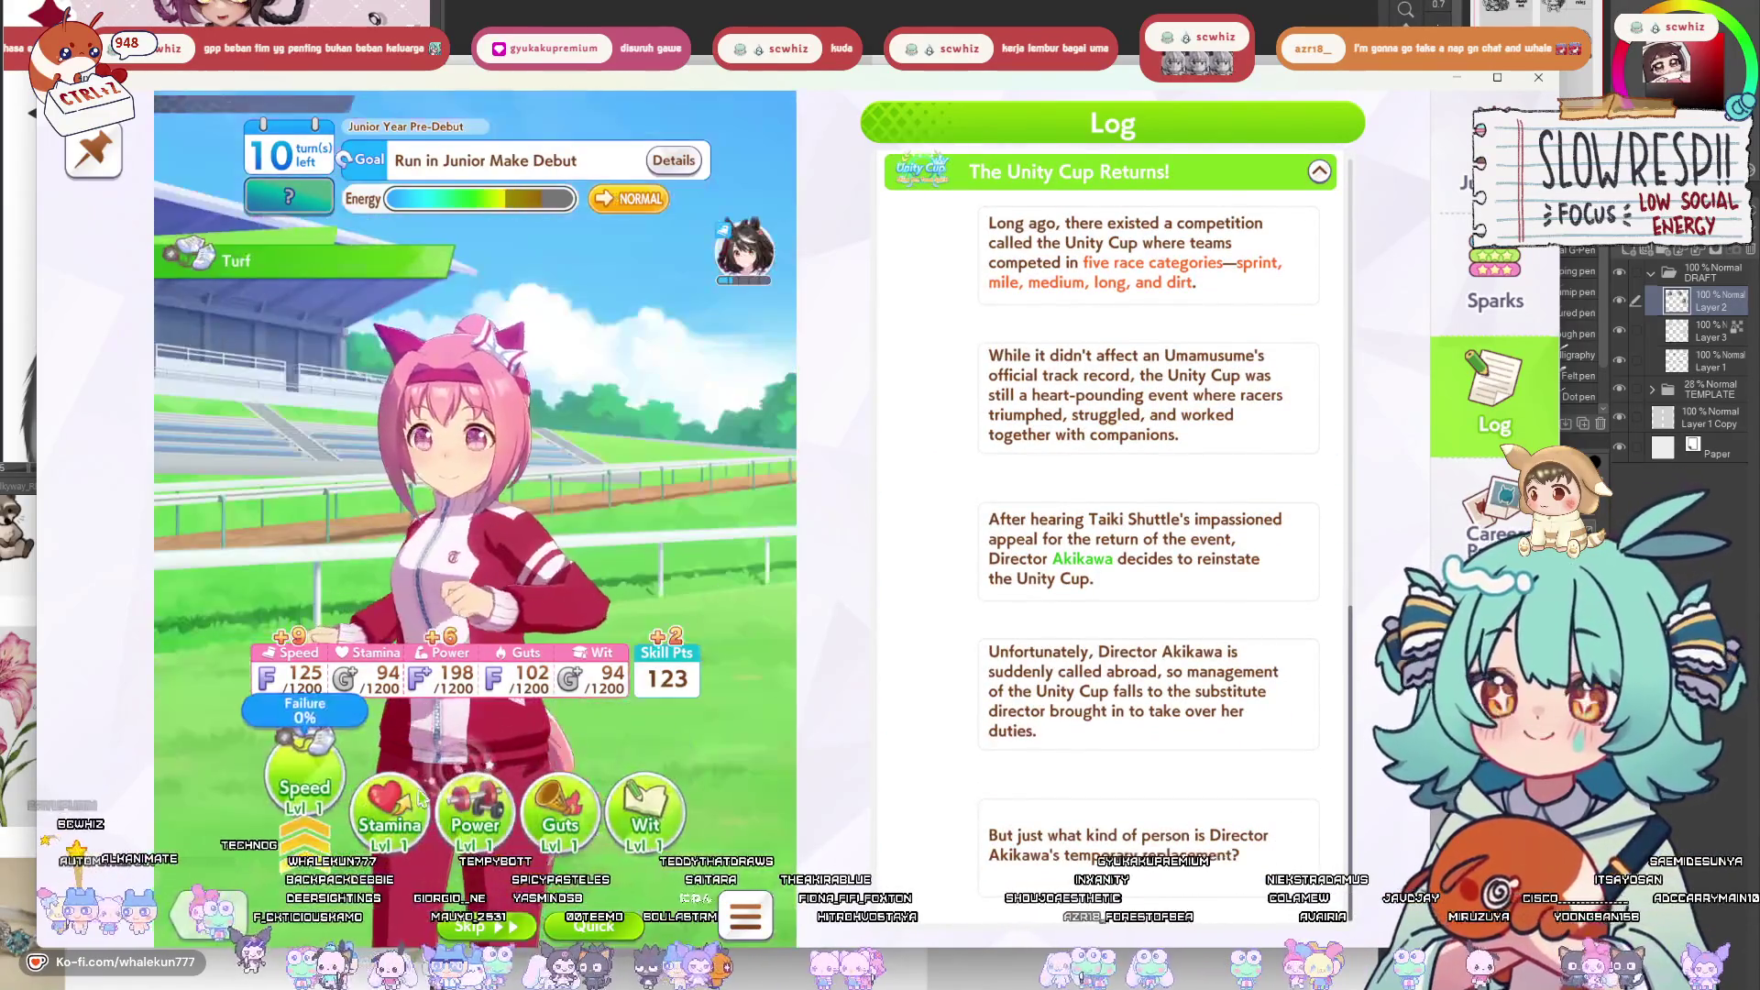
click(646, 811)
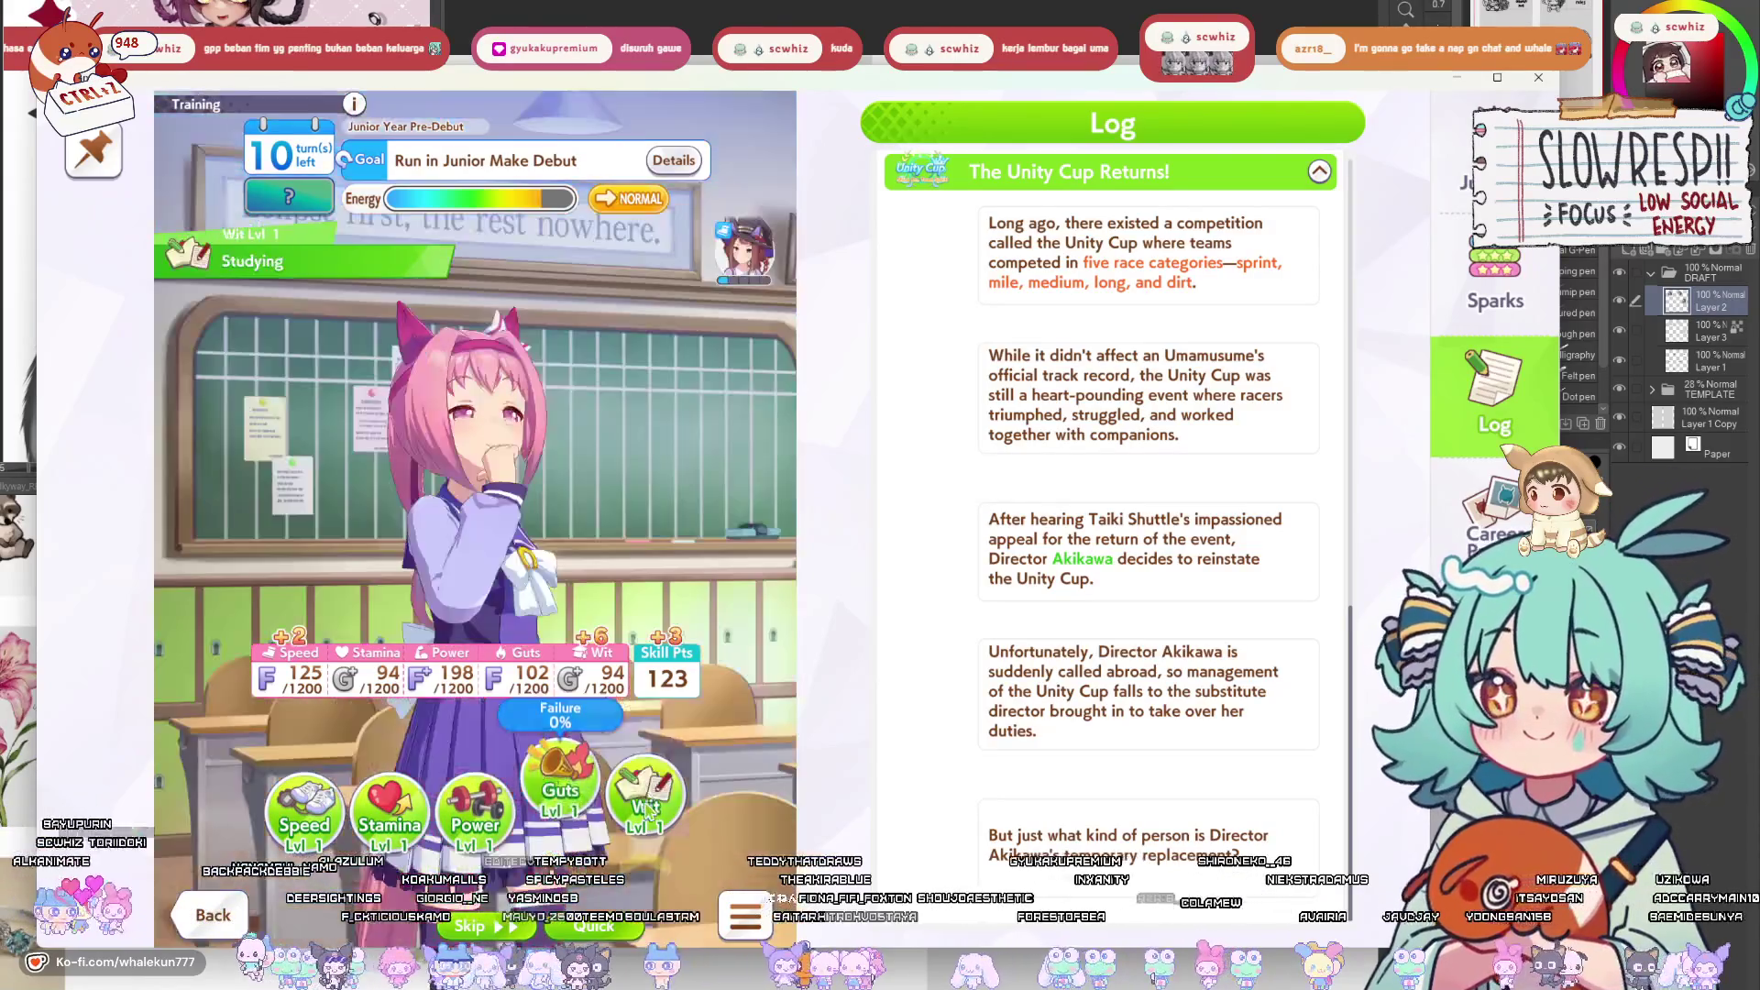
click(470, 812)
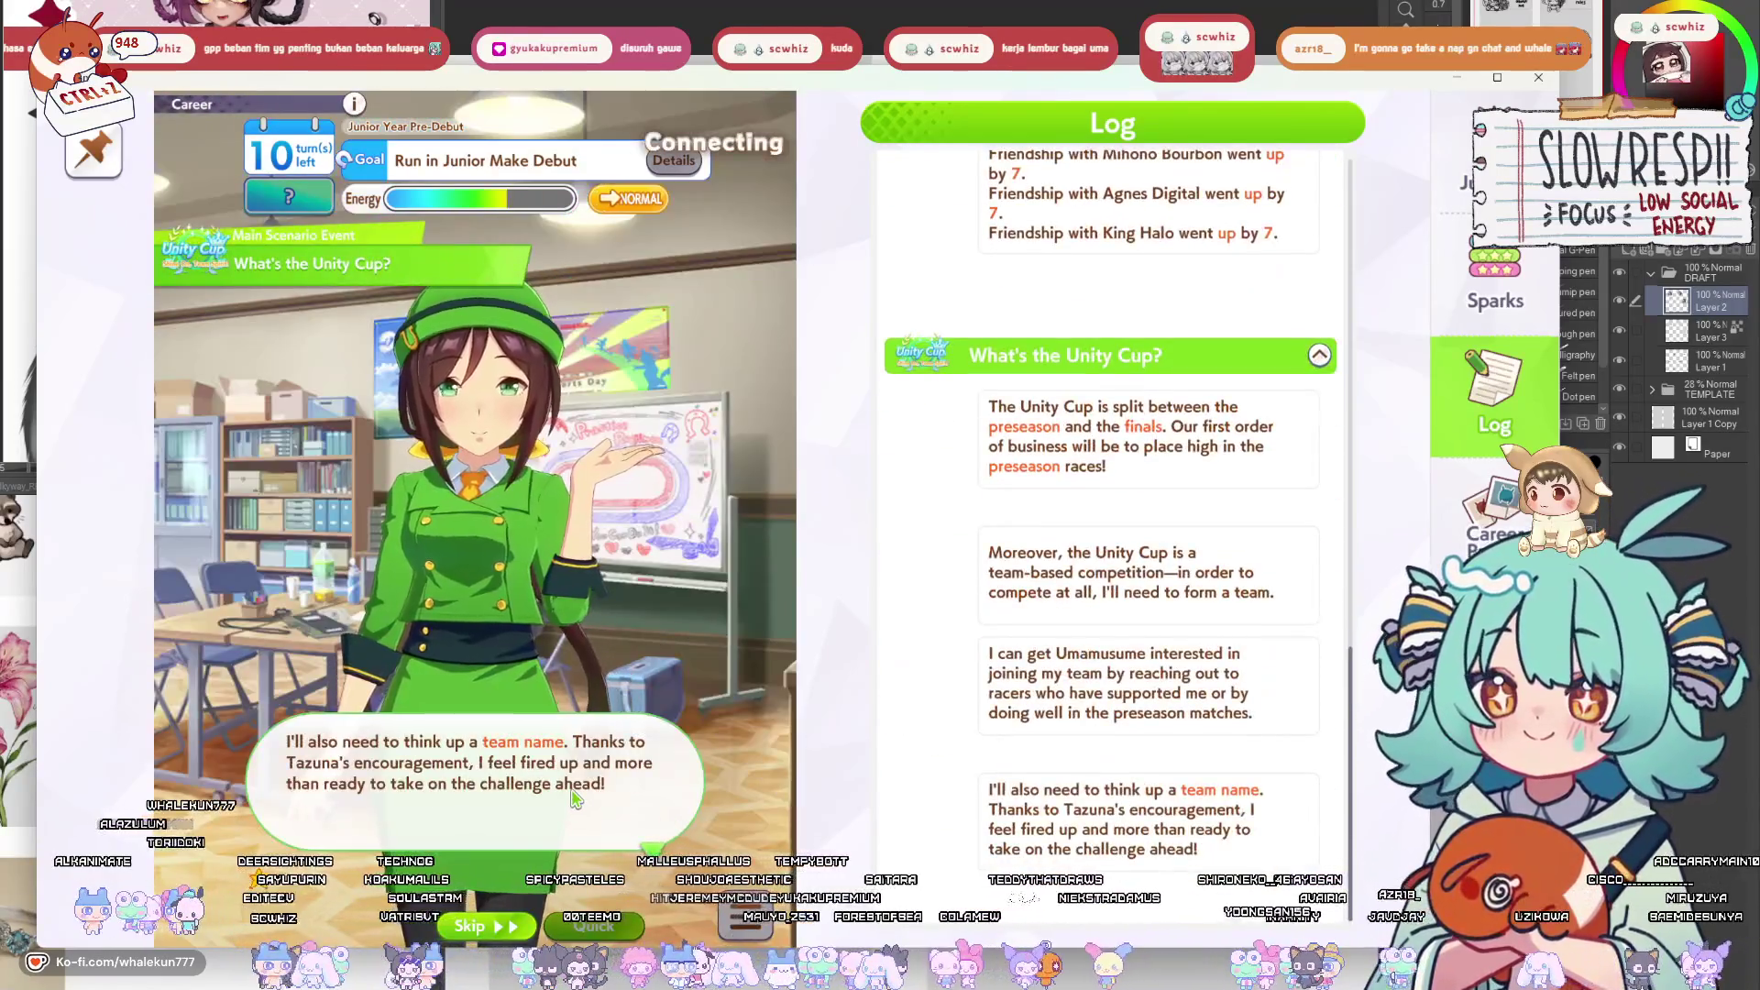
click(574, 799)
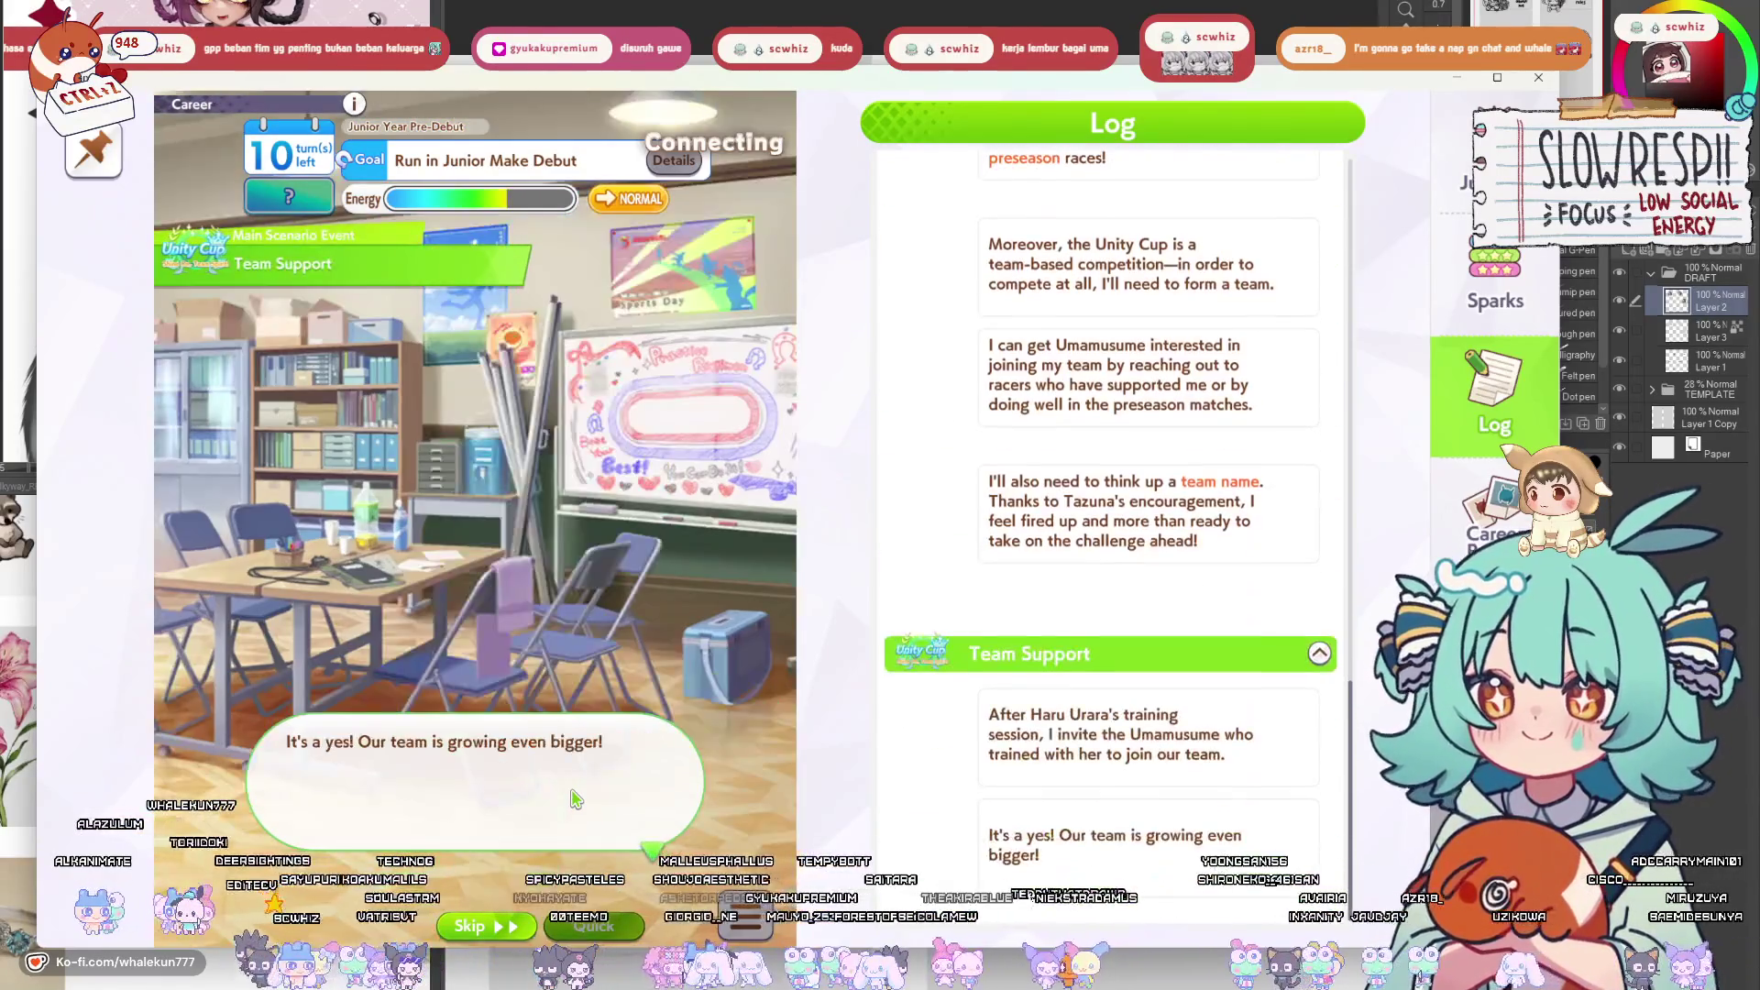
click(575, 799)
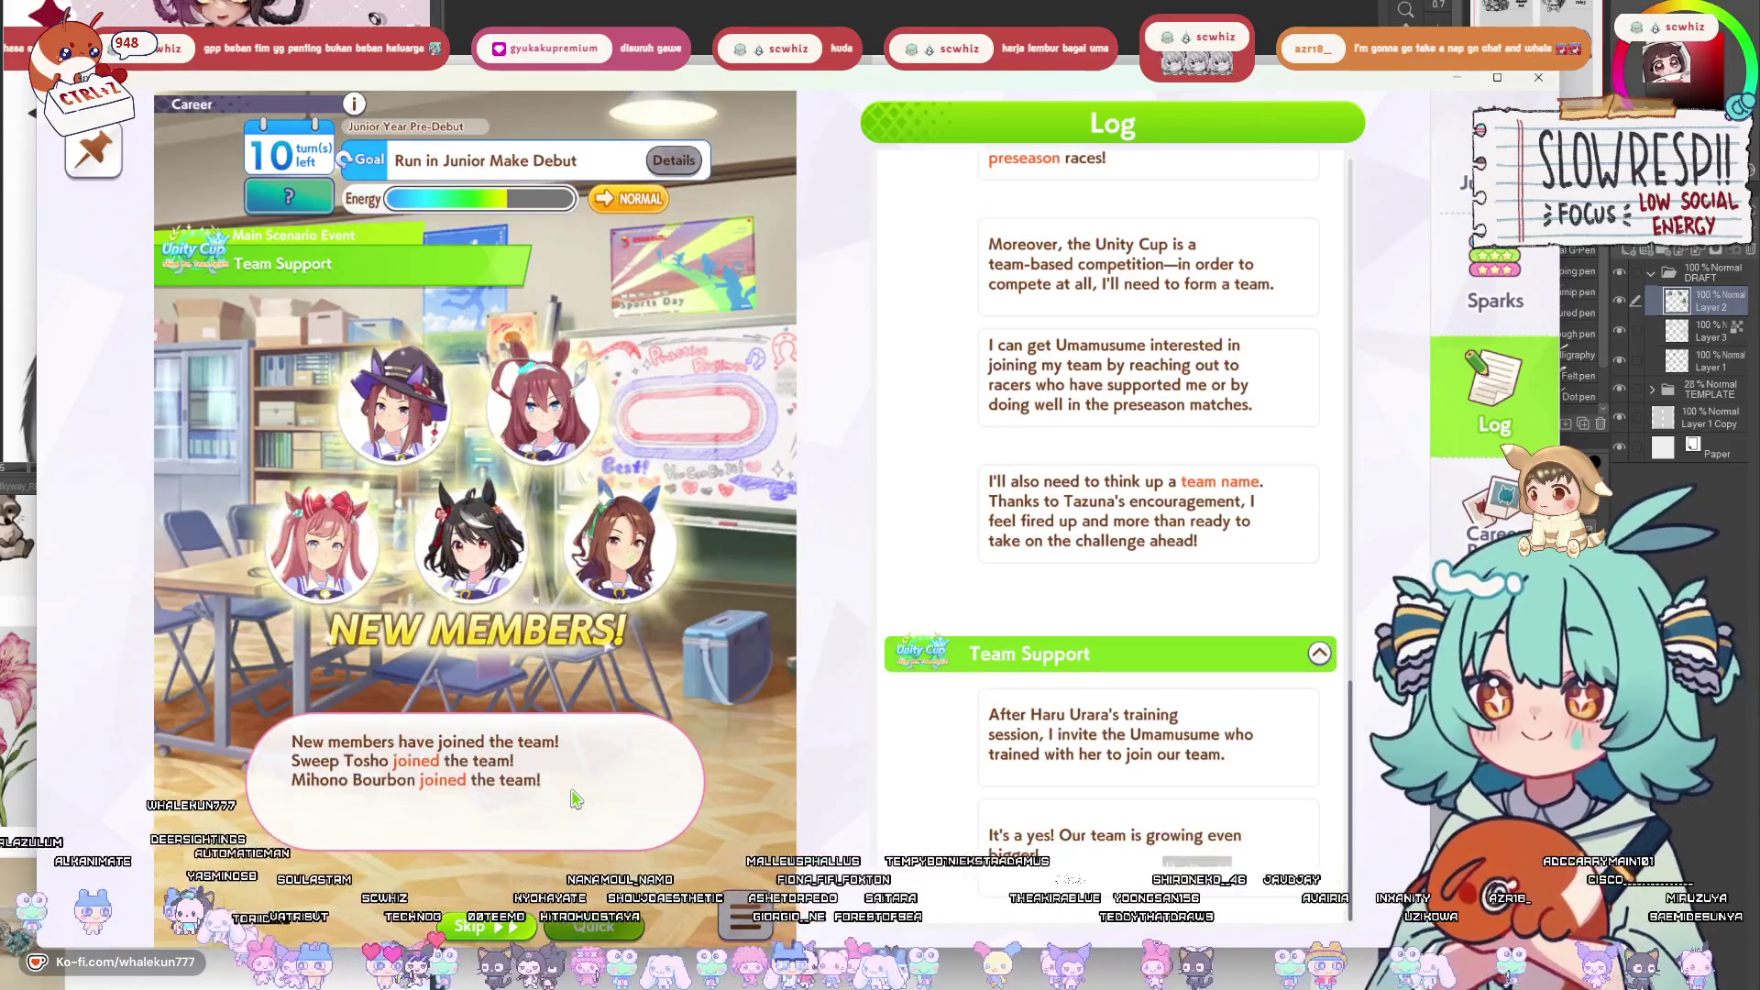
click(495, 780)
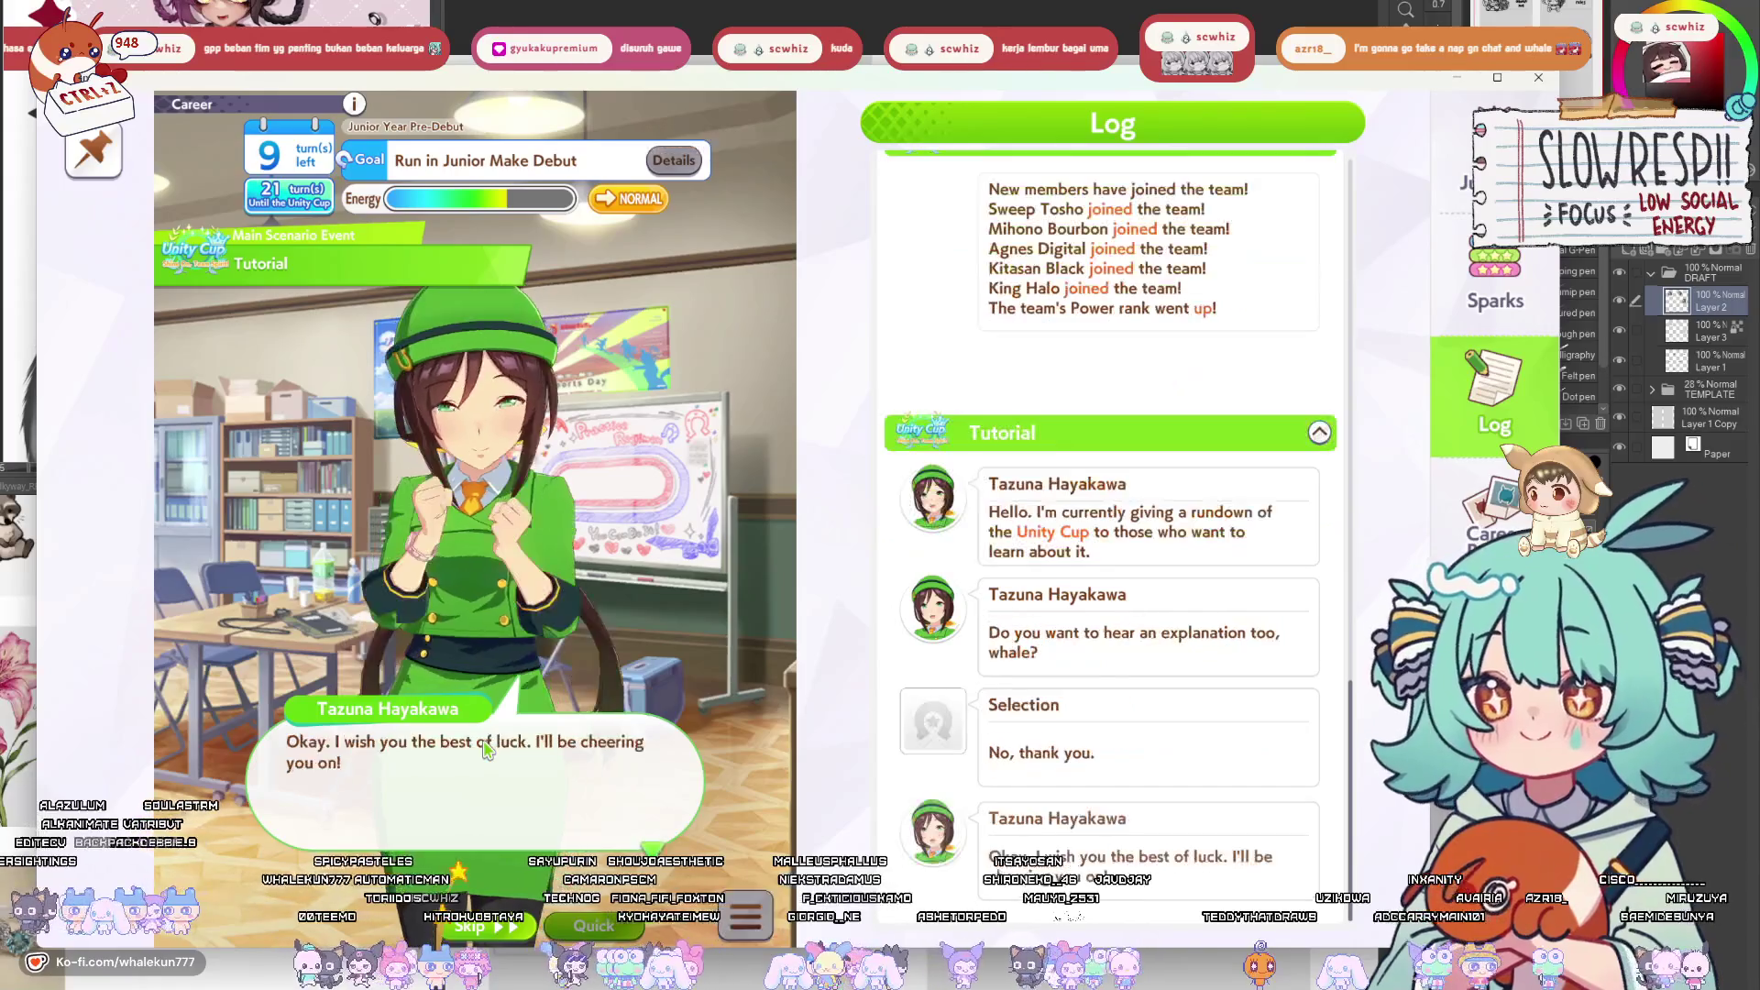
click(486, 747)
Do a Wit training, then a Guts training, dismissing the Unity Training result.
click(465, 770)
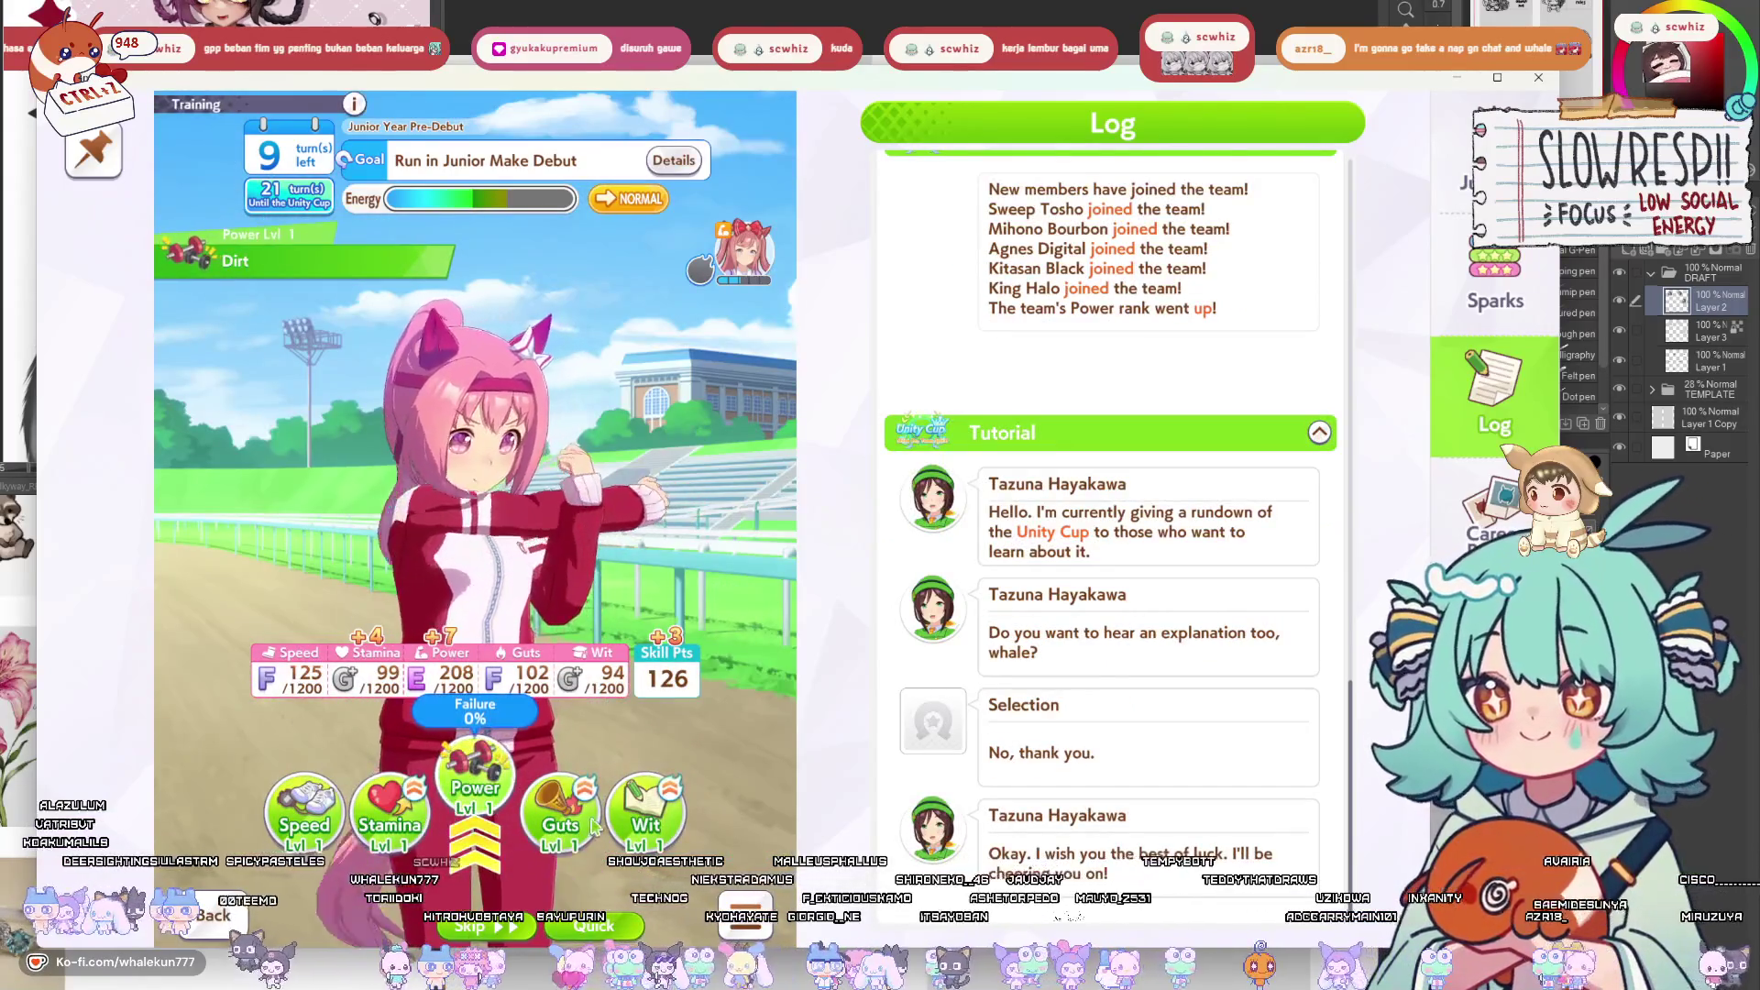
click(644, 807)
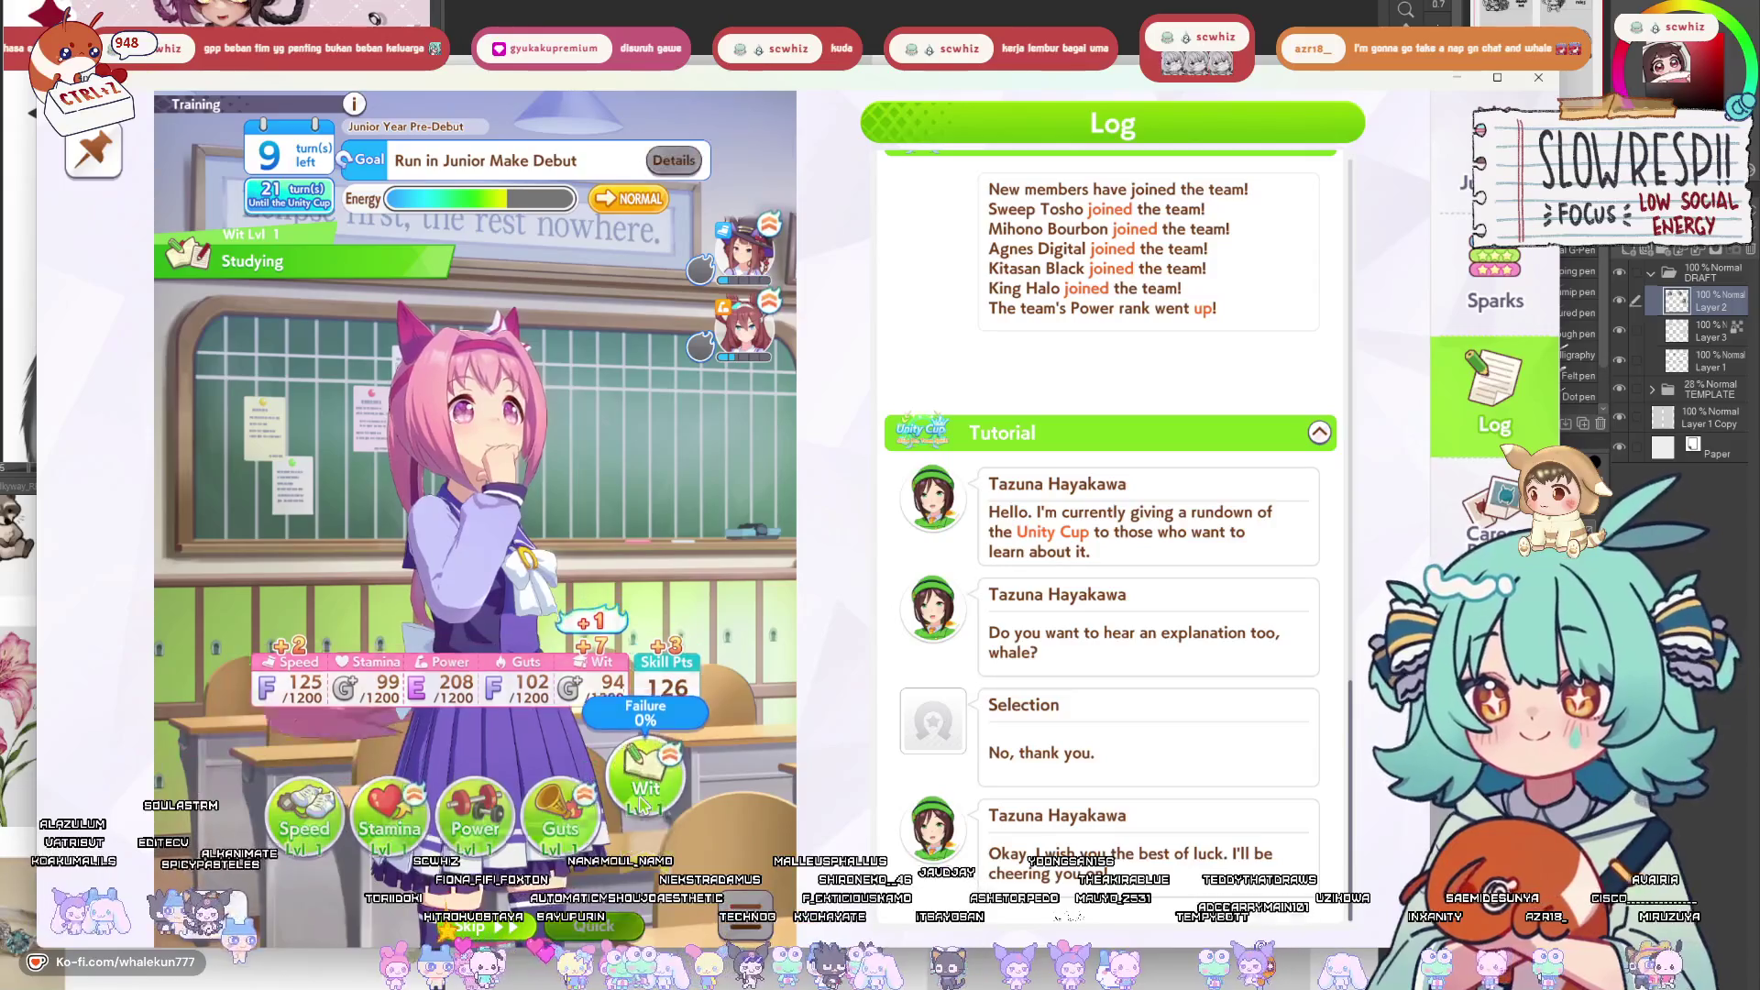
click(644, 798)
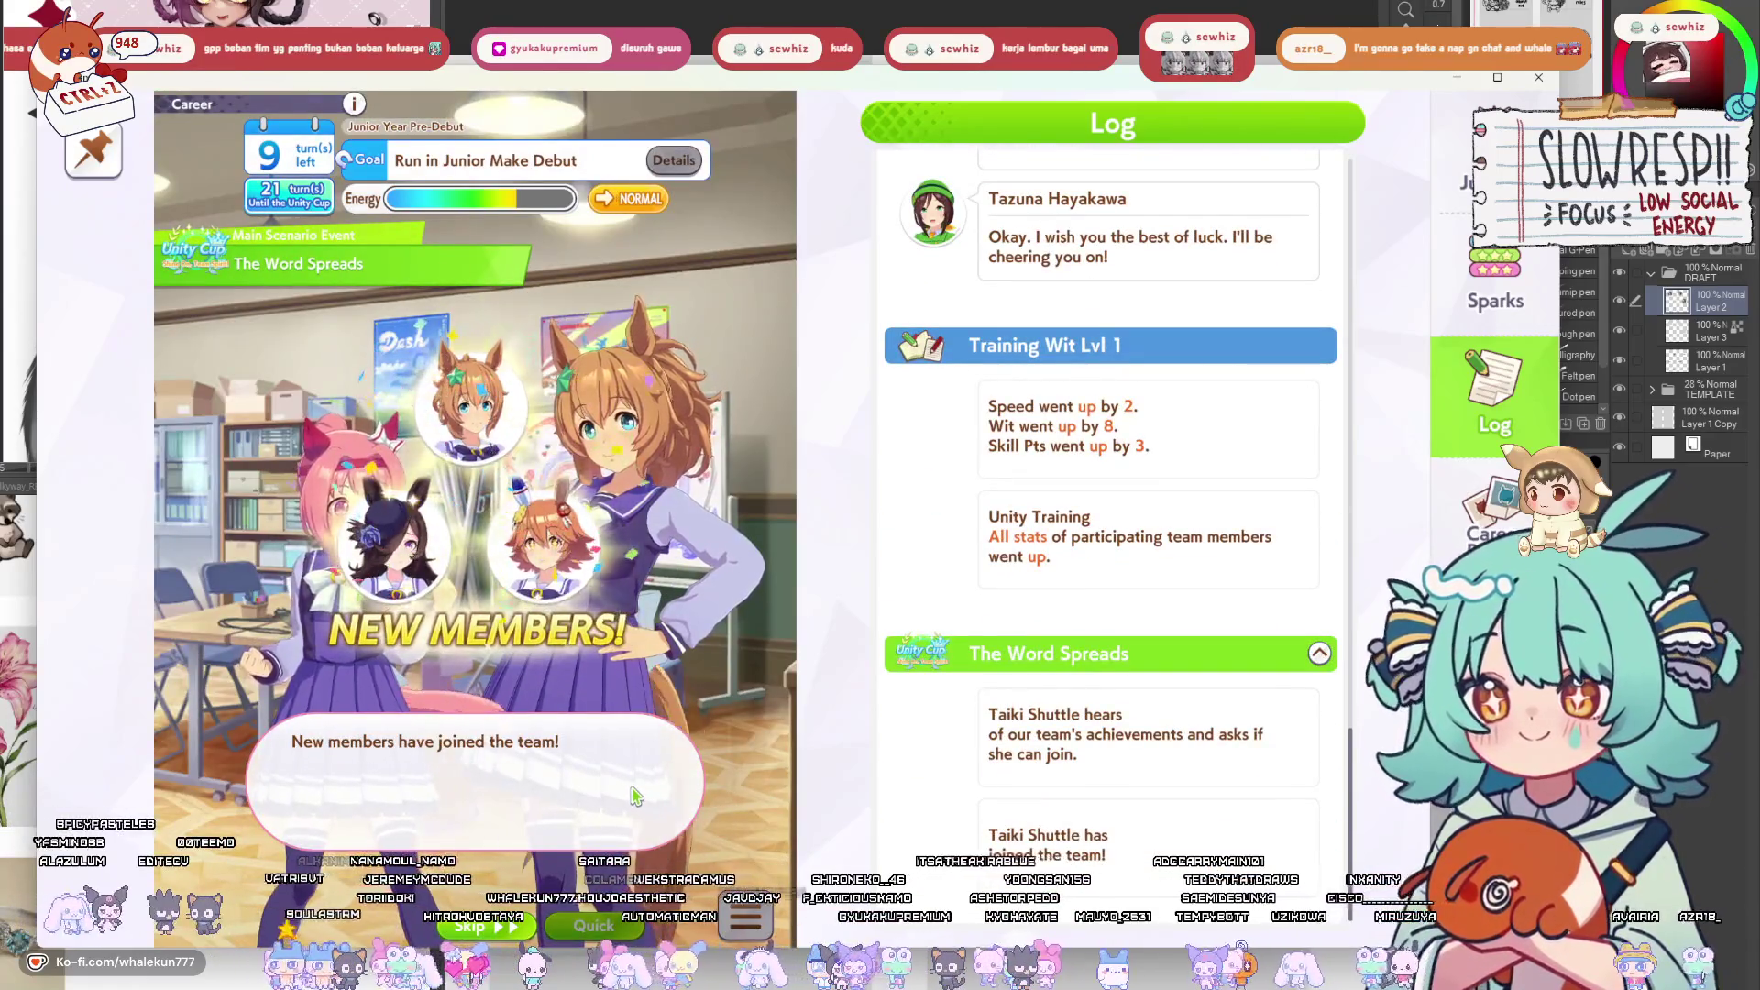
click(635, 796)
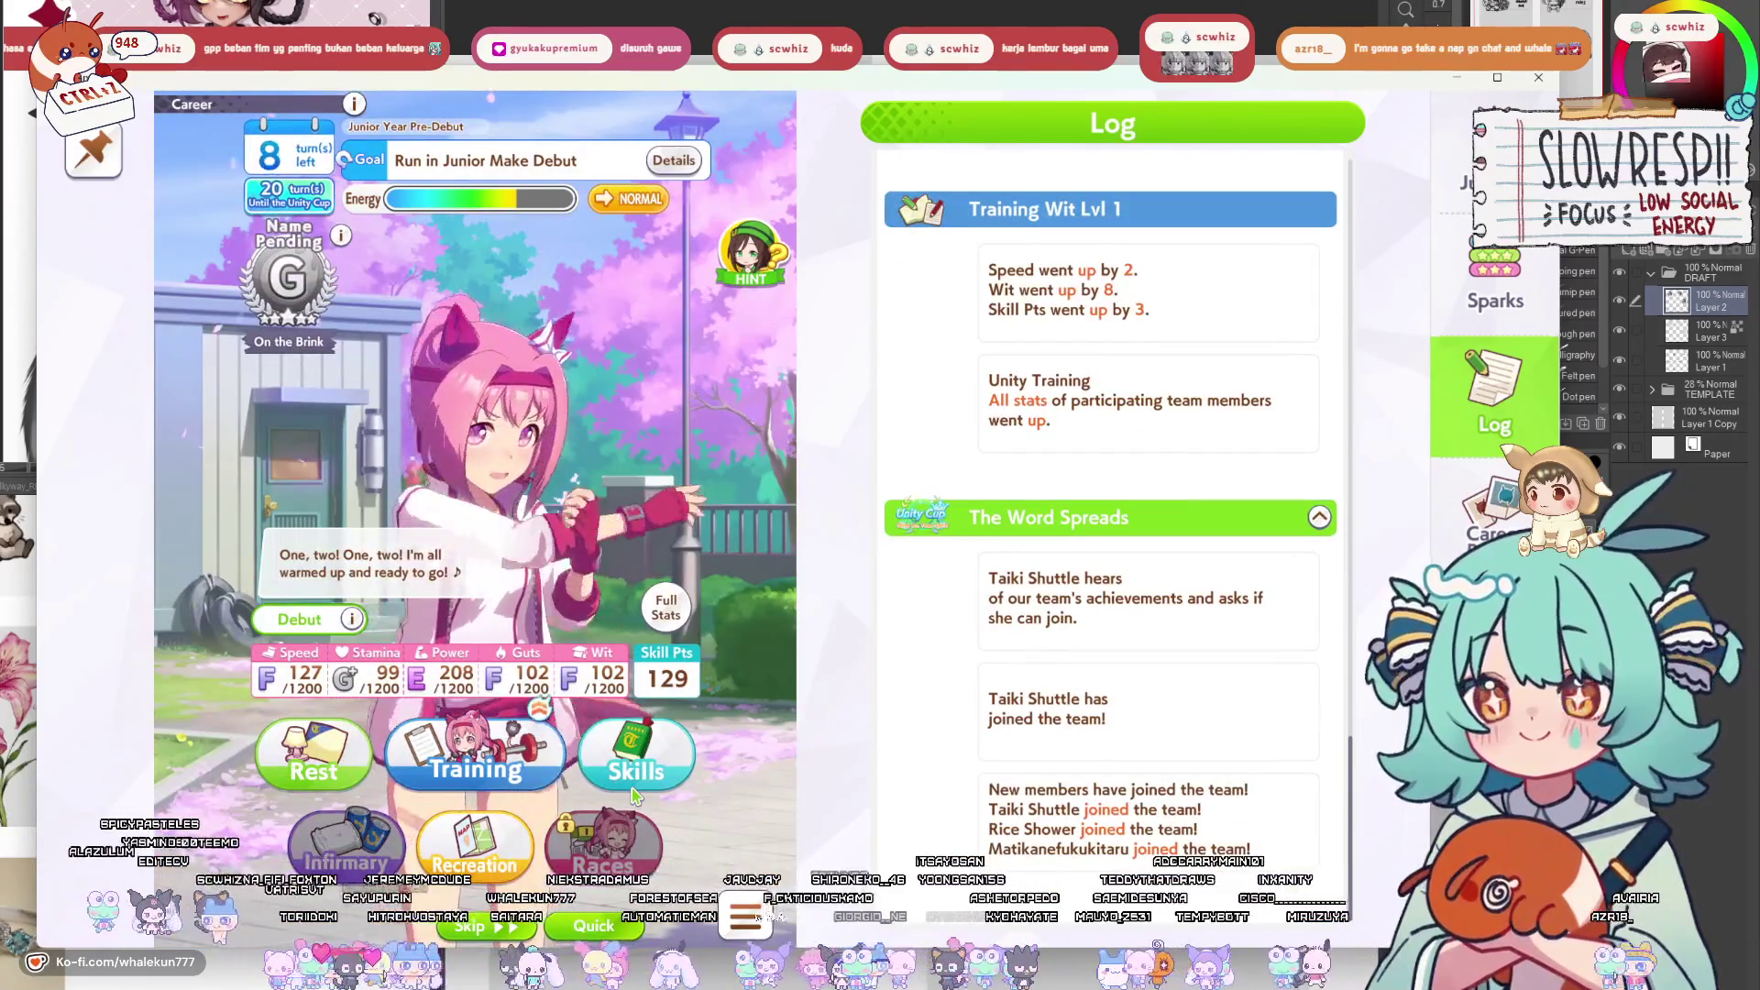
click(543, 770)
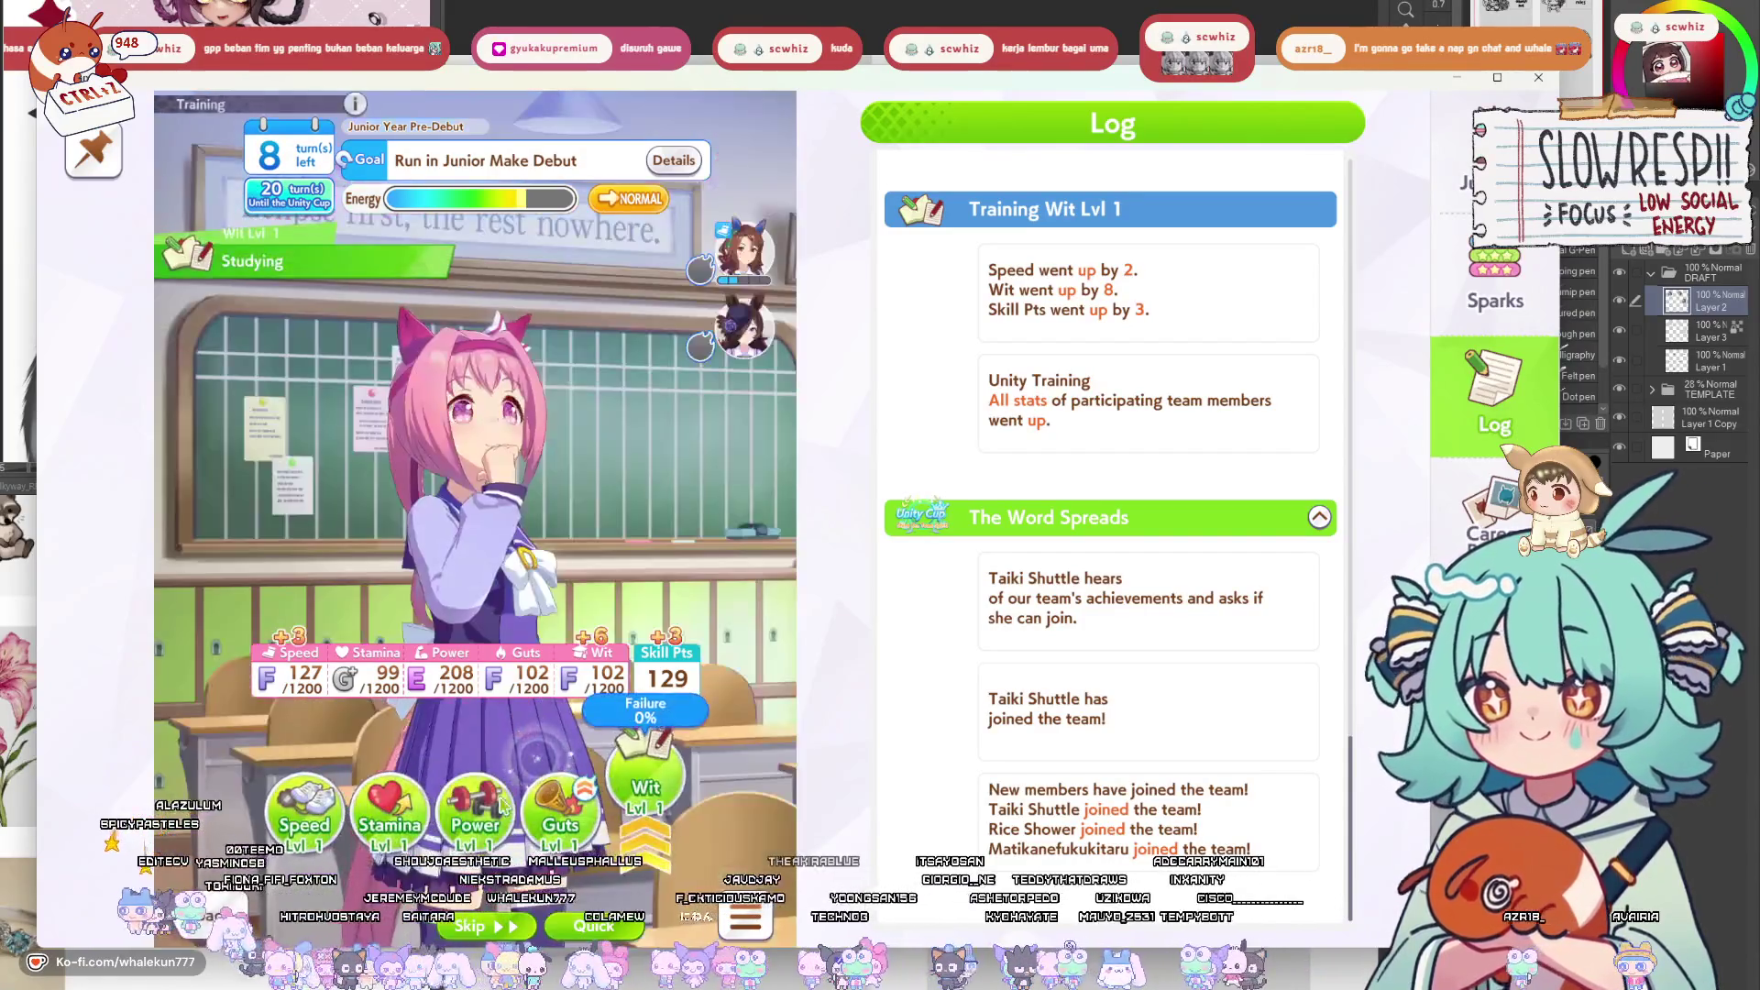
click(559, 807)
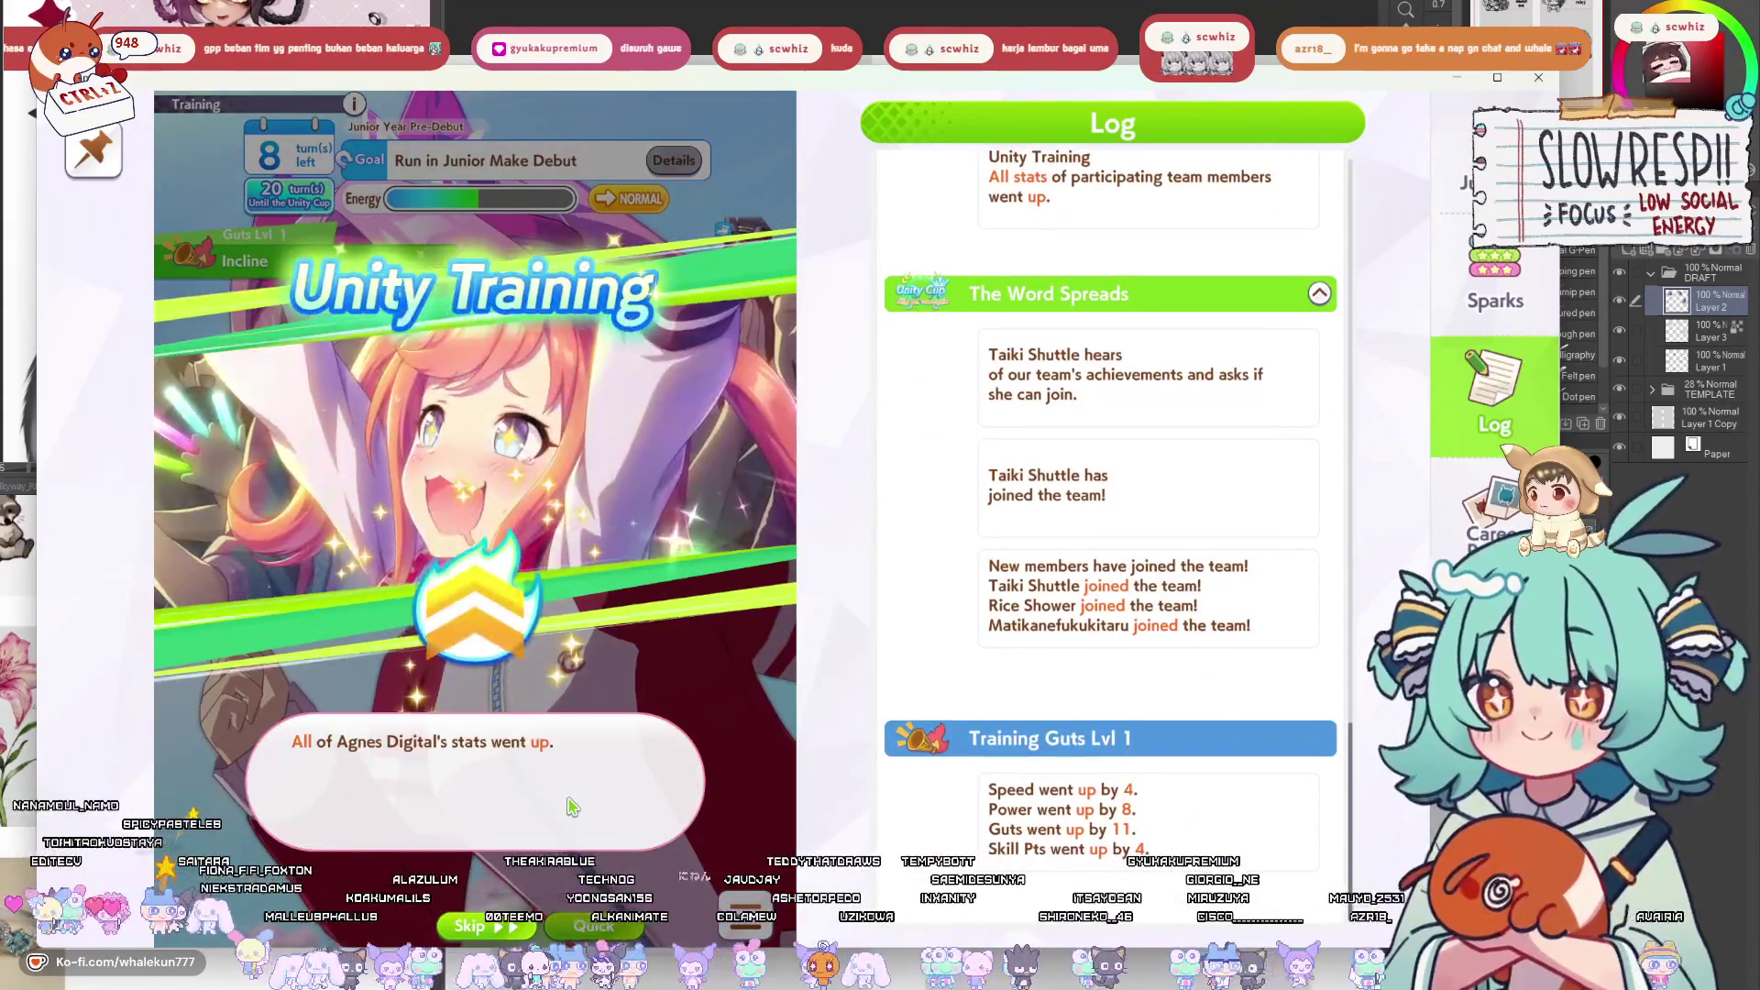
click(571, 806)
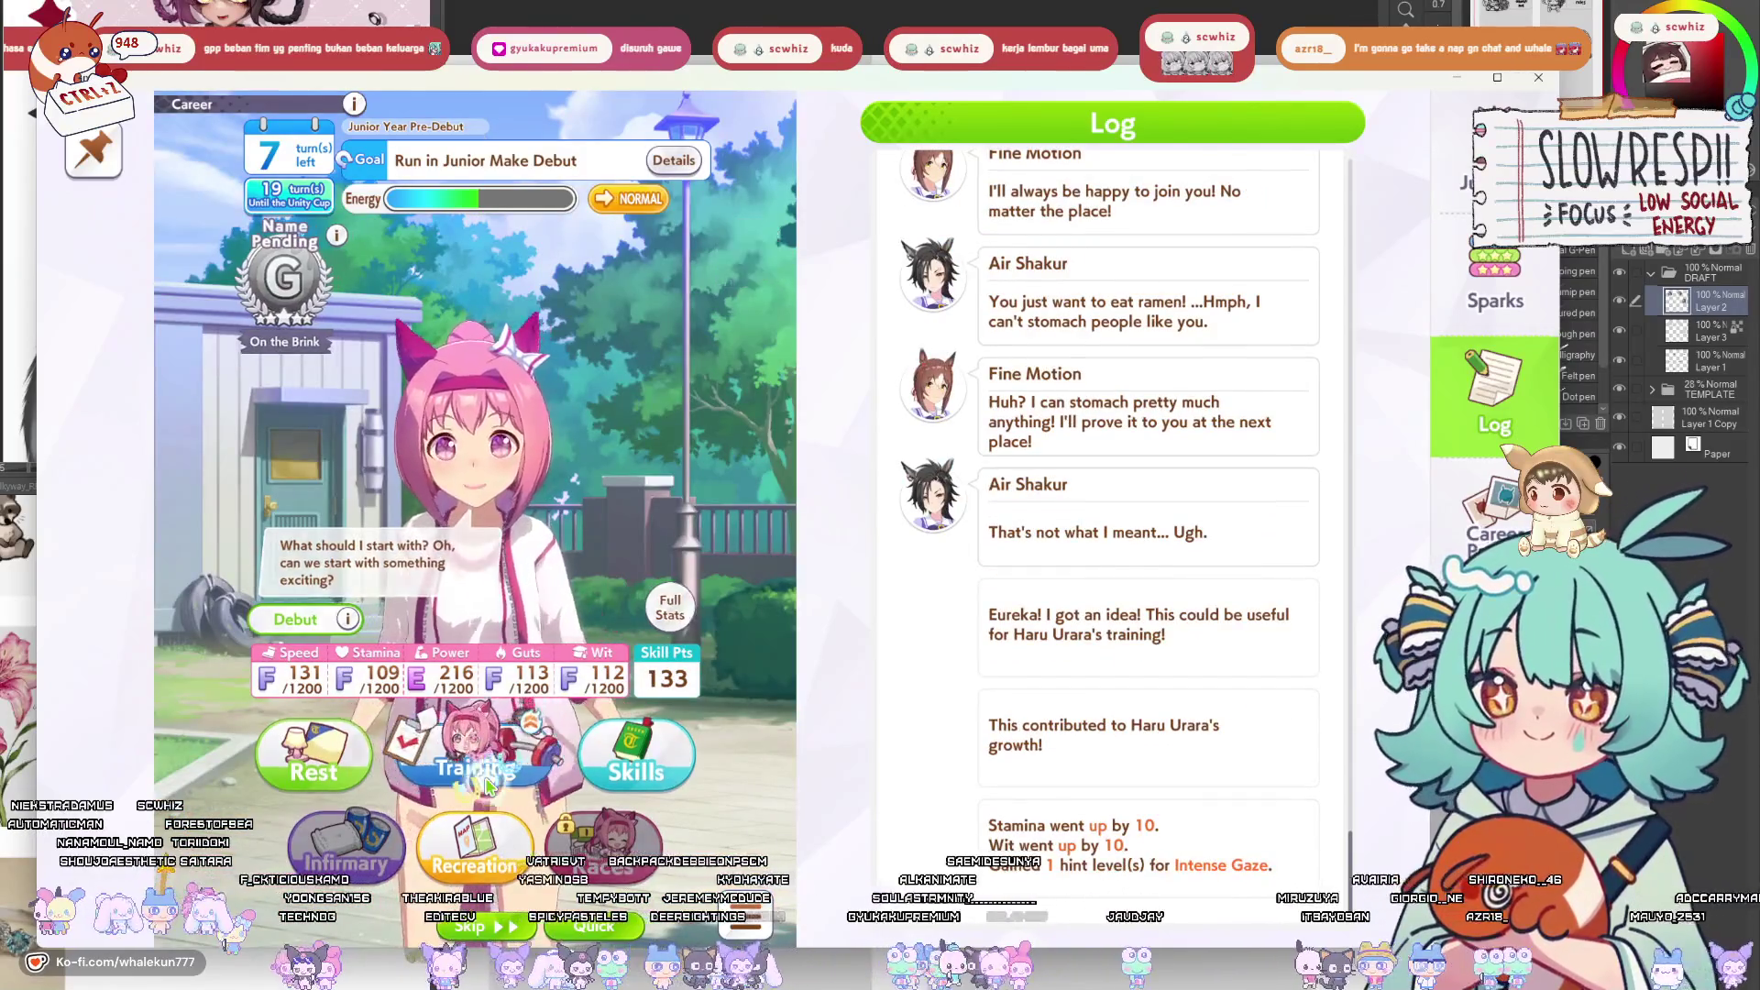
Train Power, then Stamina, then Speed, bringing Speed to 134 and Power to 231.
click(676, 816)
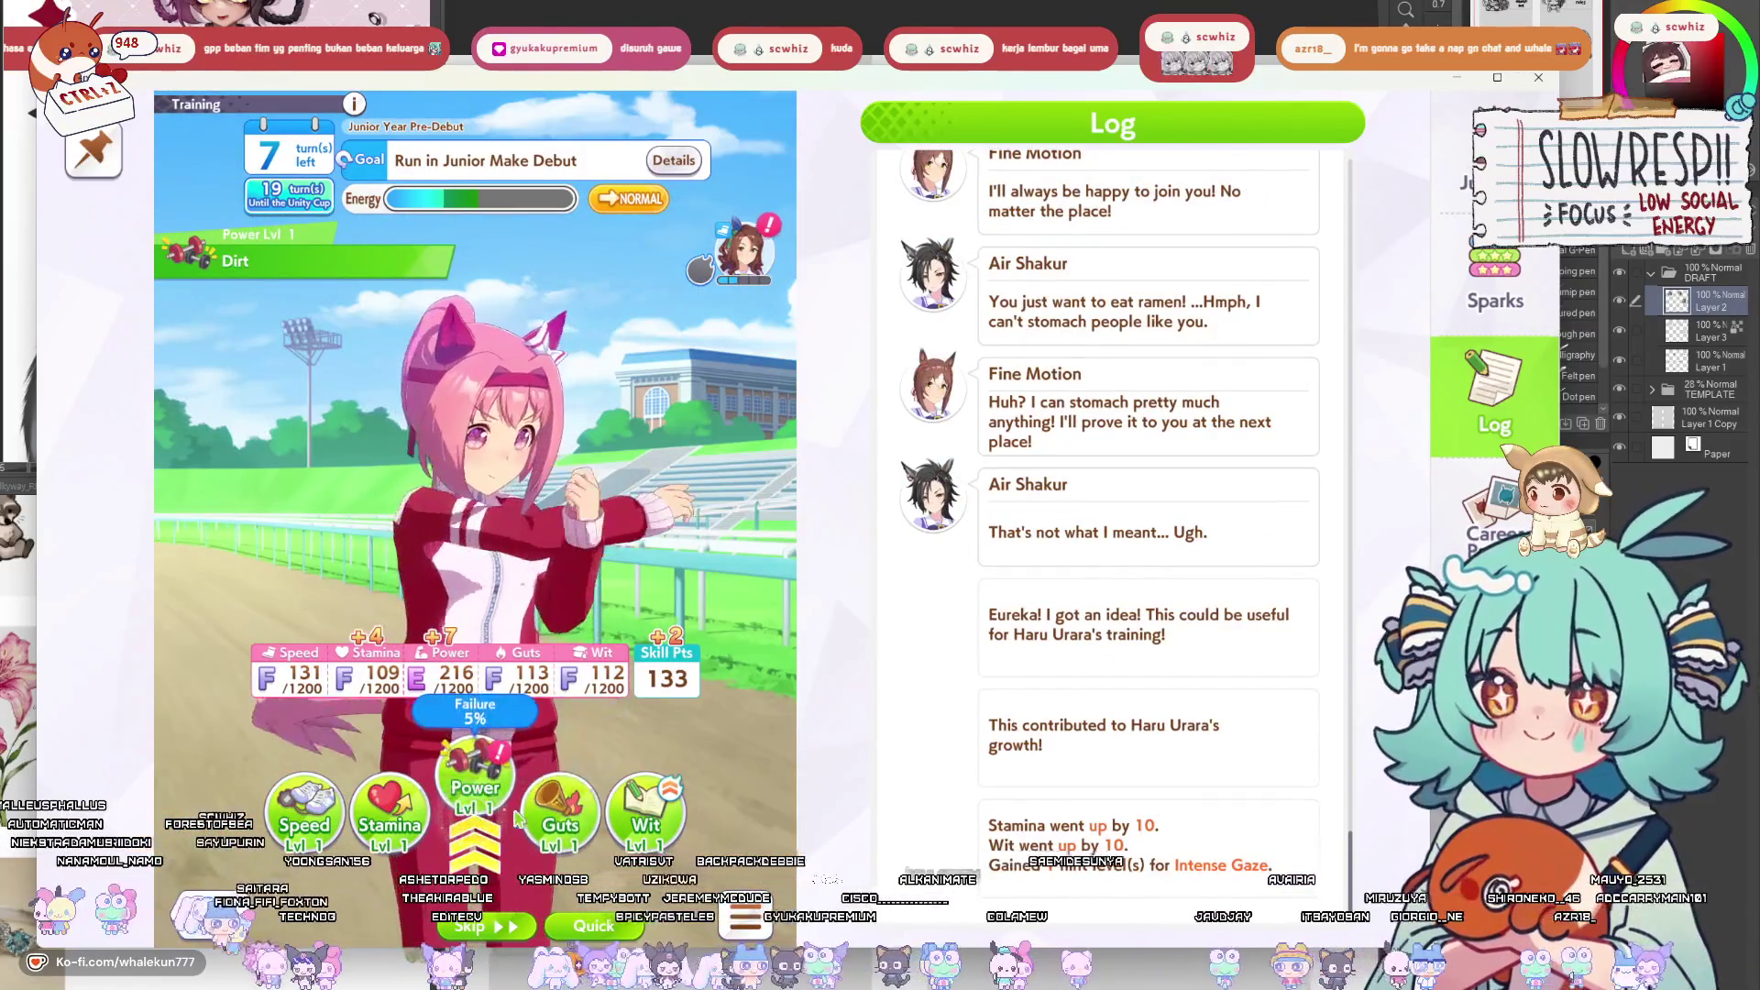
click(383, 806)
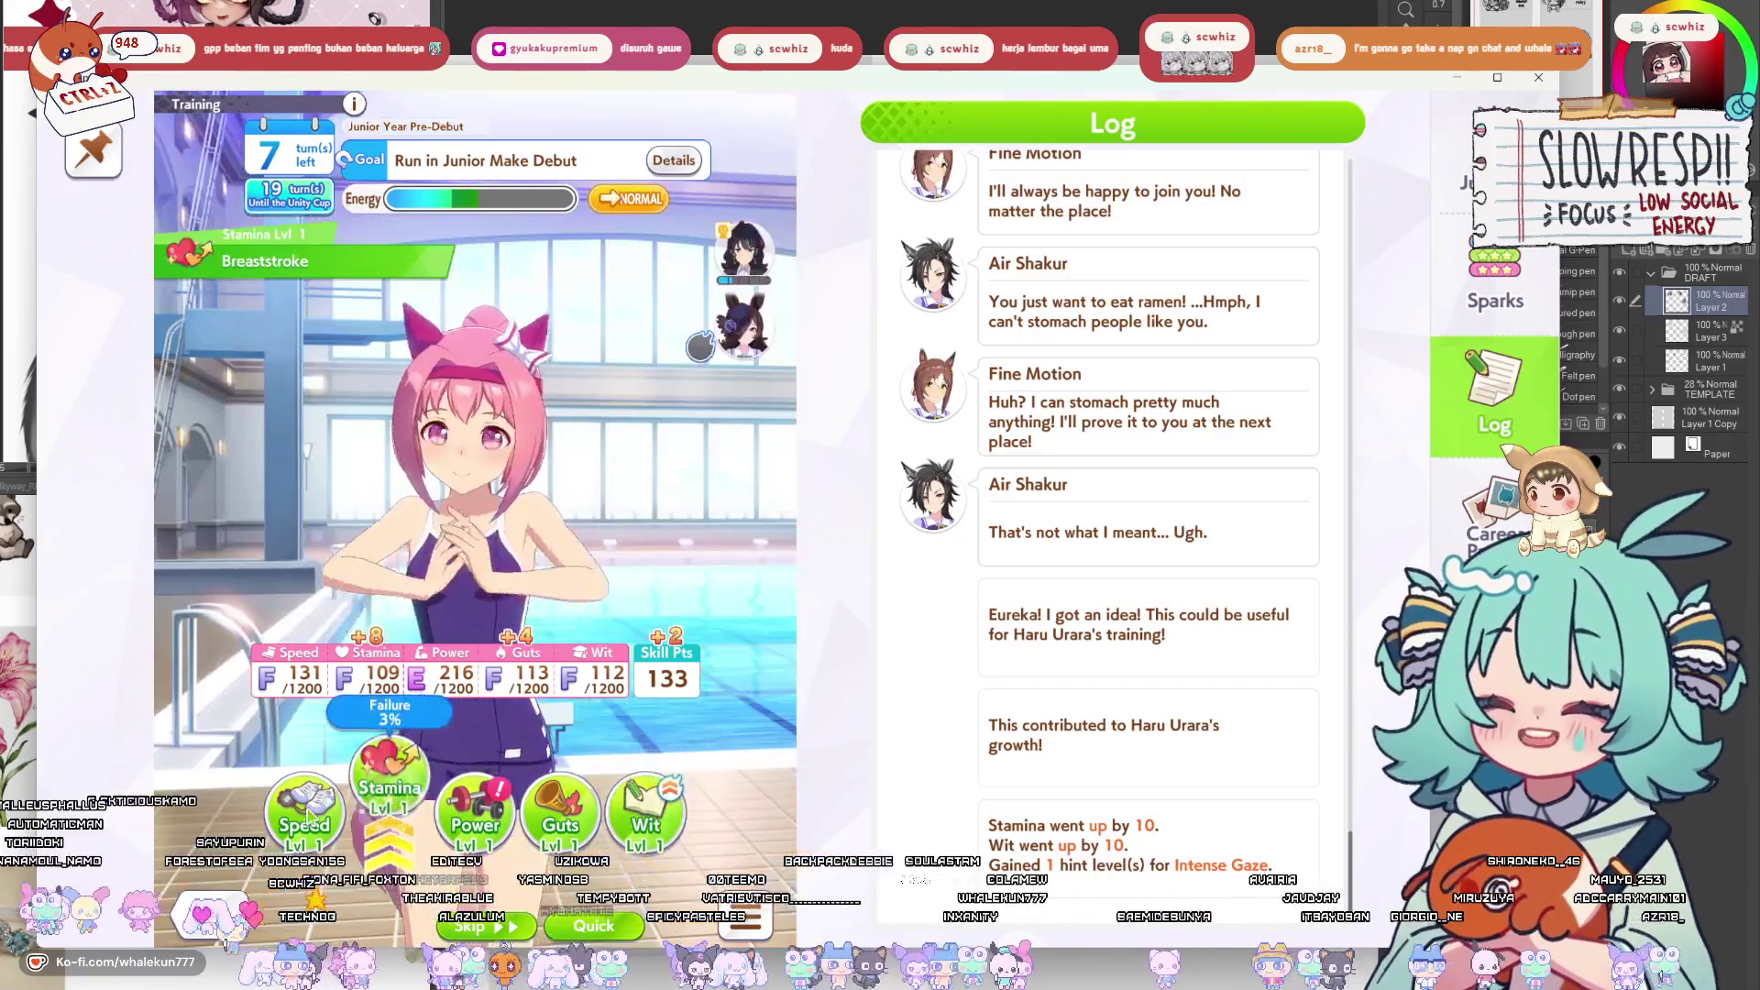
click(473, 804)
click(473, 800)
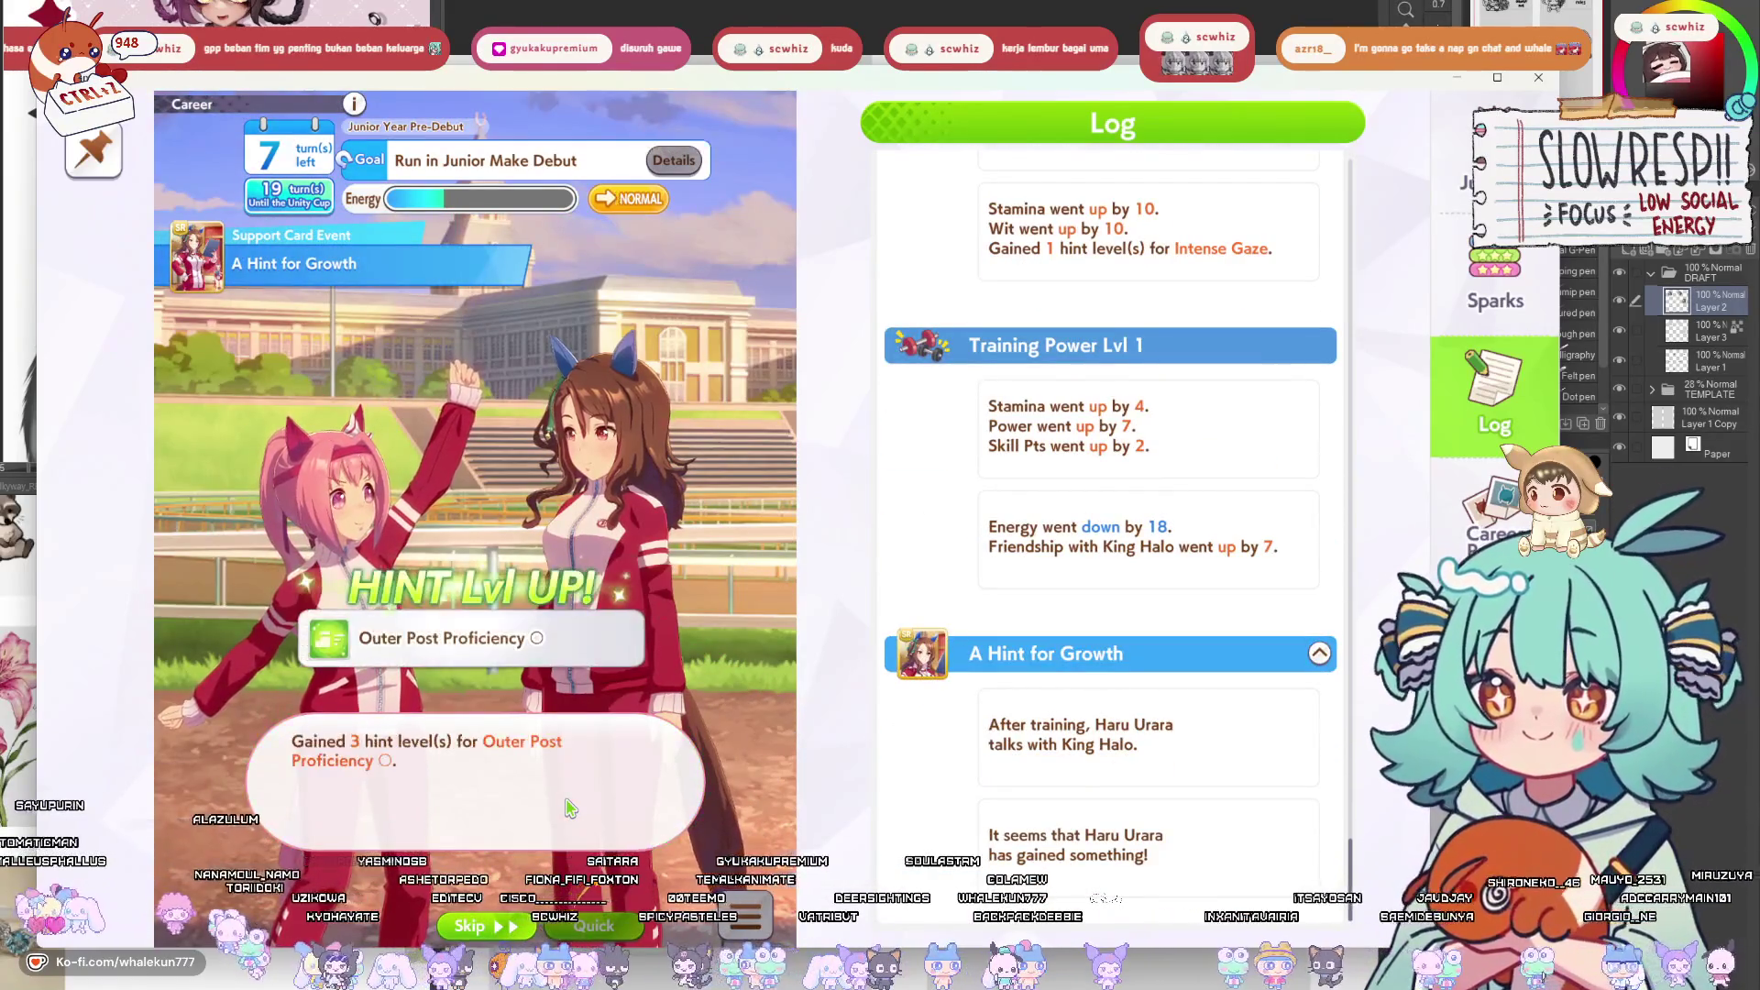
click(424, 790)
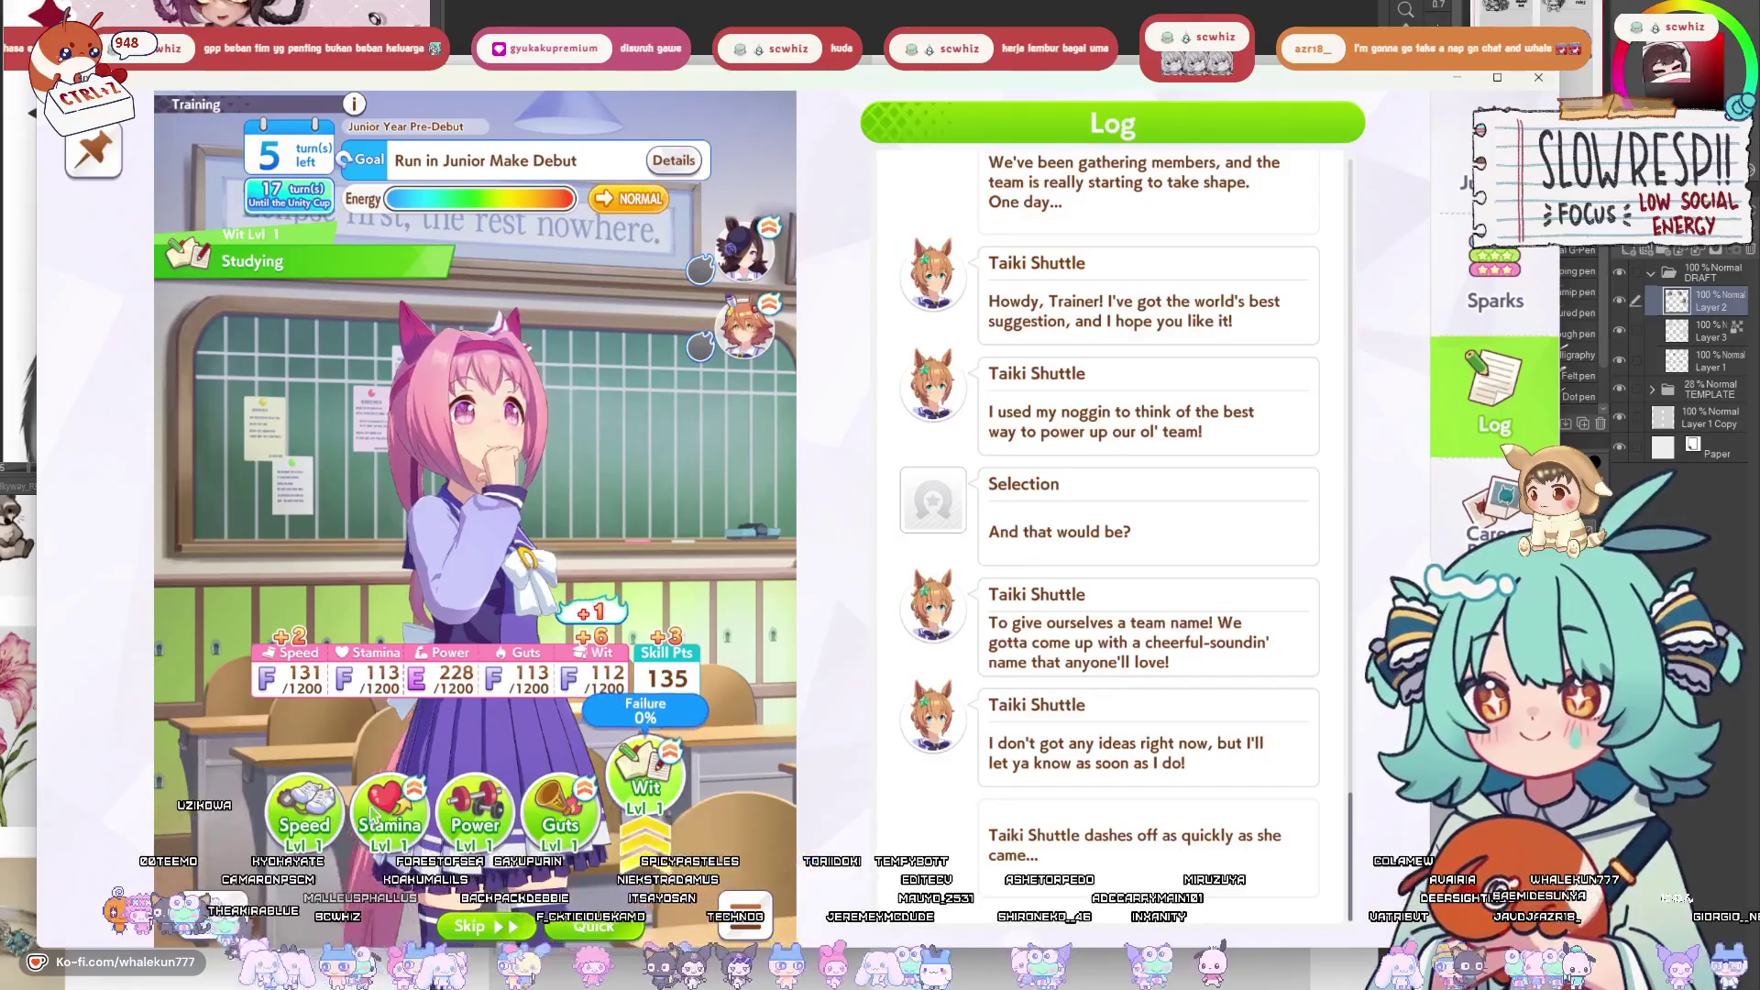
click(390, 800)
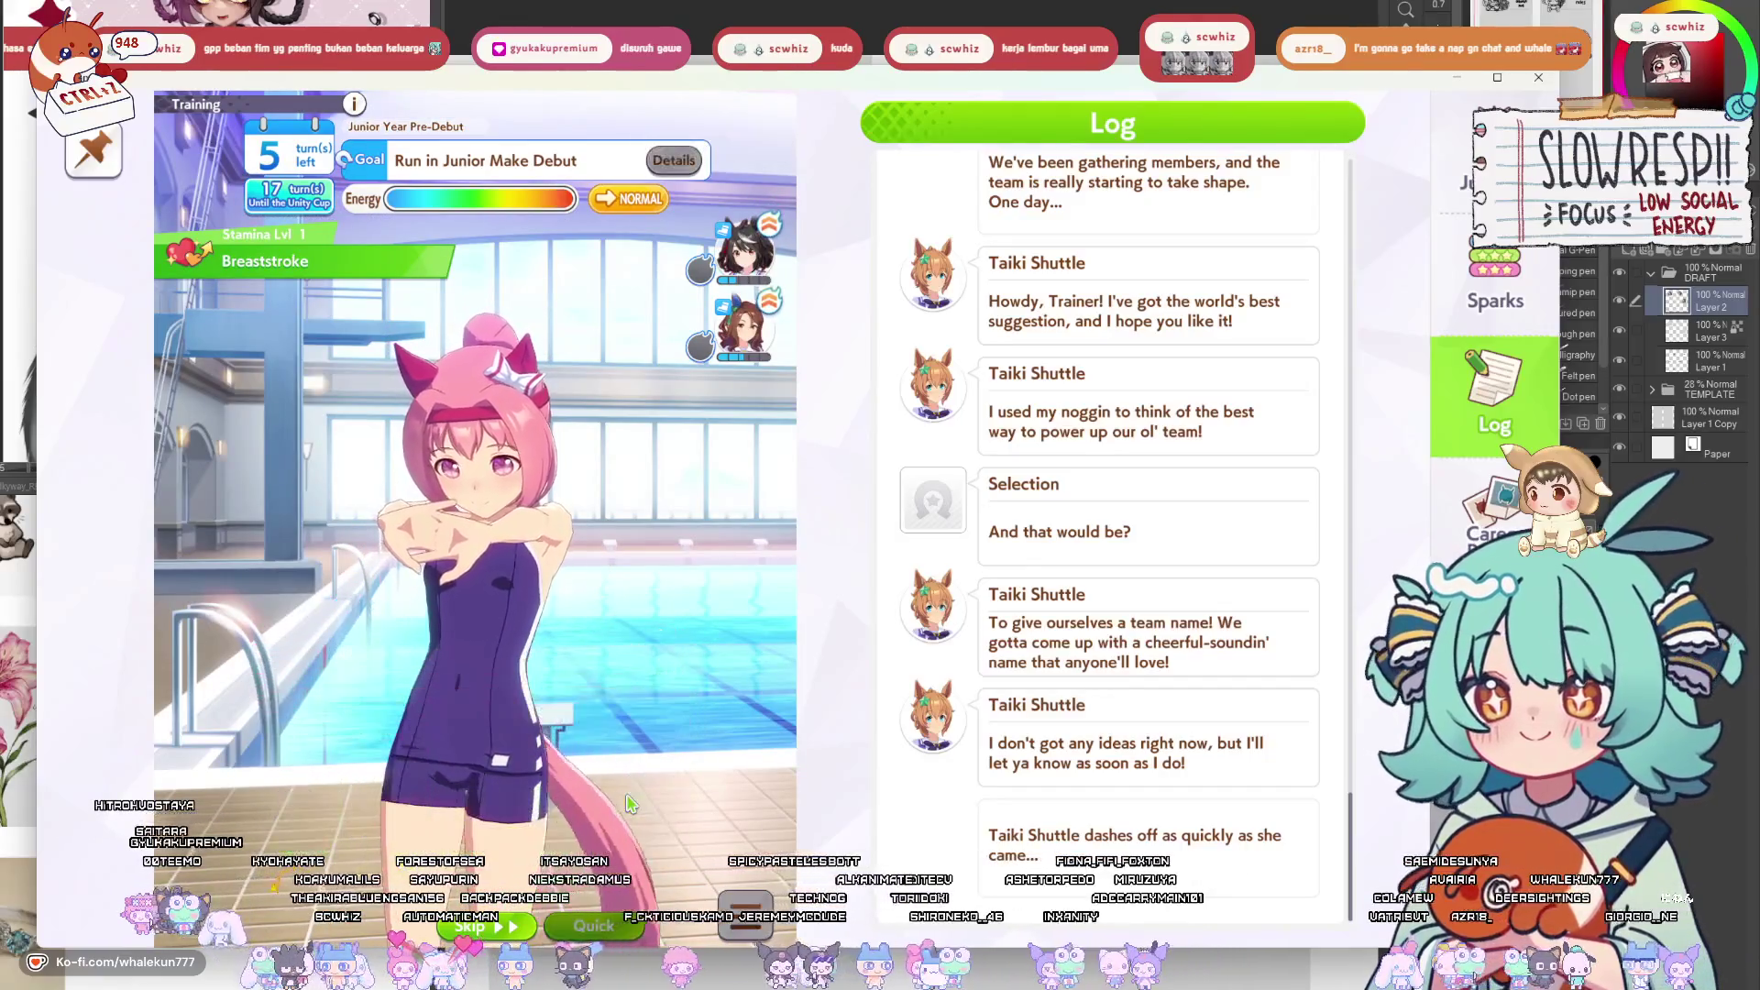
click(389, 800)
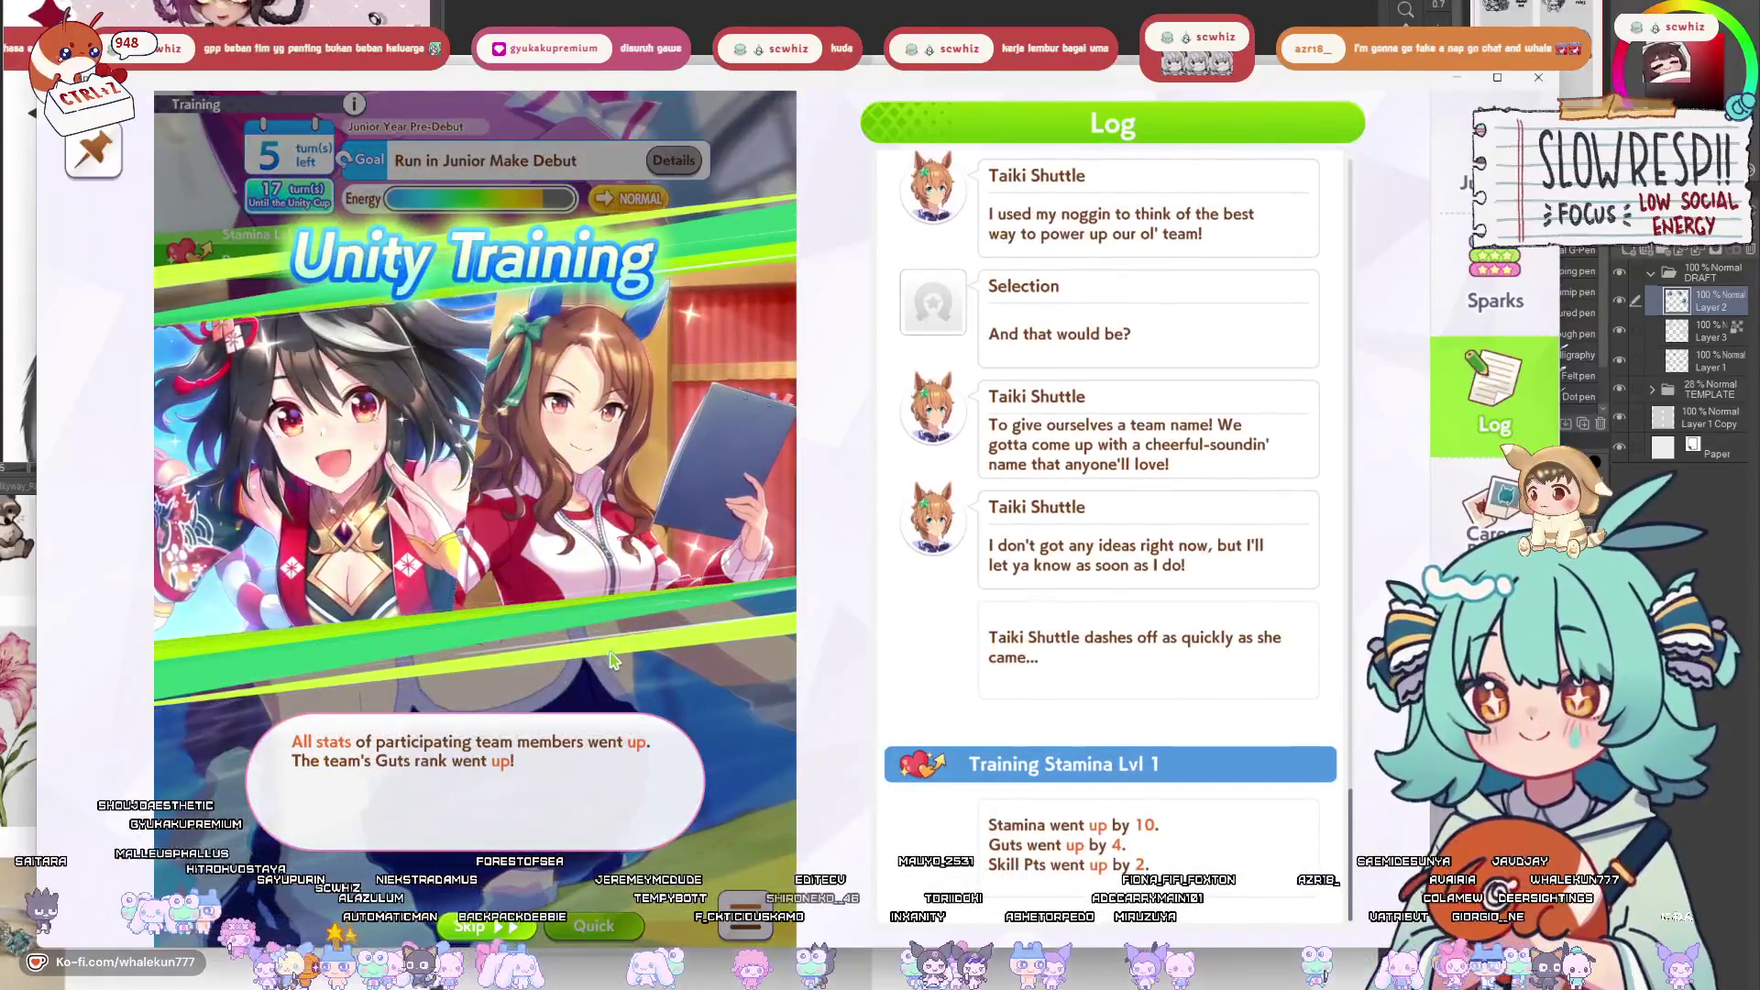
click(578, 781)
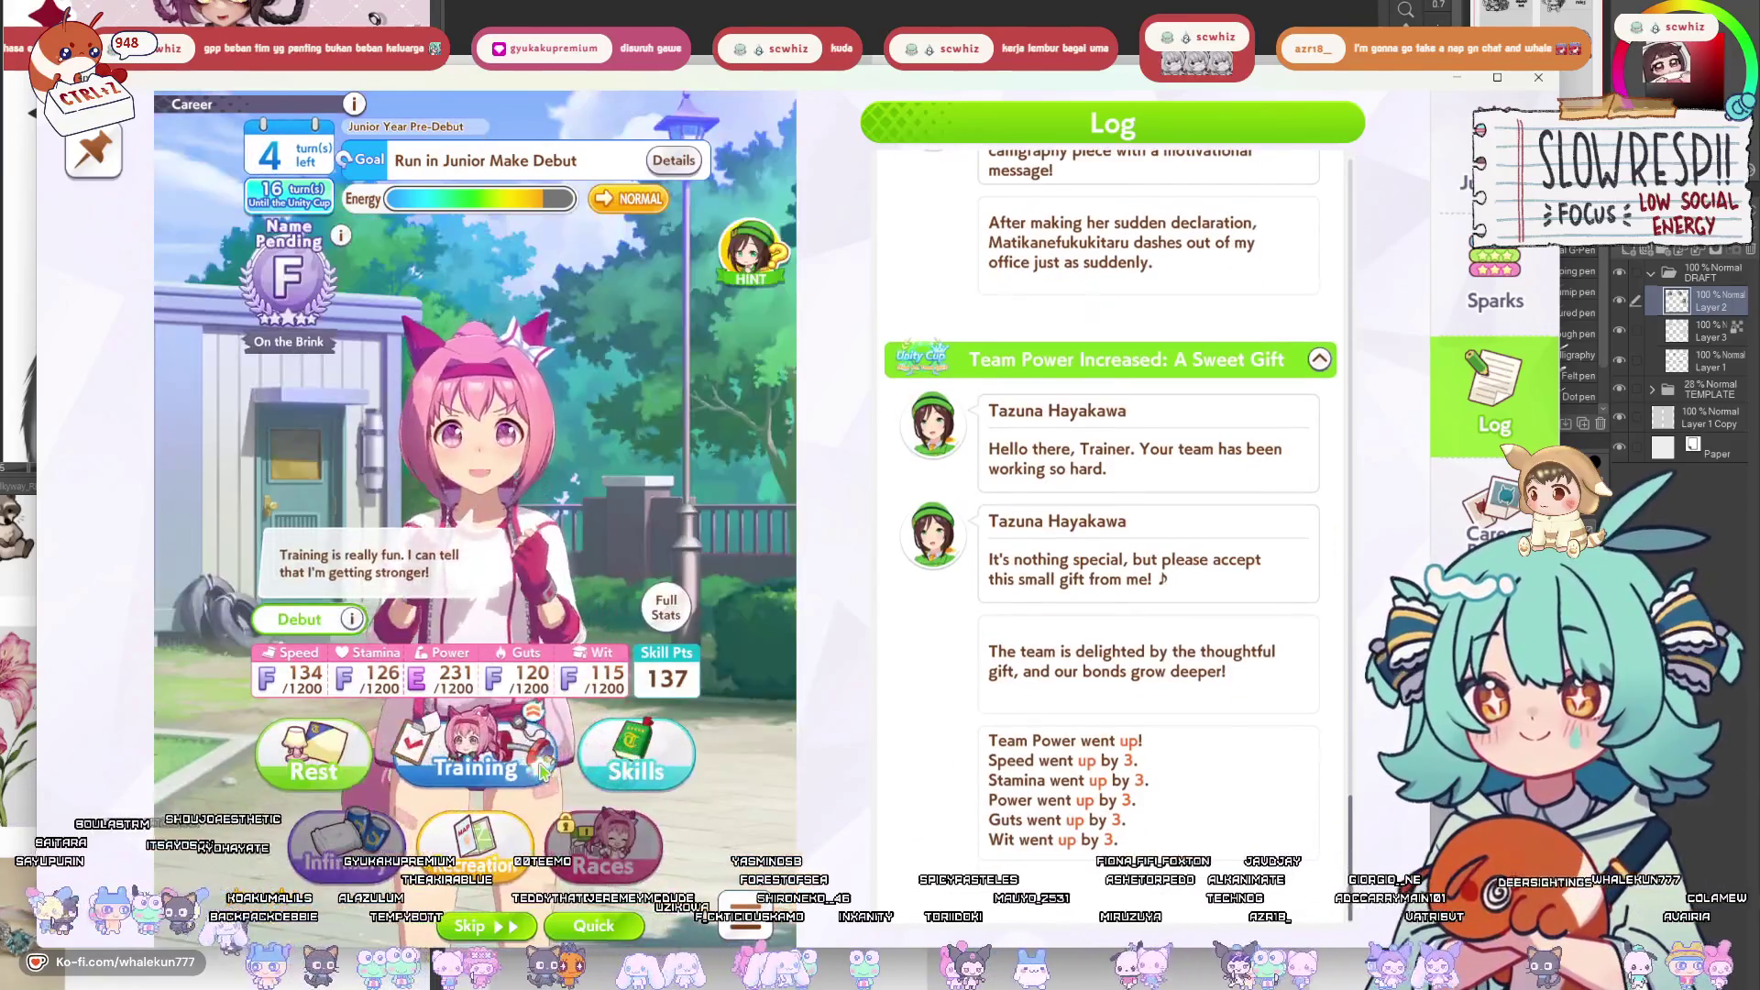
click(543, 773)
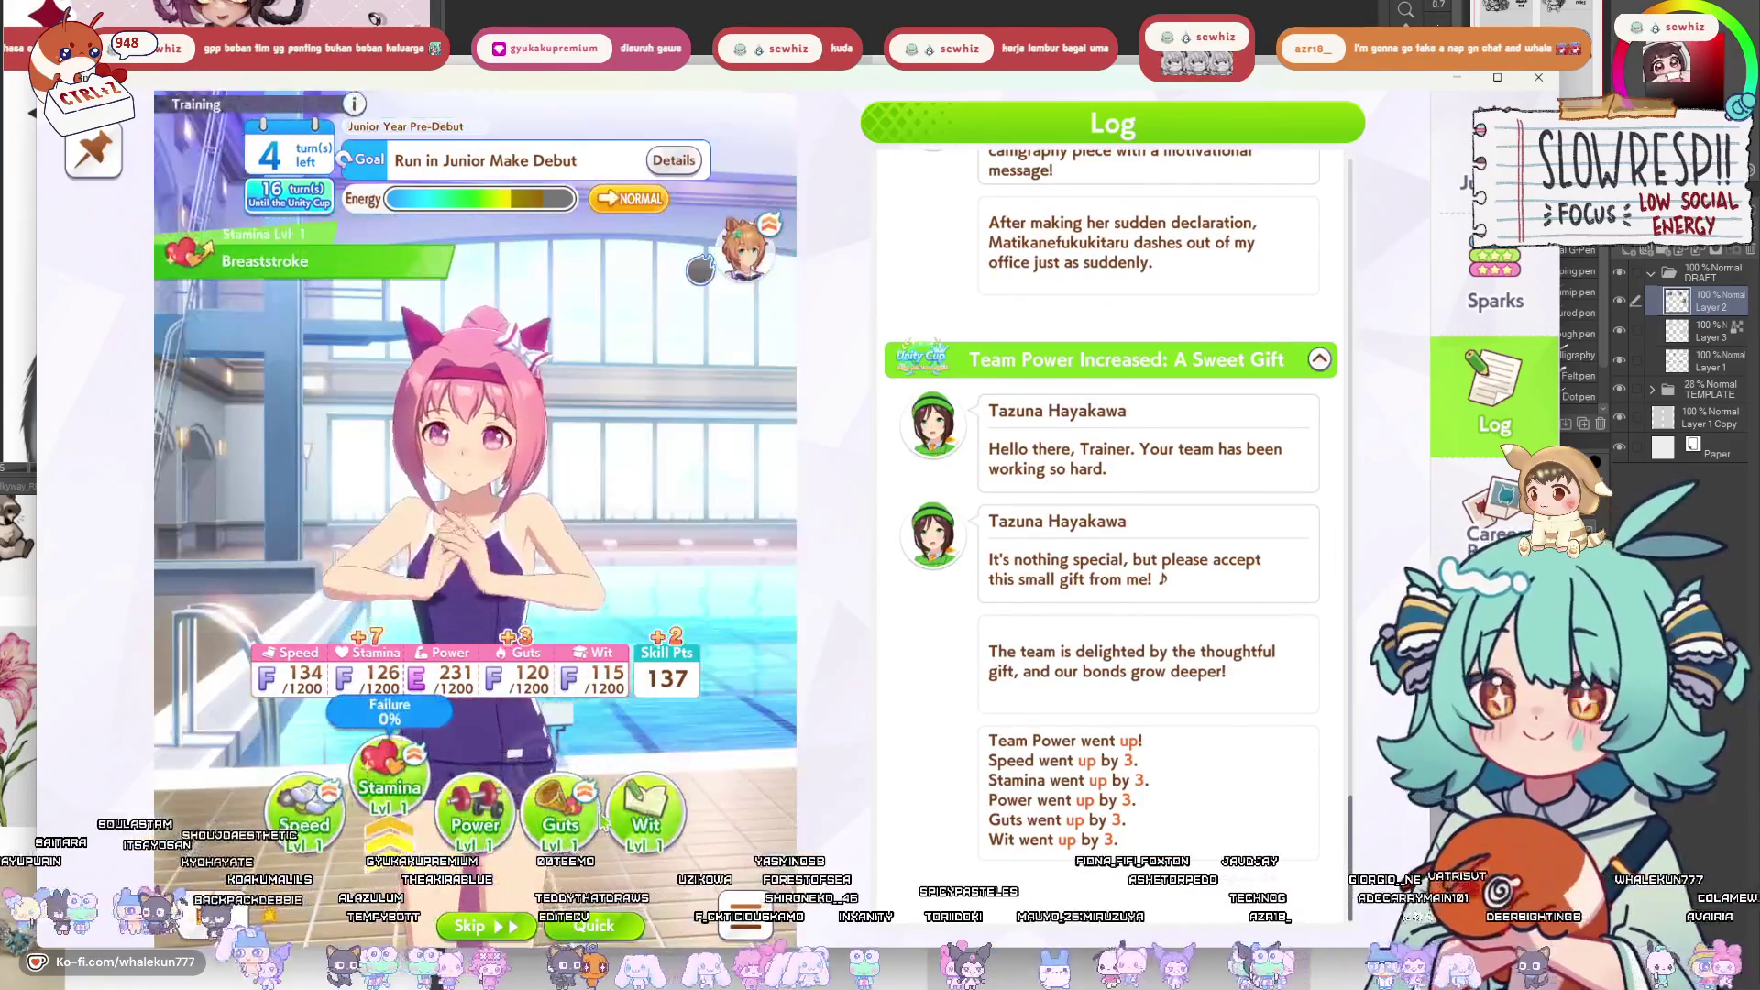
click(314, 780)
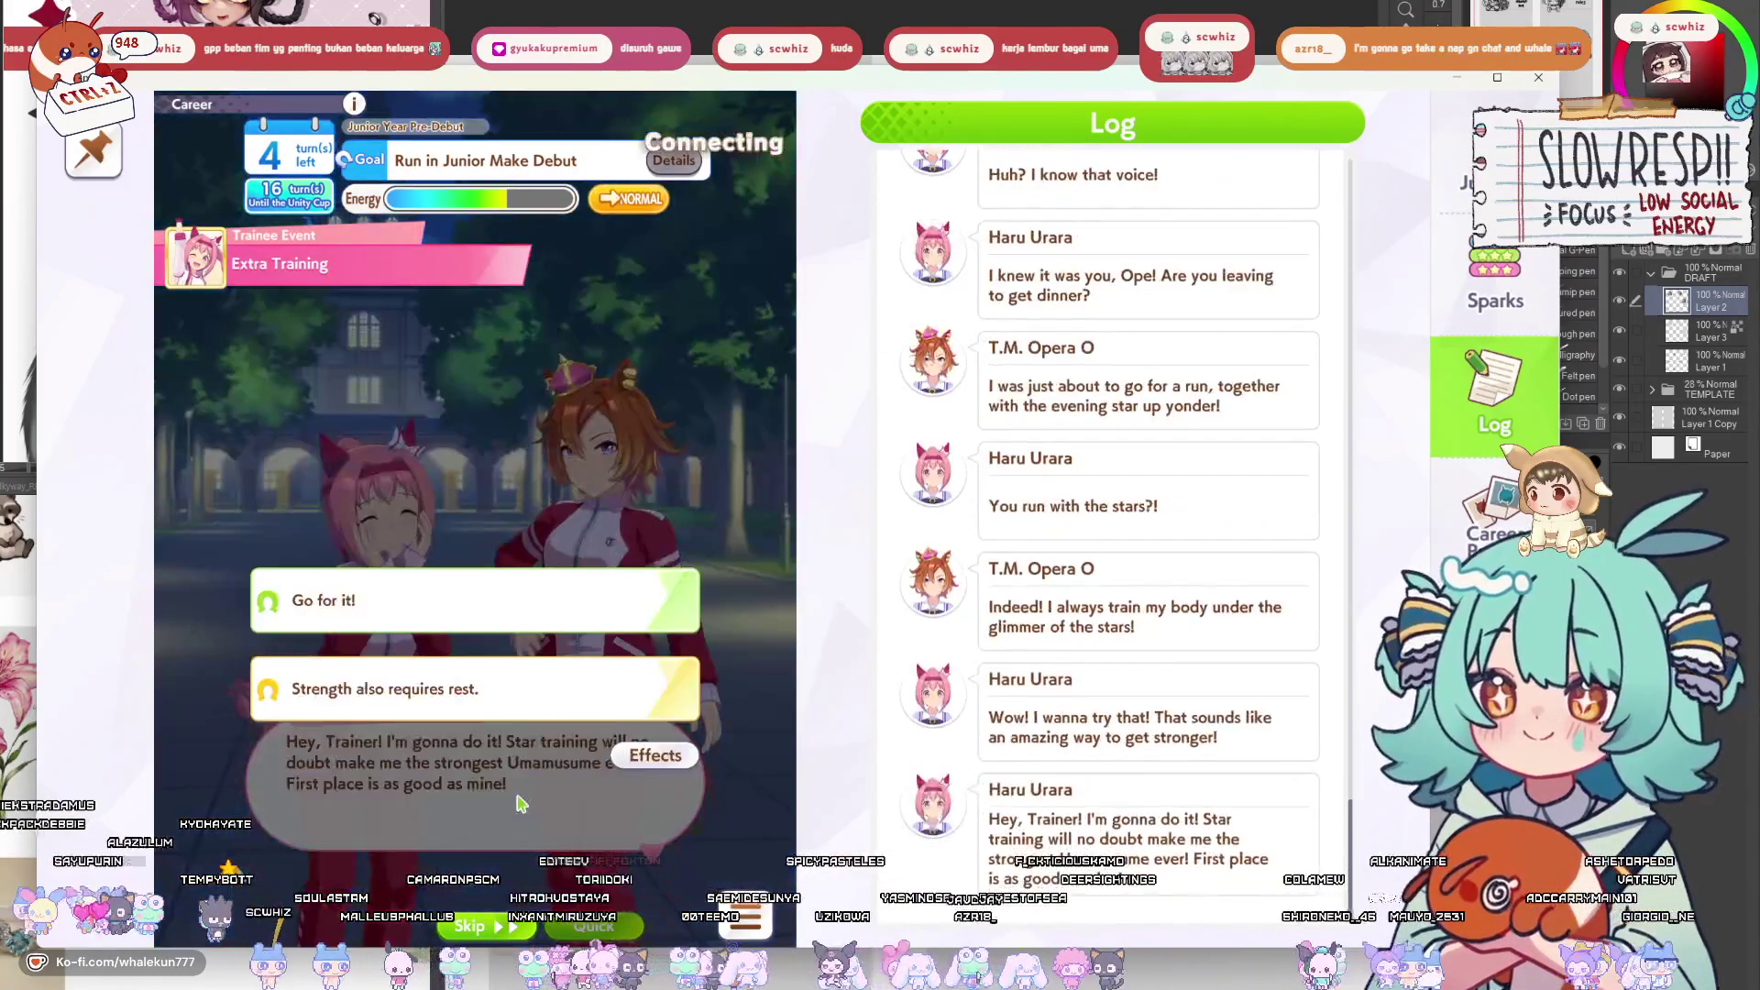
Answer 'Go for it!', advise eating vegetables, then do a Speed training.
click(565, 629)
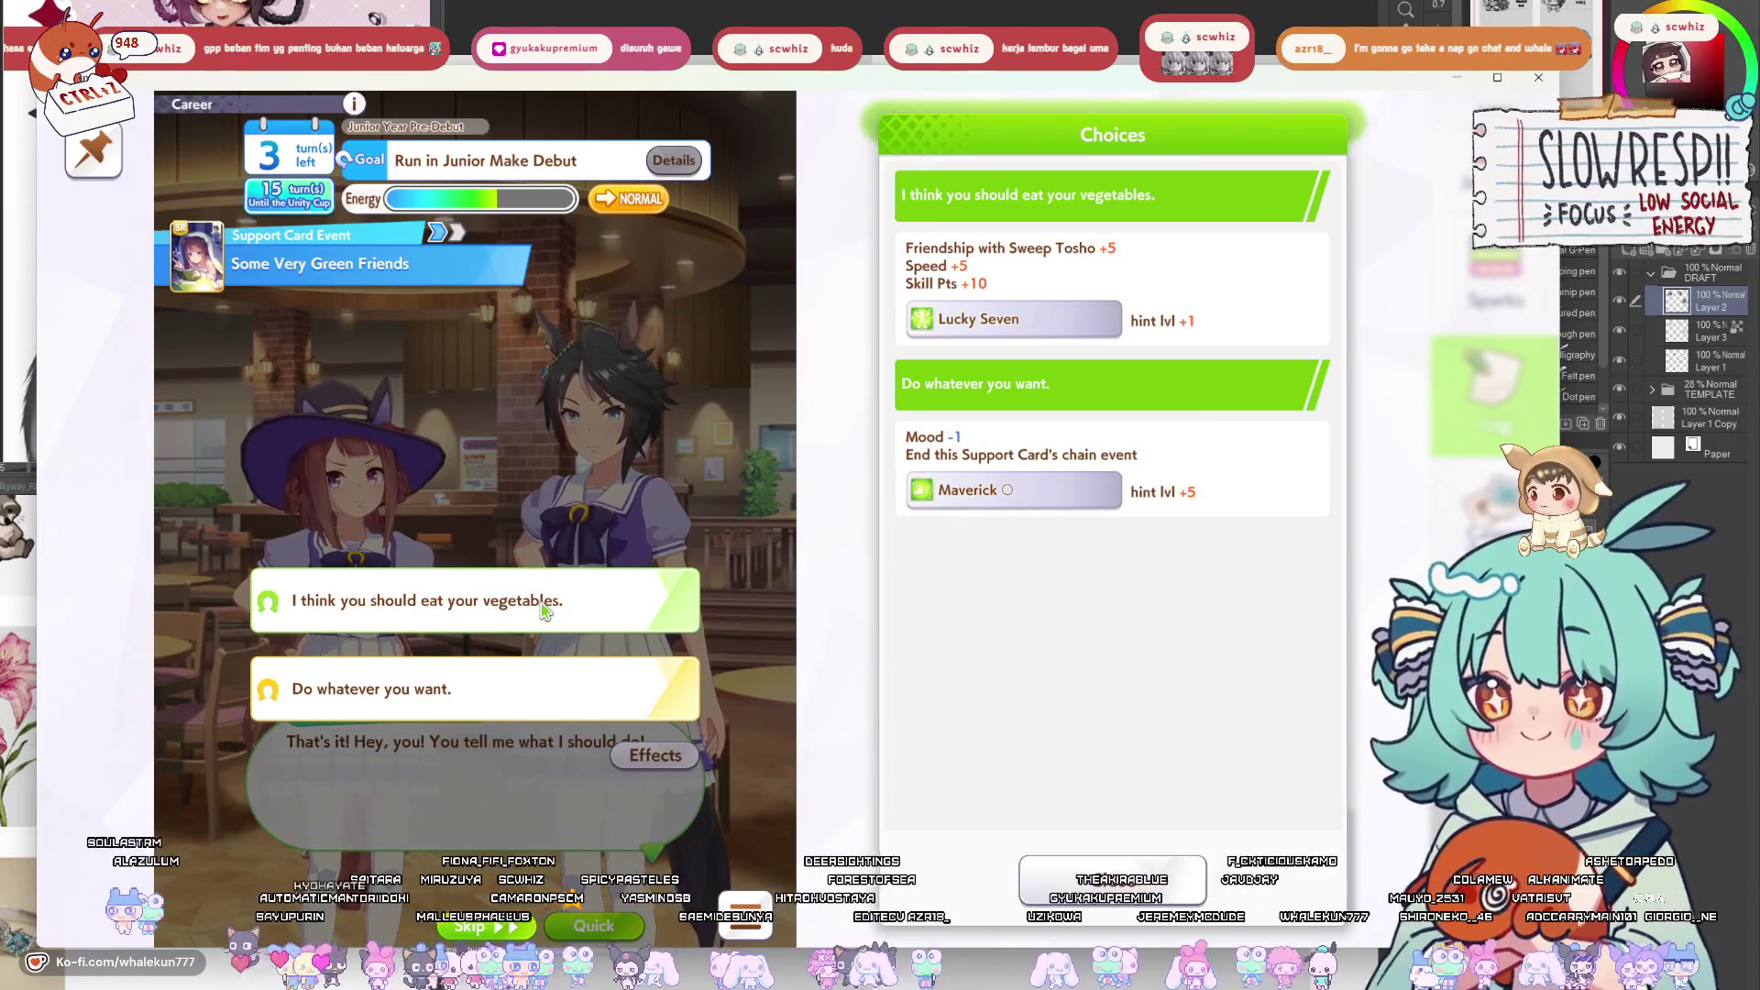
click(544, 611)
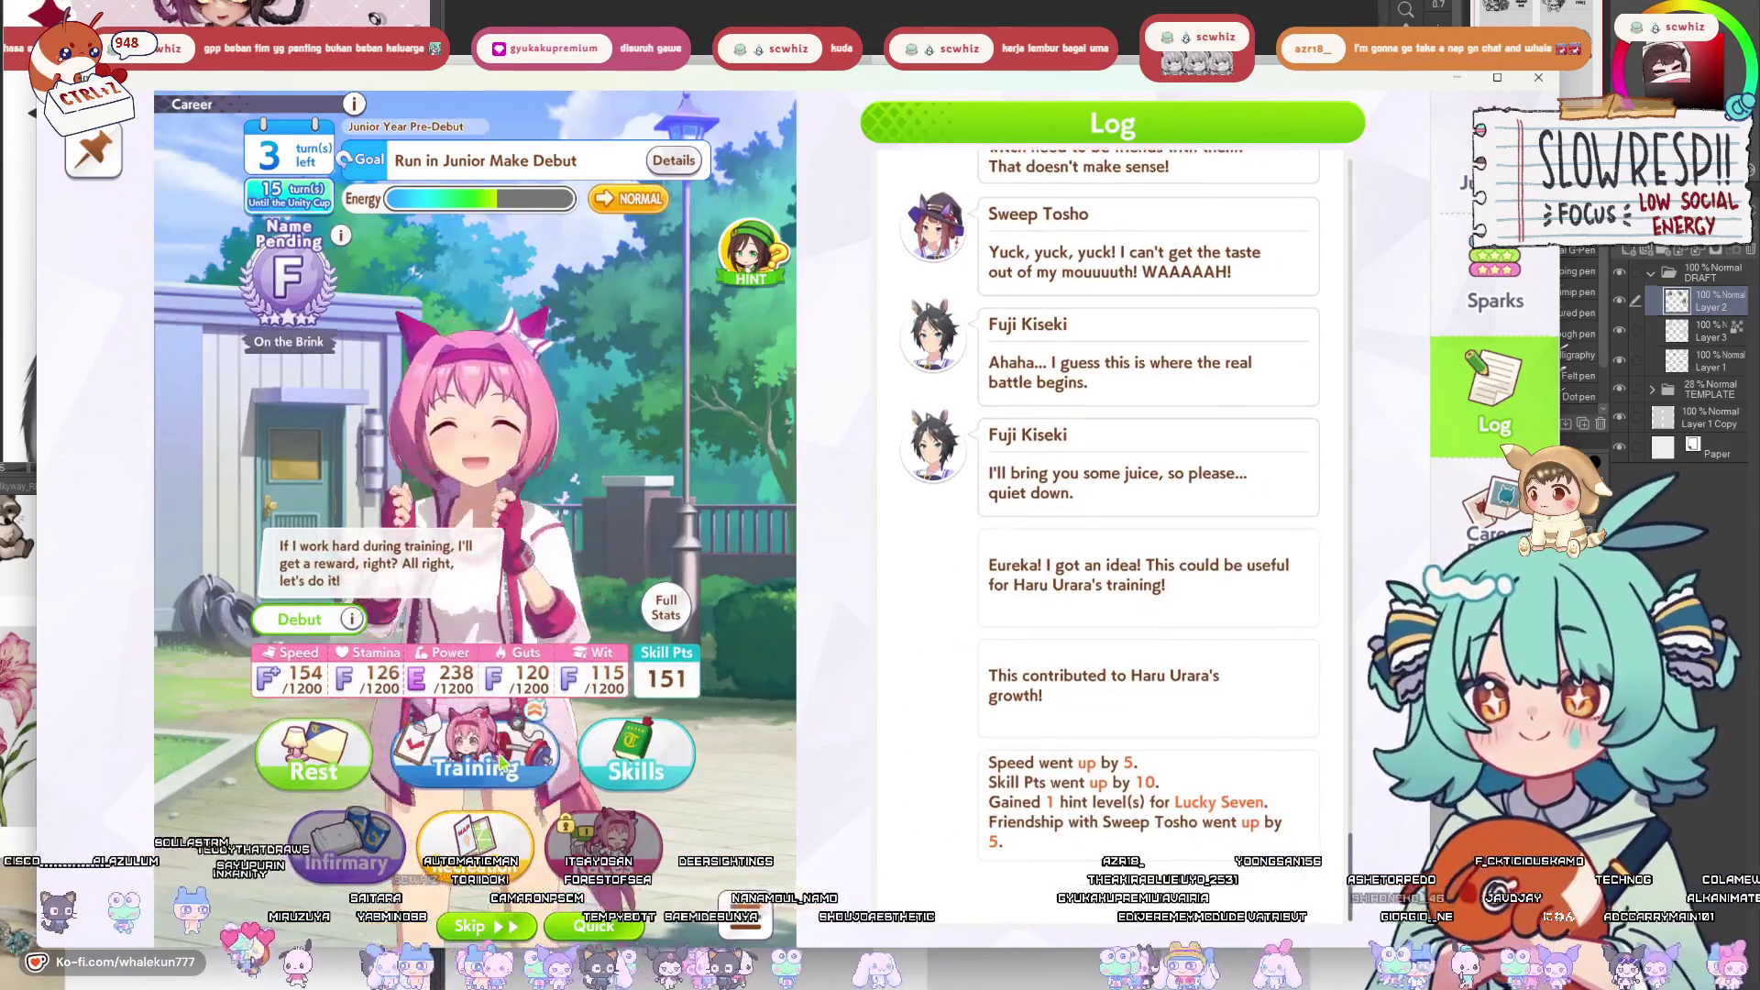
click(472, 867)
click(410, 814)
click(304, 811)
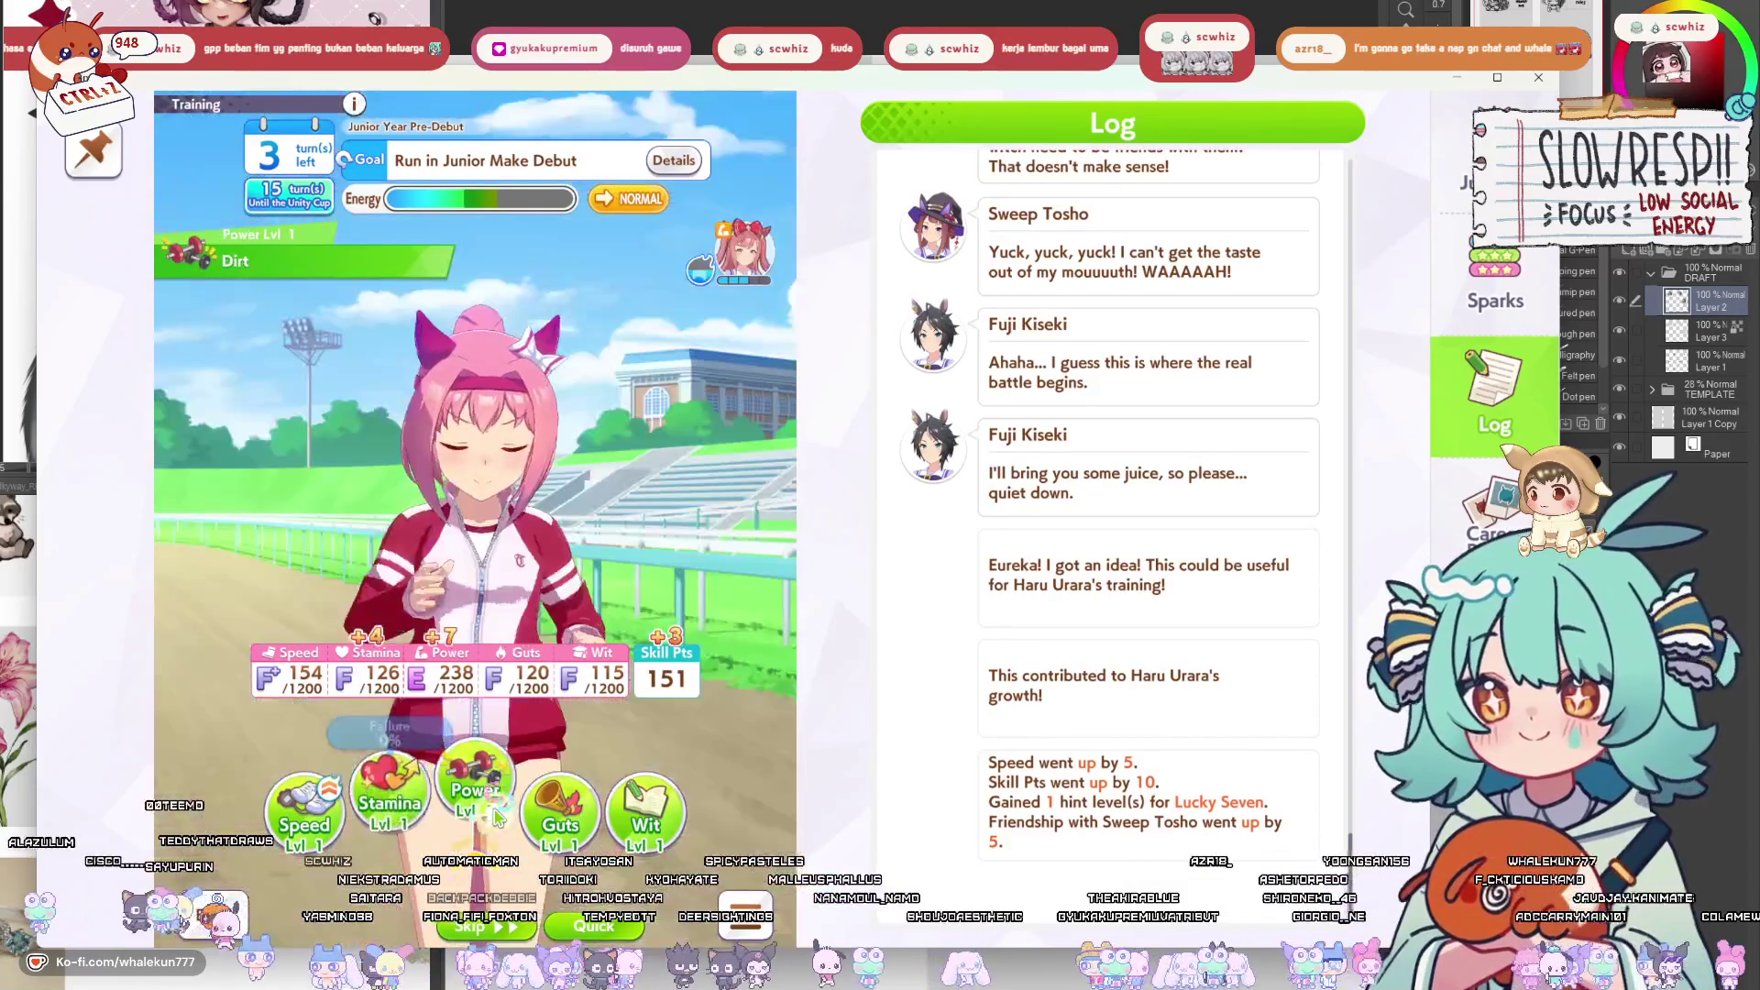
click(656, 820)
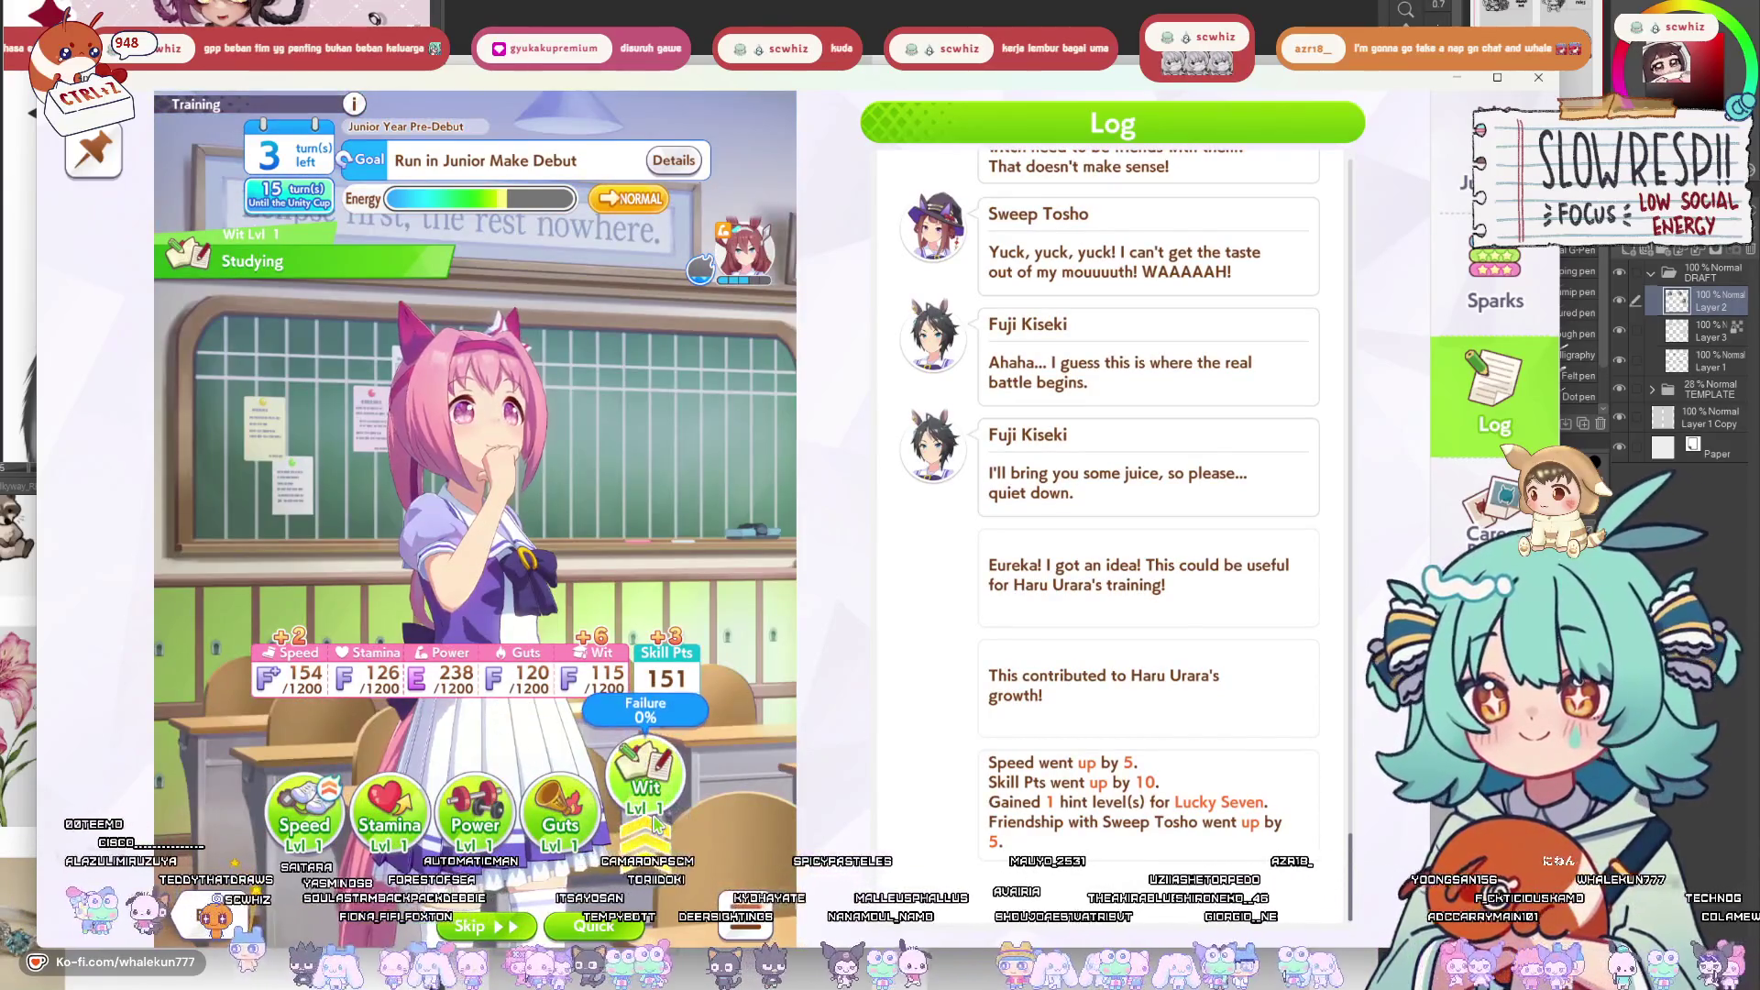
click(325, 816)
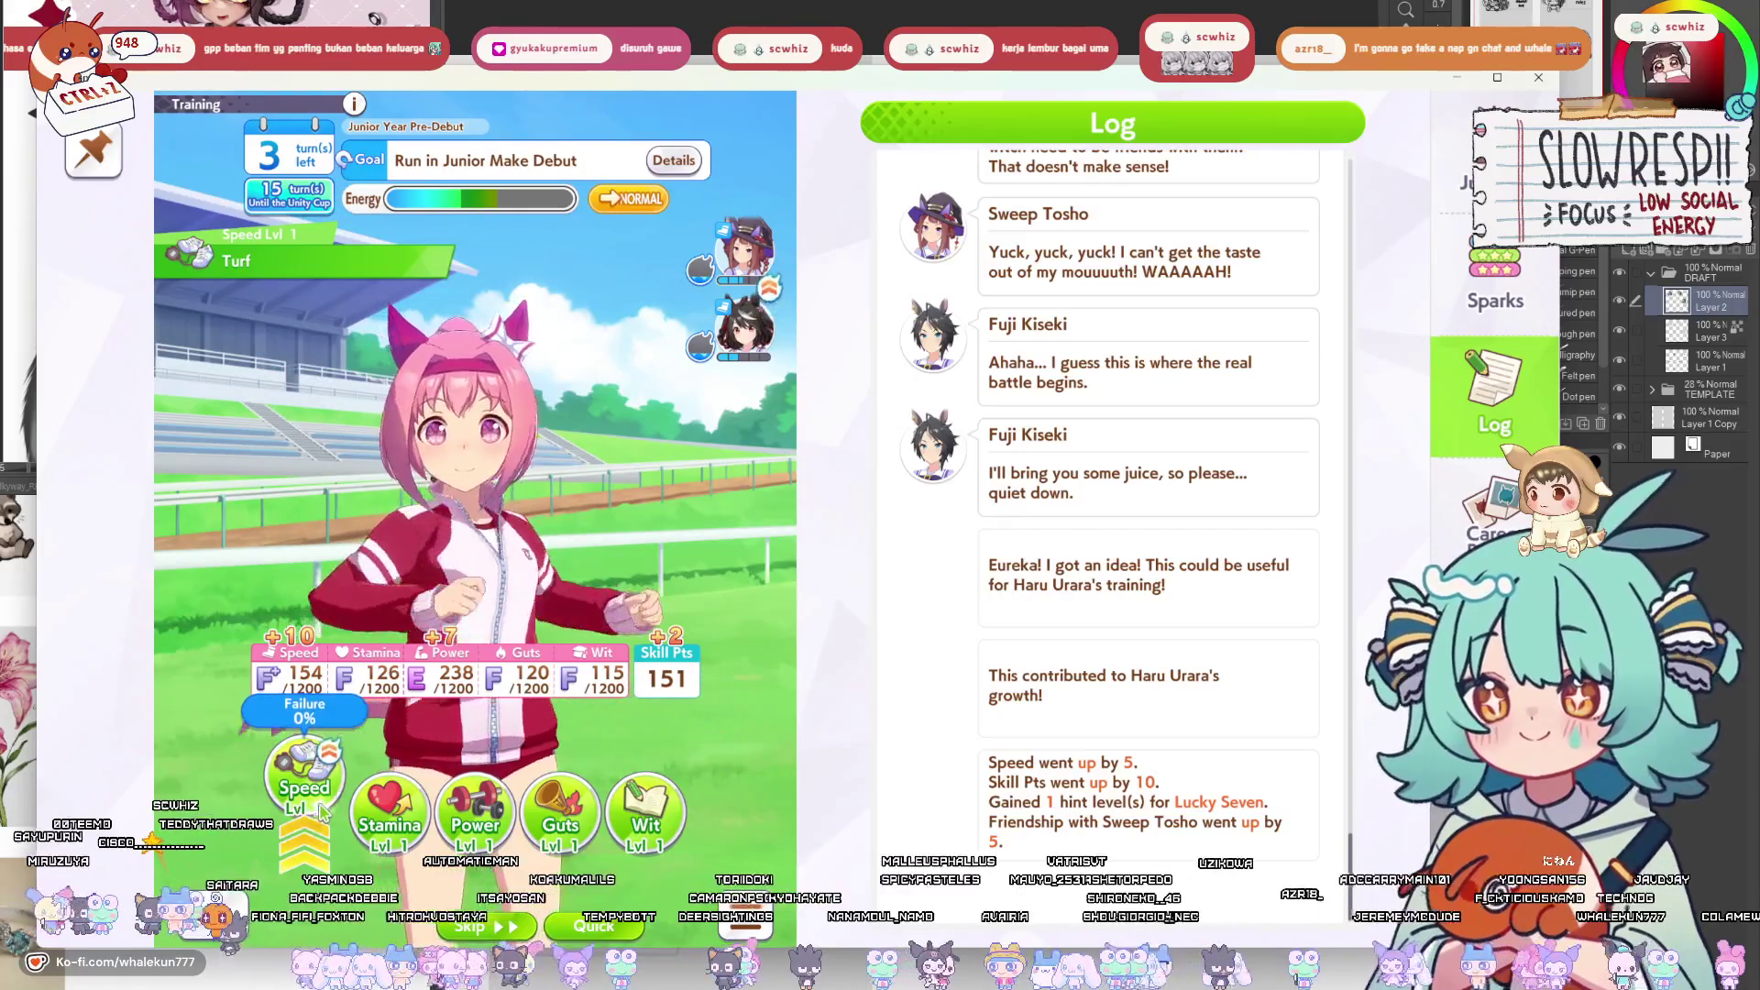
click(321, 808)
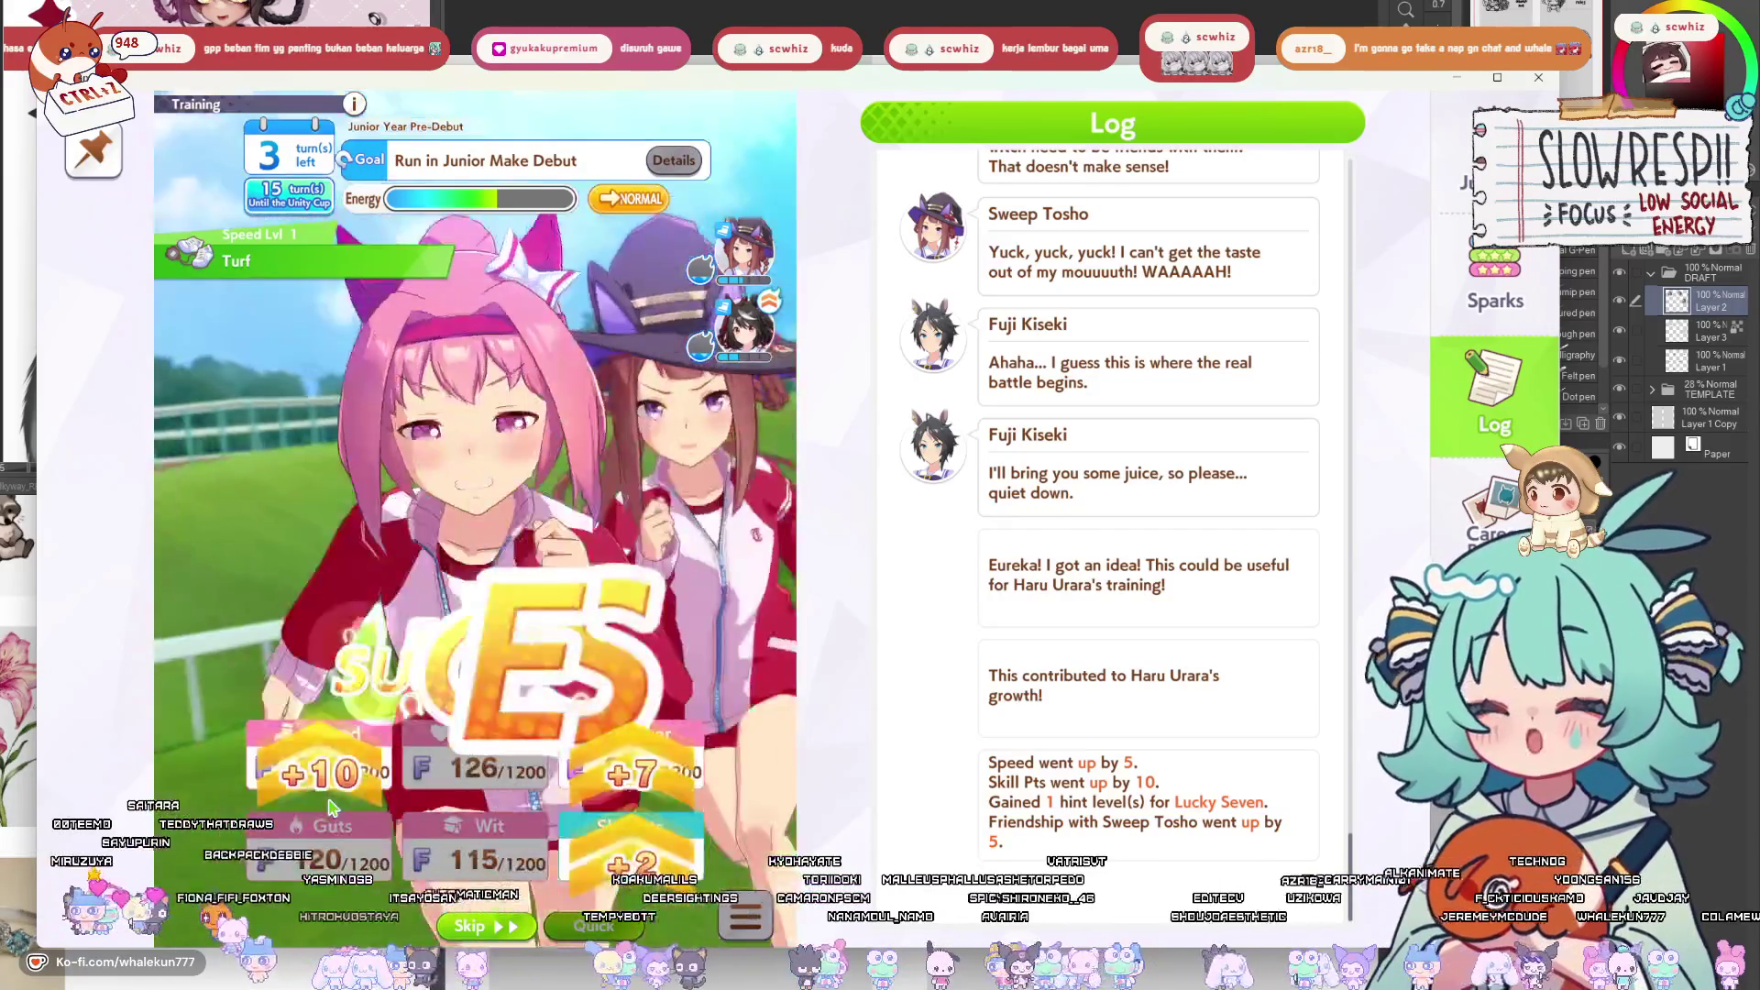
click(332, 808)
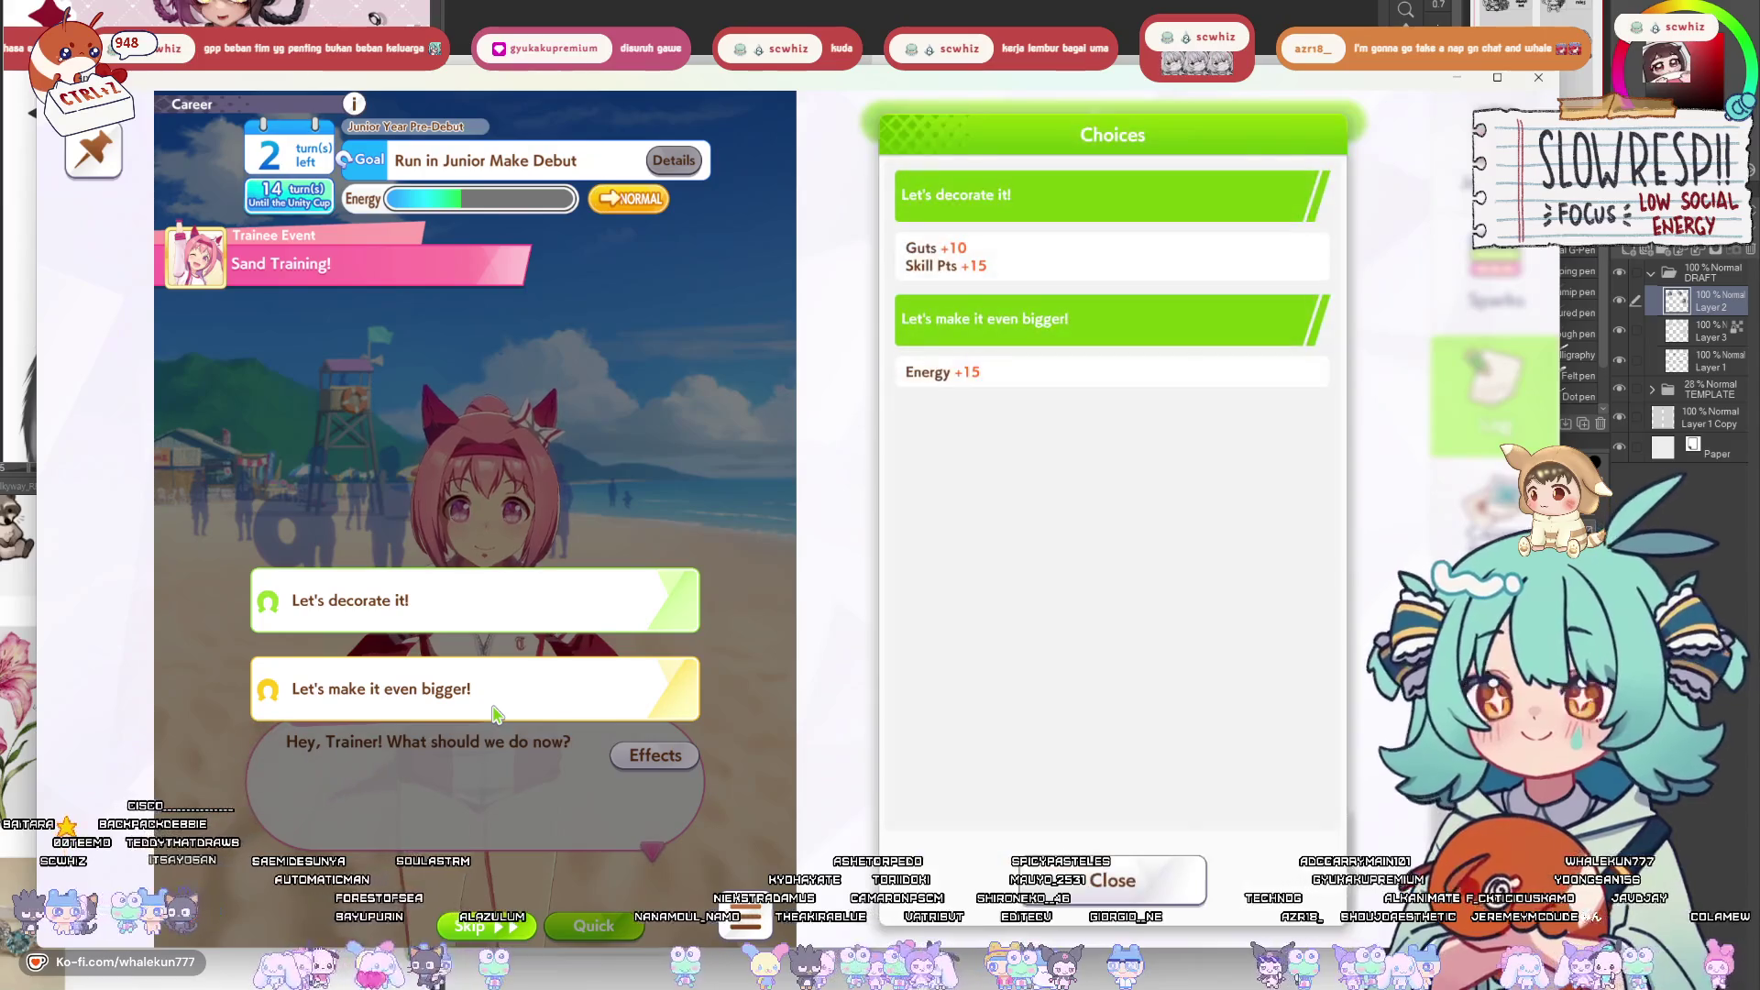
Choose to decorate the sandcastle, then do another Speed training.
click(515, 612)
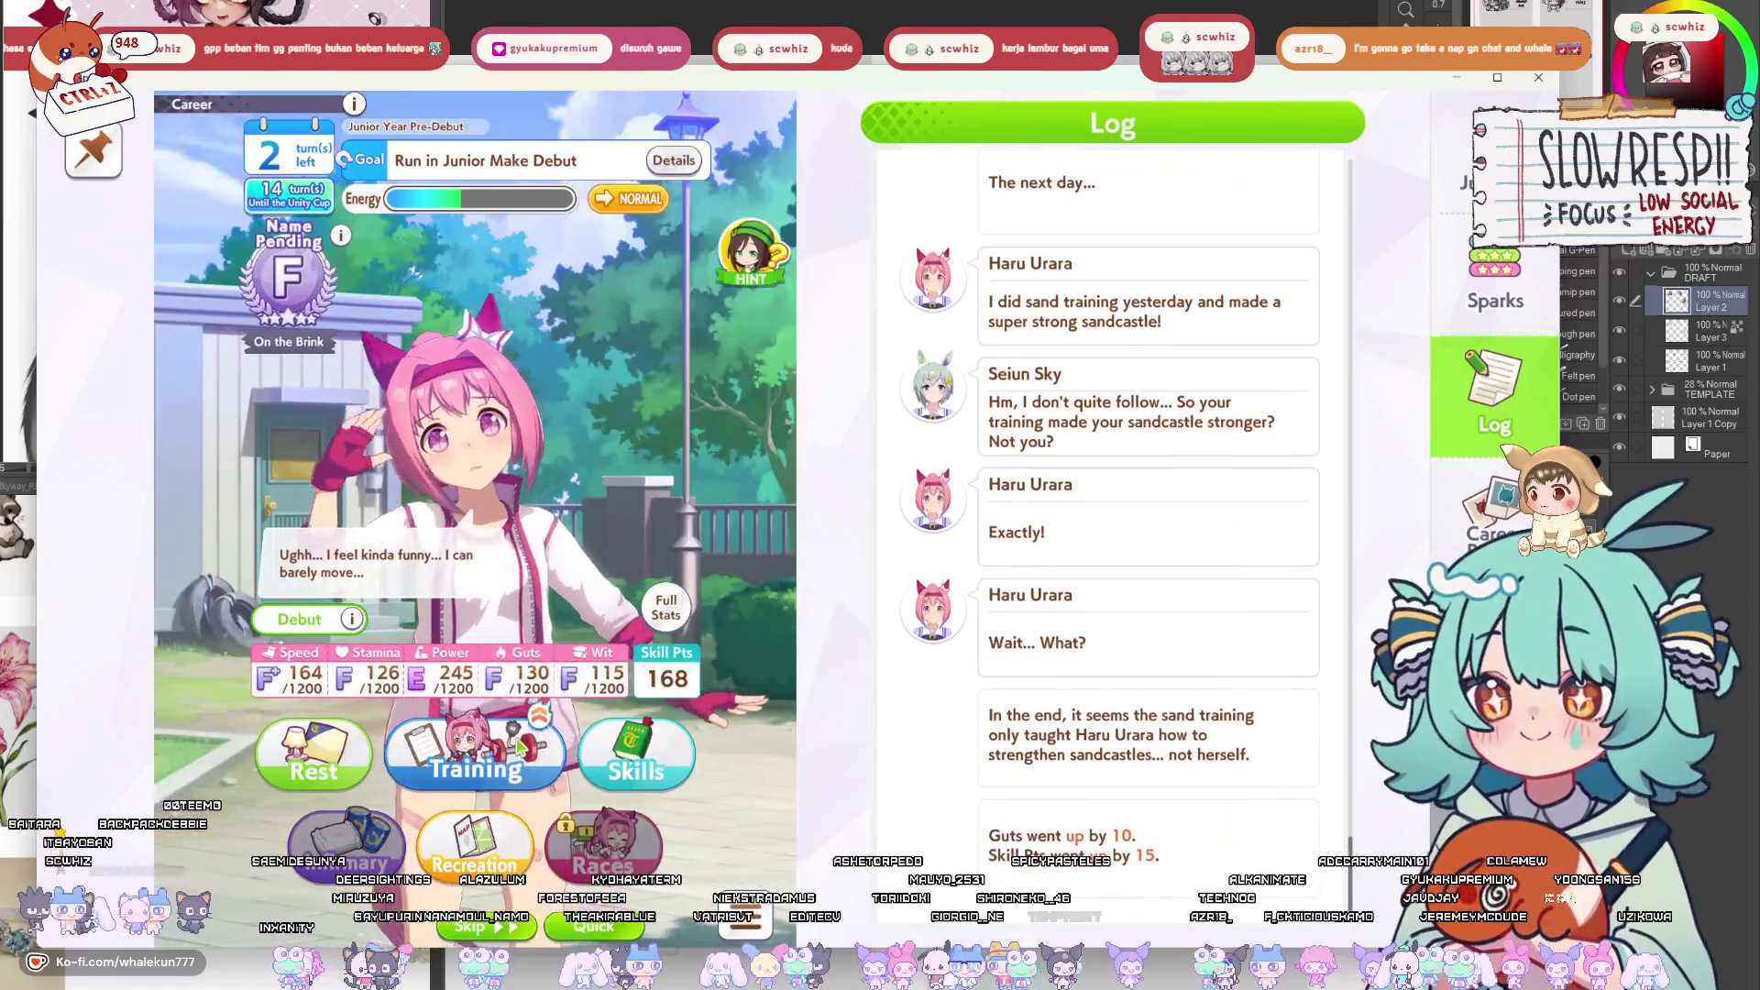
click(519, 747)
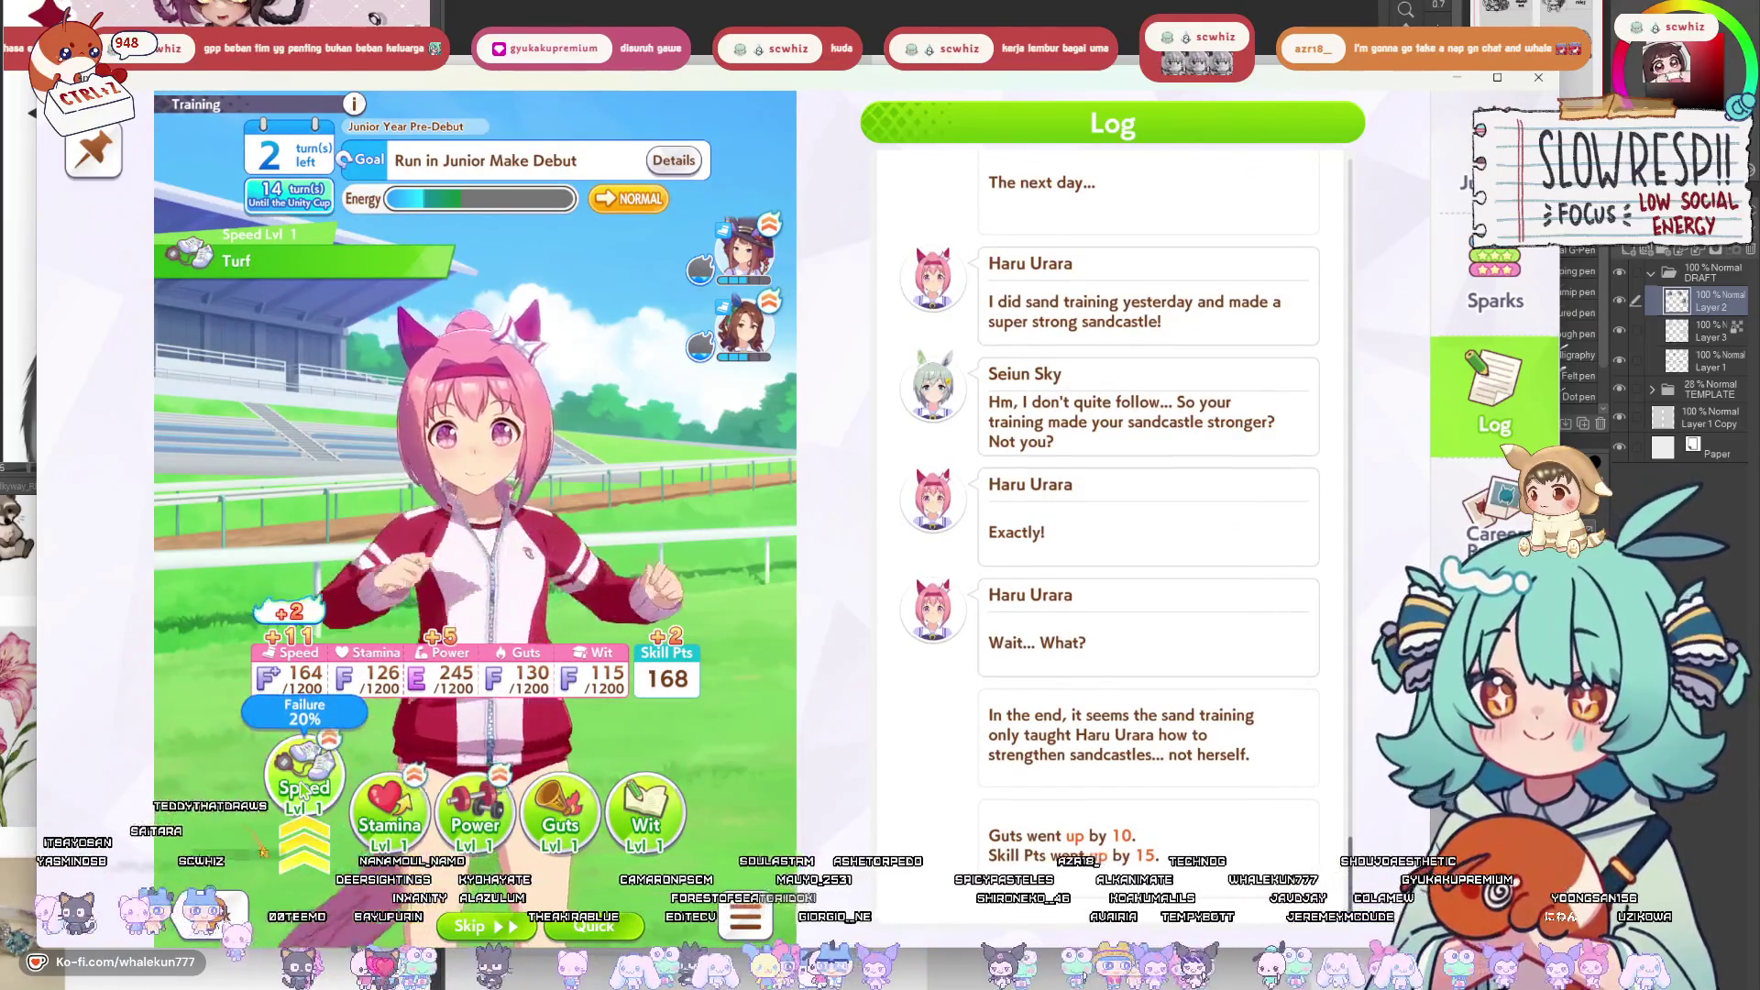
click(388, 811)
click(475, 807)
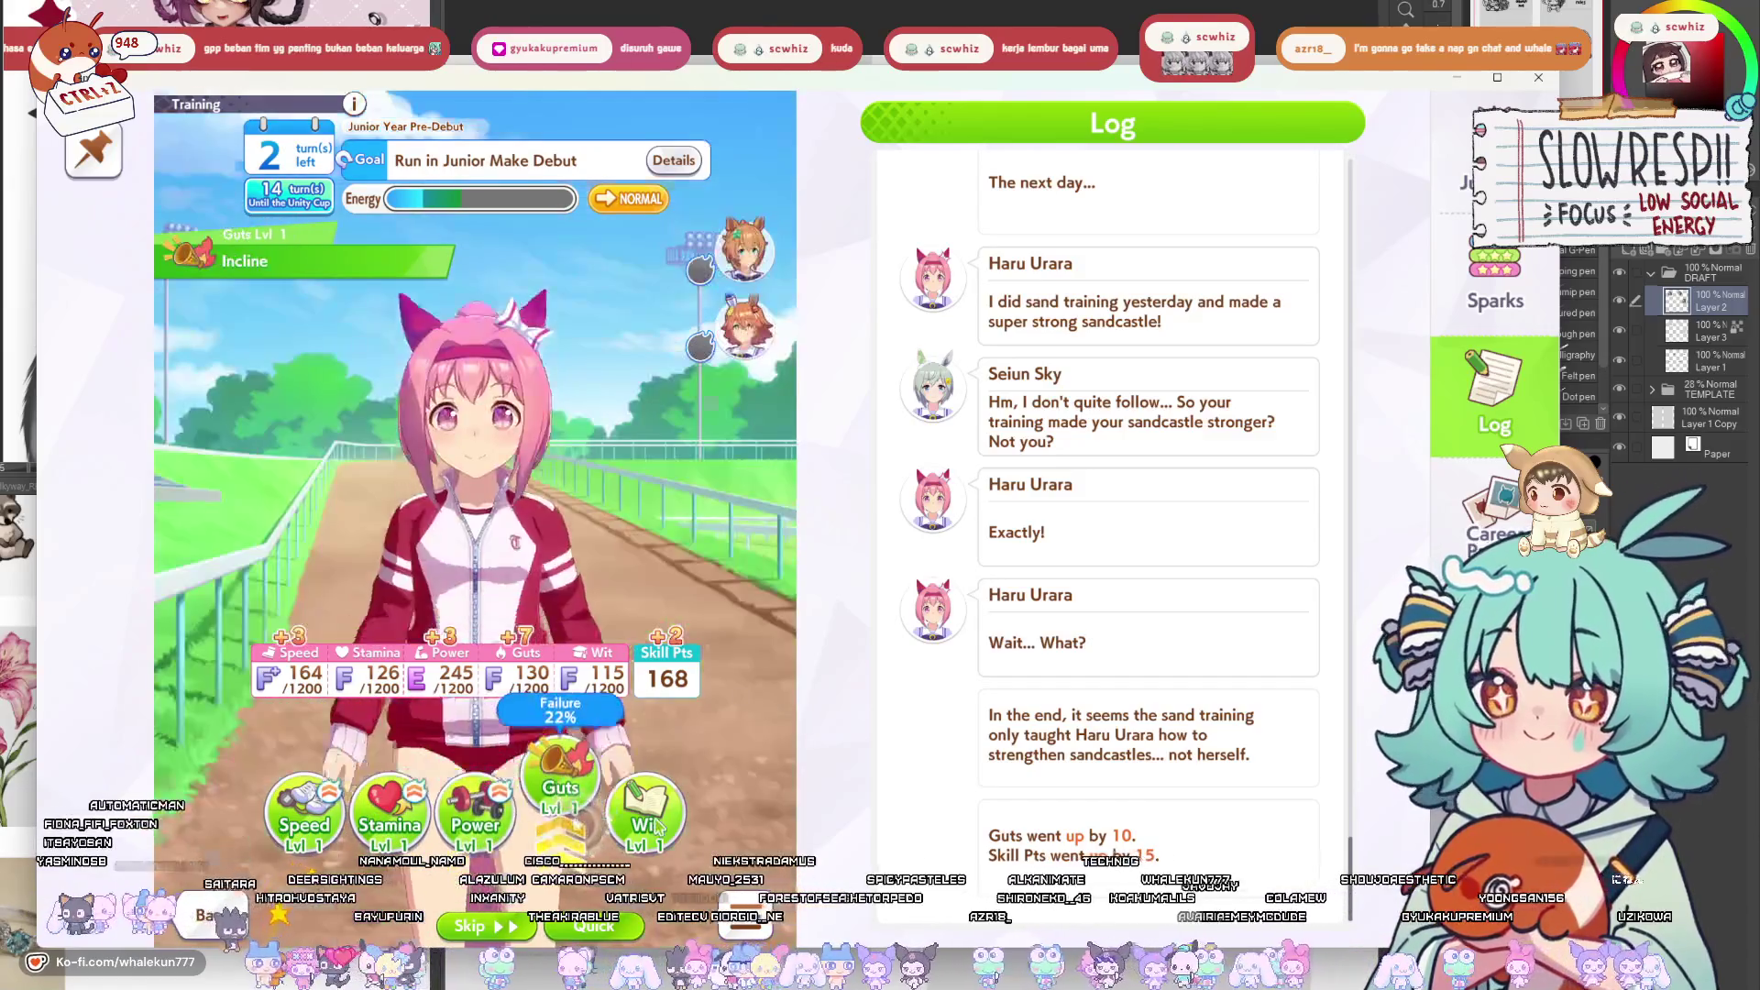
click(647, 816)
click(307, 798)
click(310, 787)
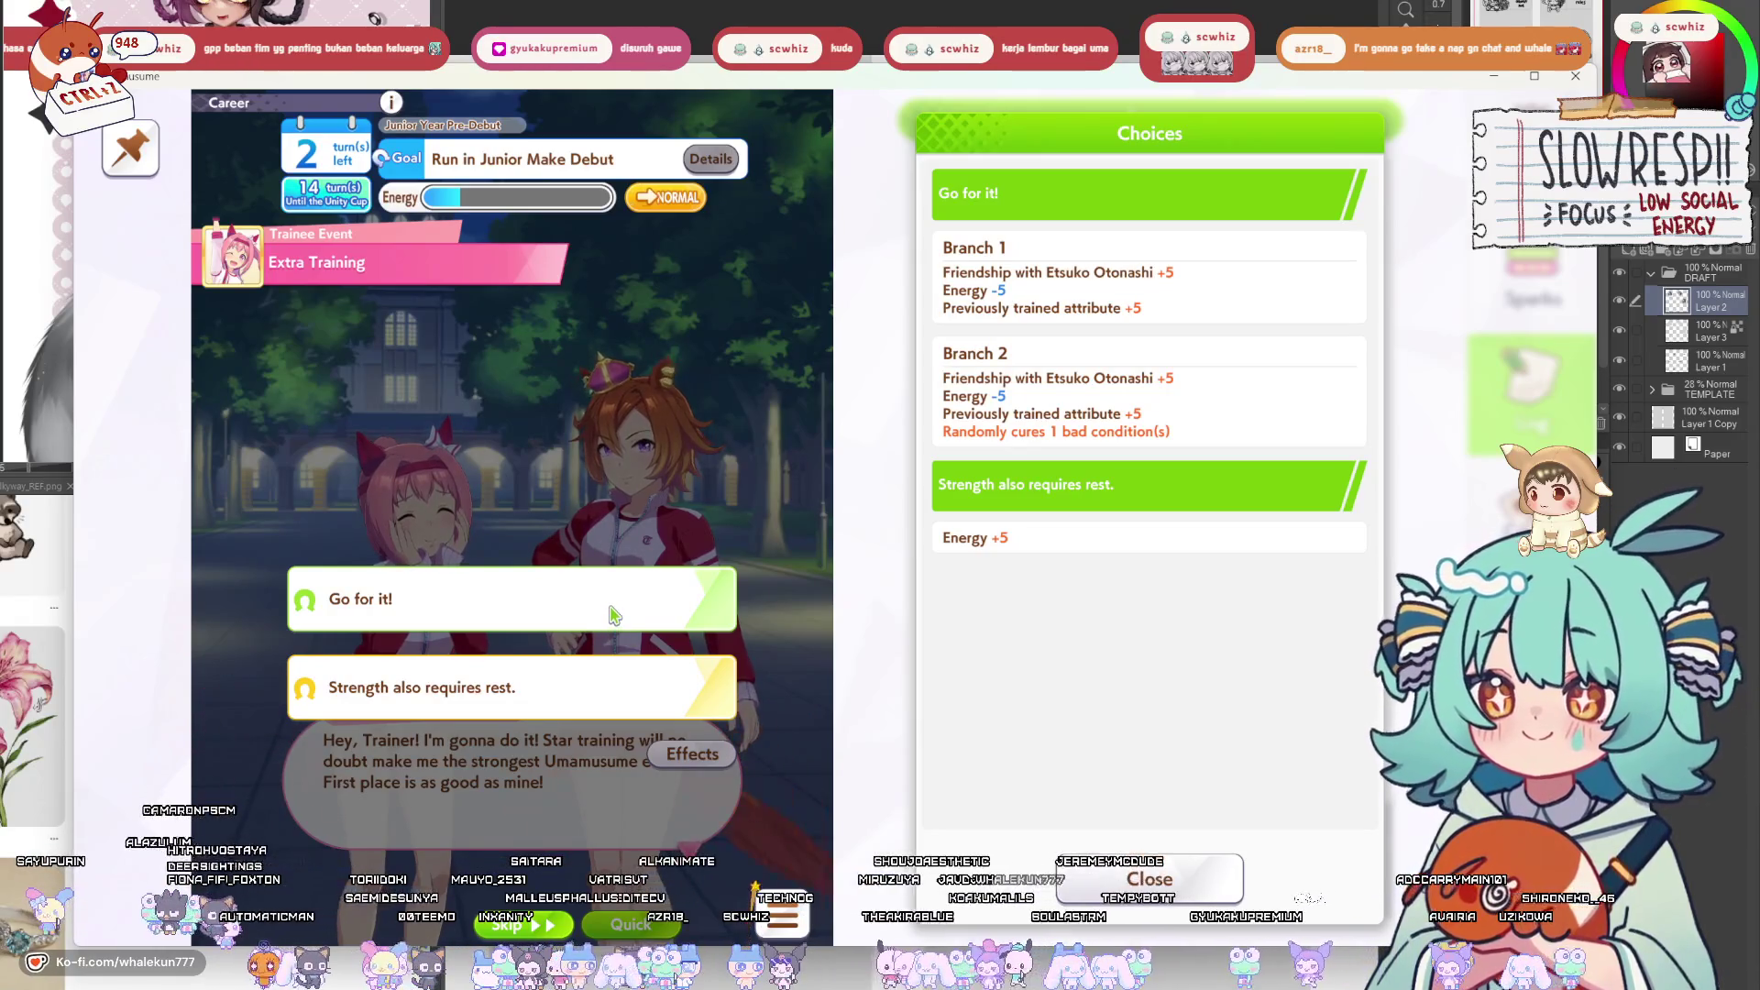
Answer 'Go for it!', keep searching, and rest Haru Urara to restore energy before race day.
click(612, 614)
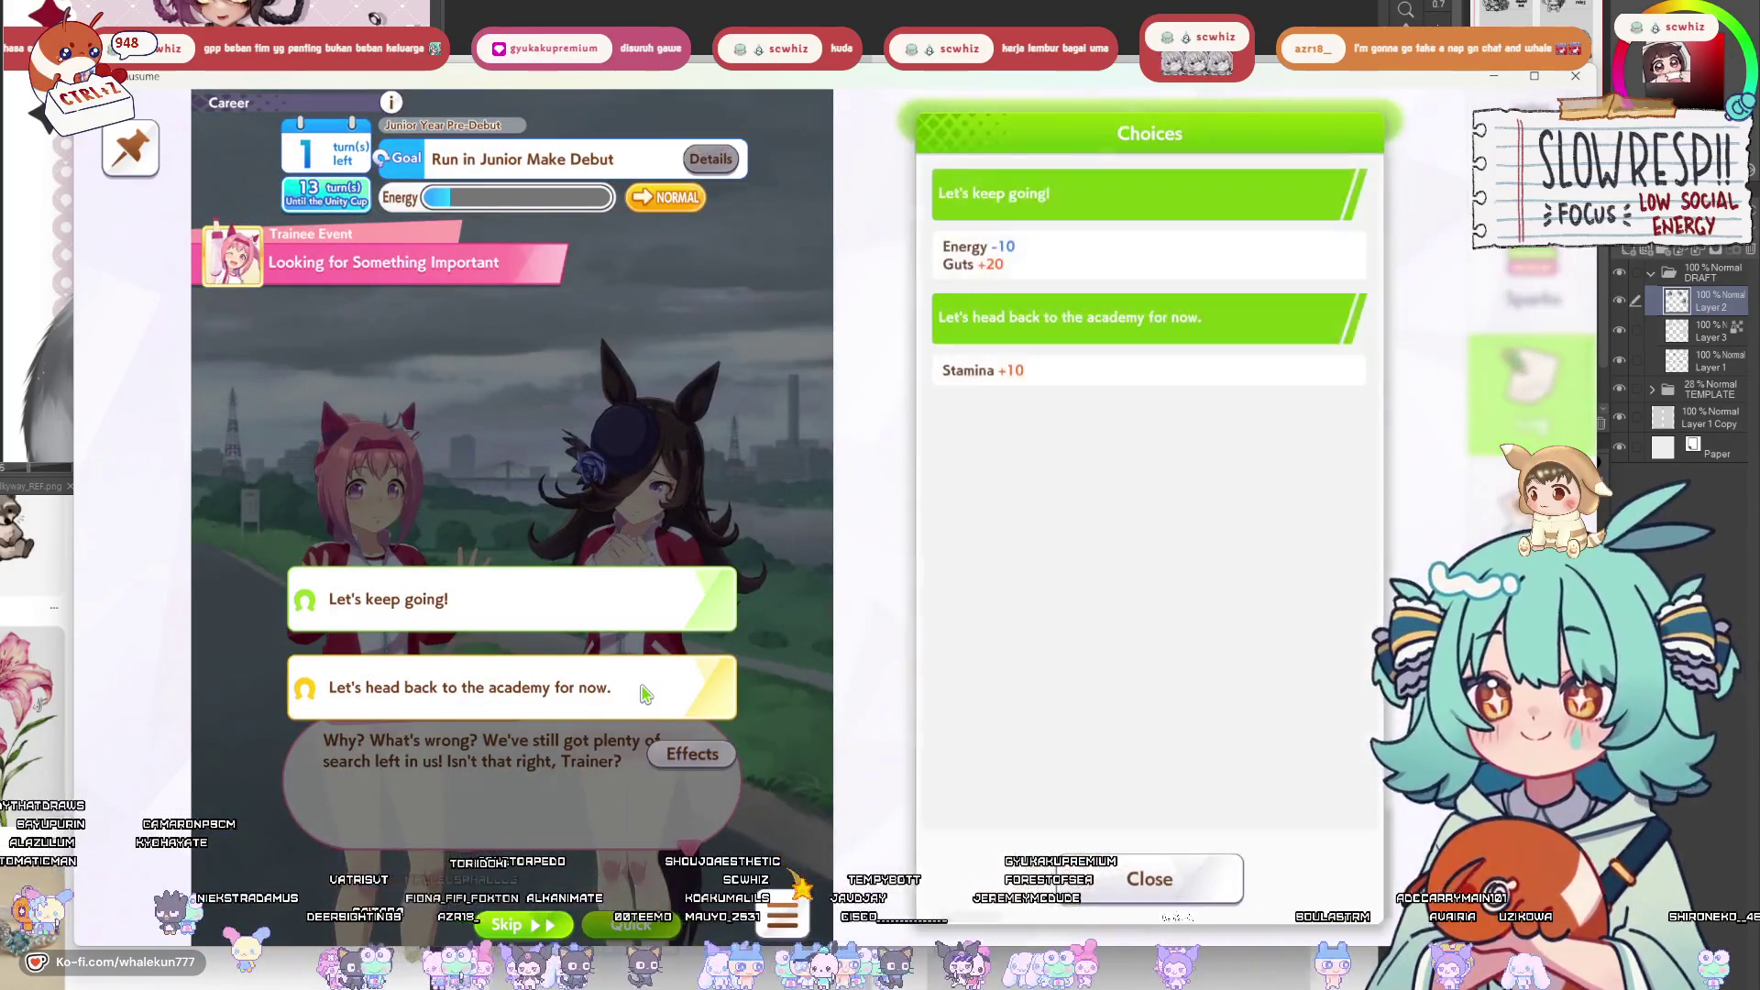
click(664, 620)
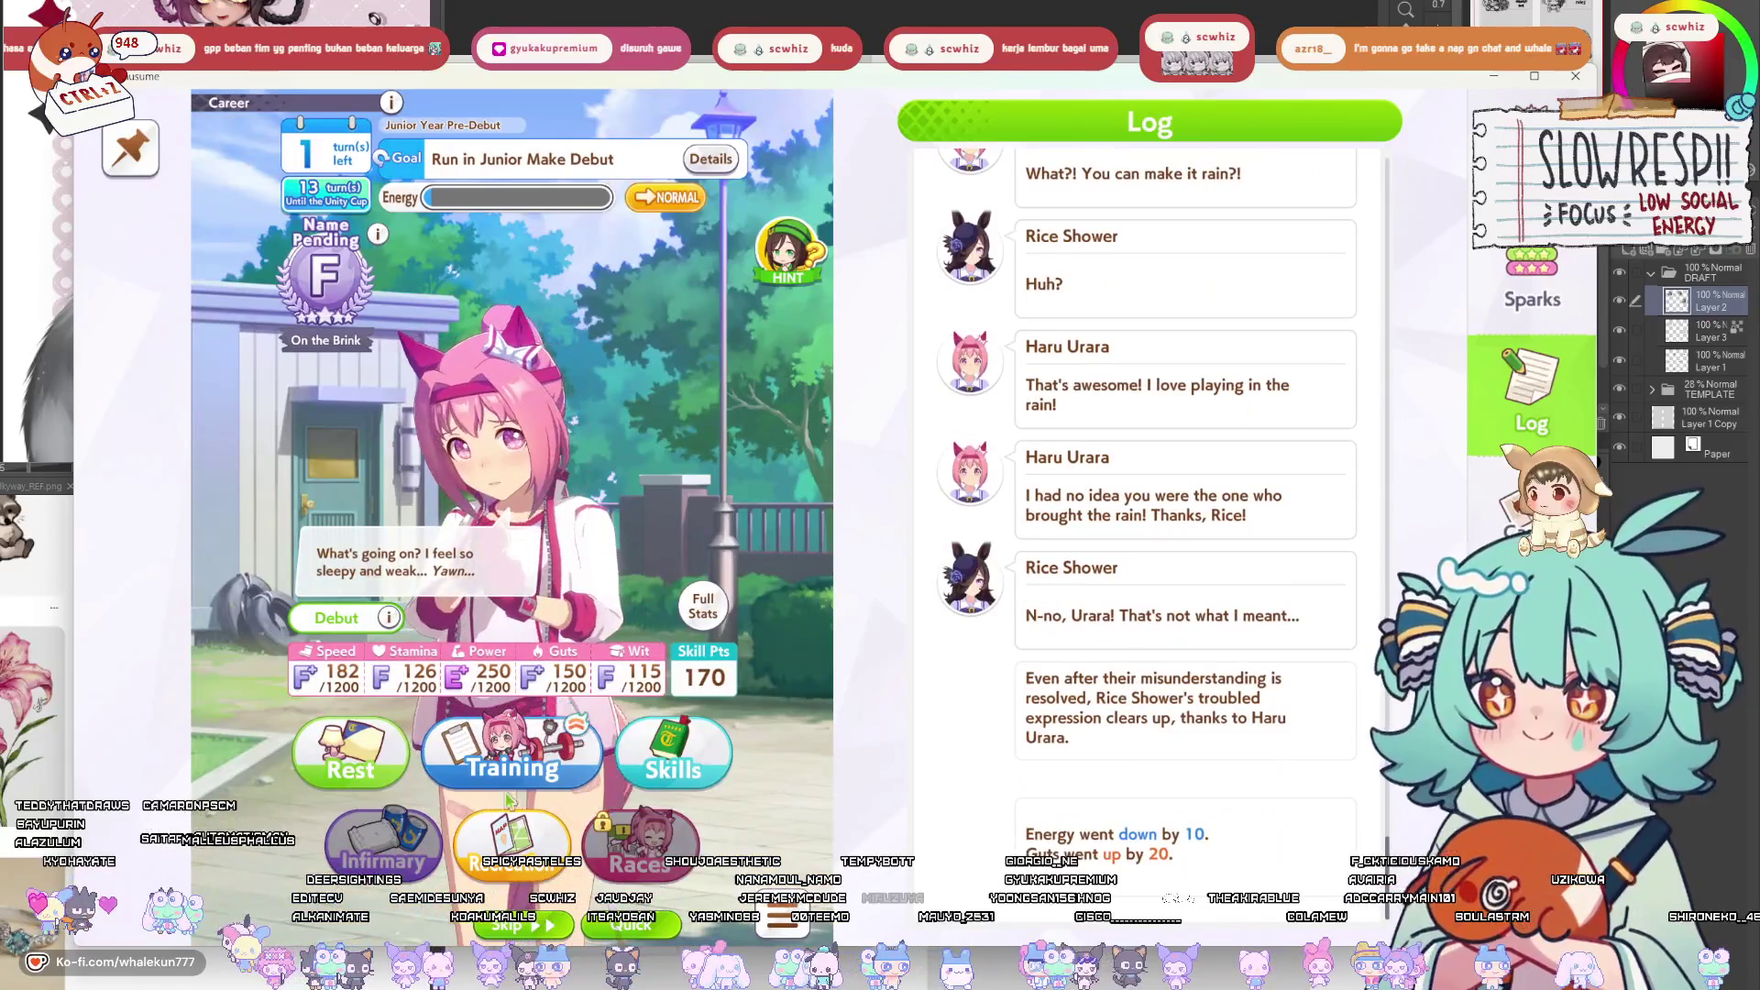
click(351, 756)
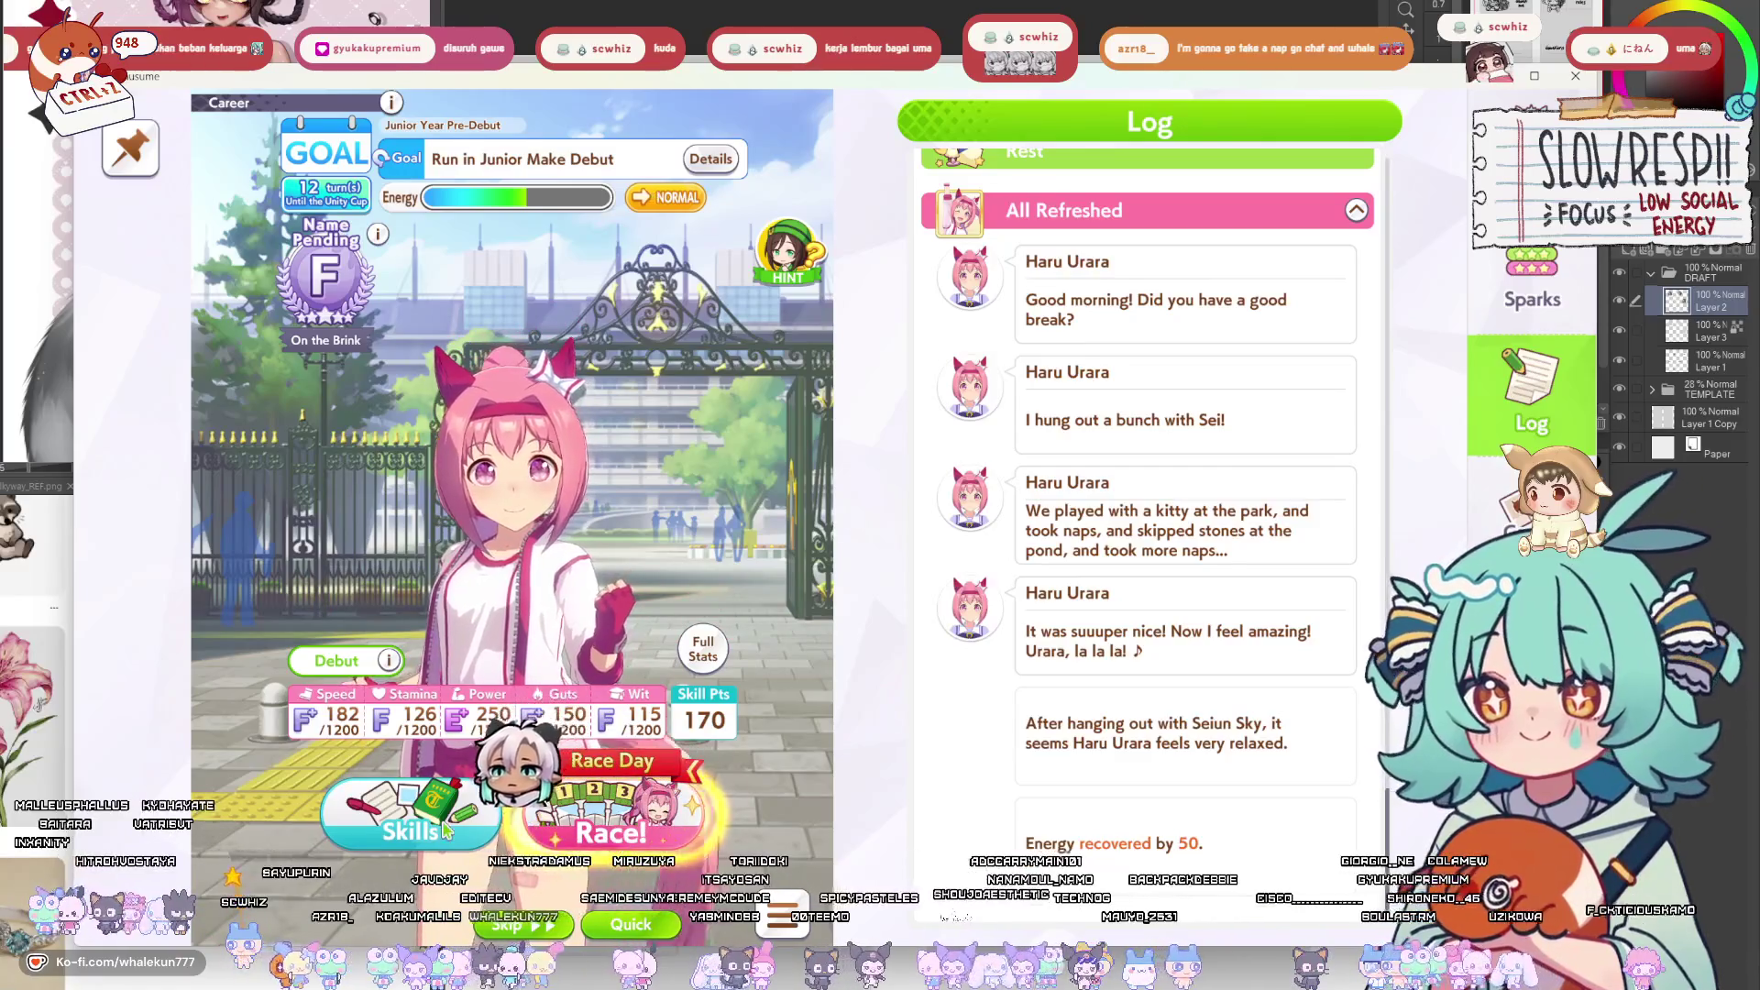
Learn Sprinting Gear with skill points, checking Haru Urara's full stats before confirming.
click(410, 818)
scroll(513, 606, down, 2)
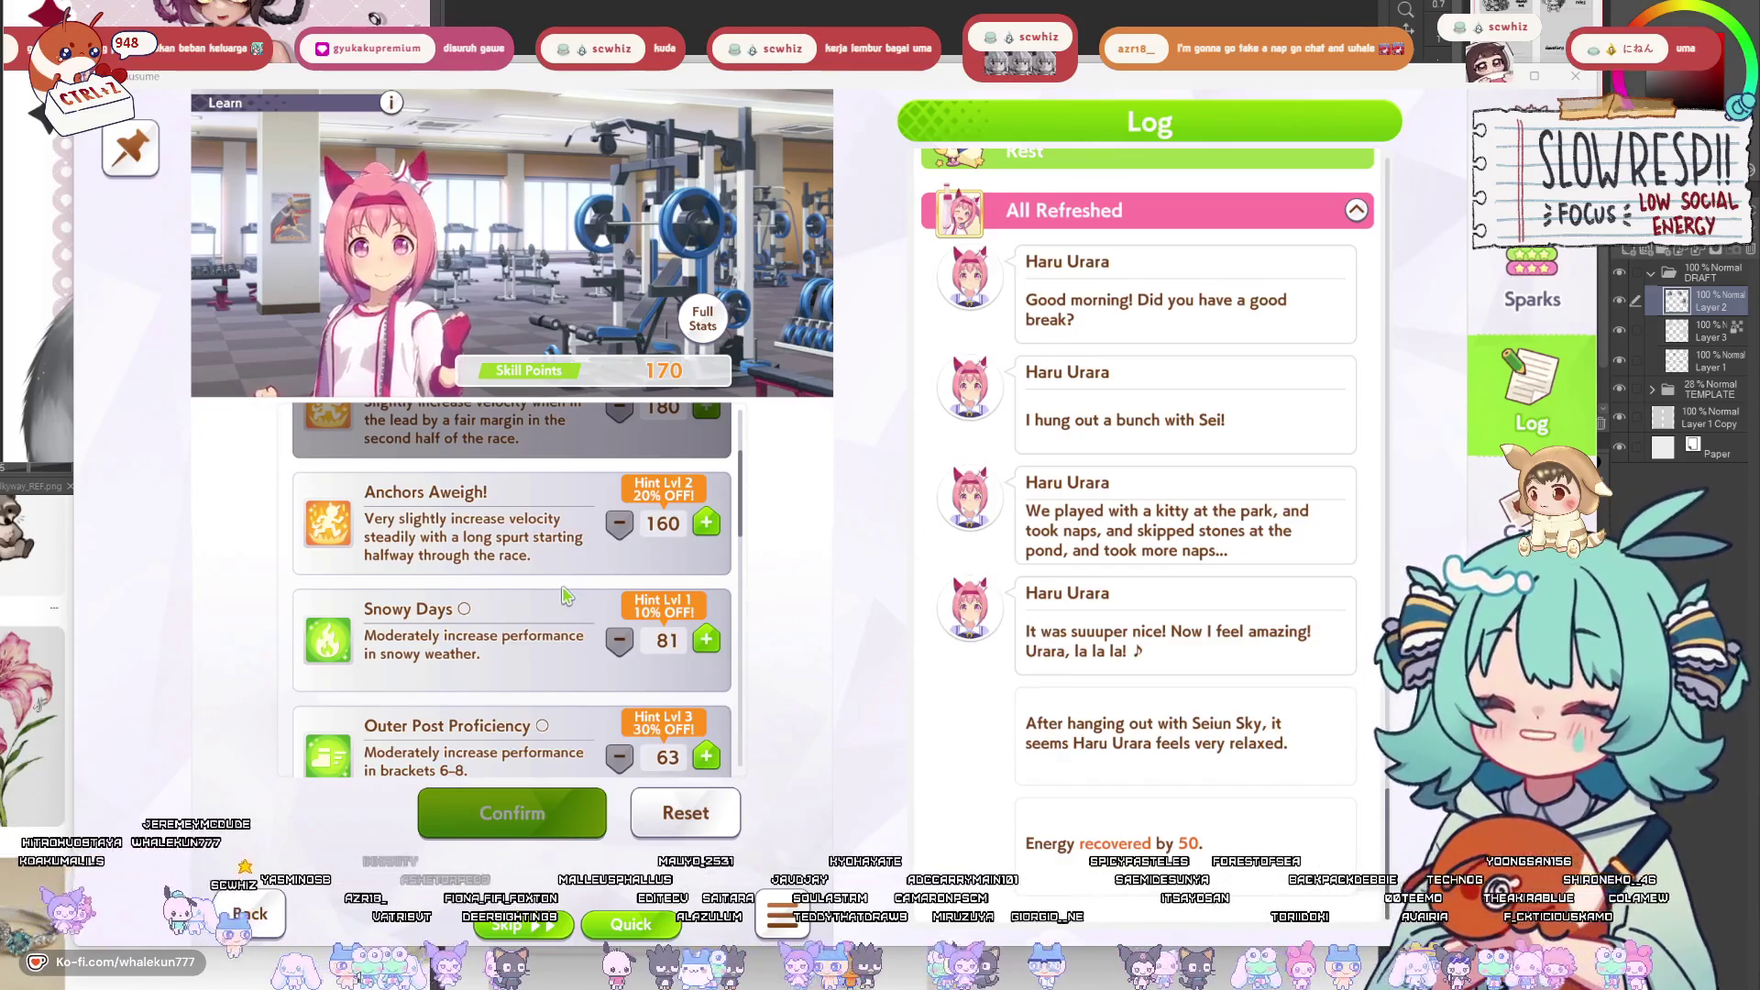
scroll(536, 584, down, 5)
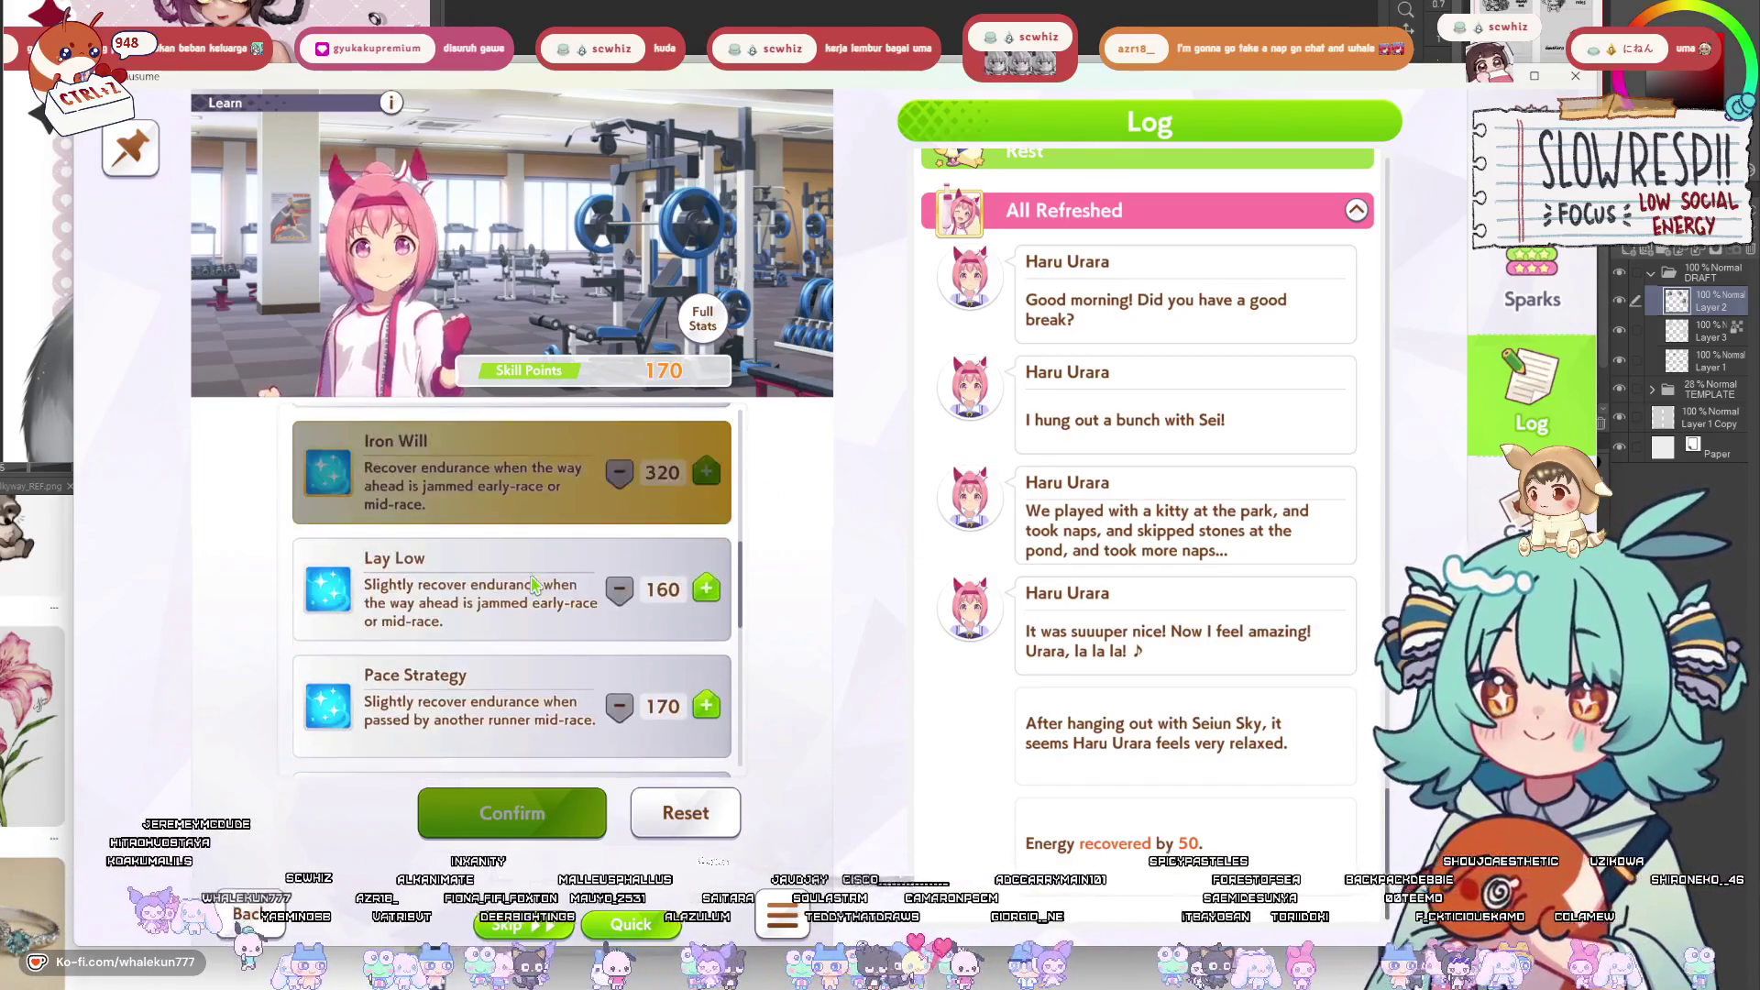
click(706, 598)
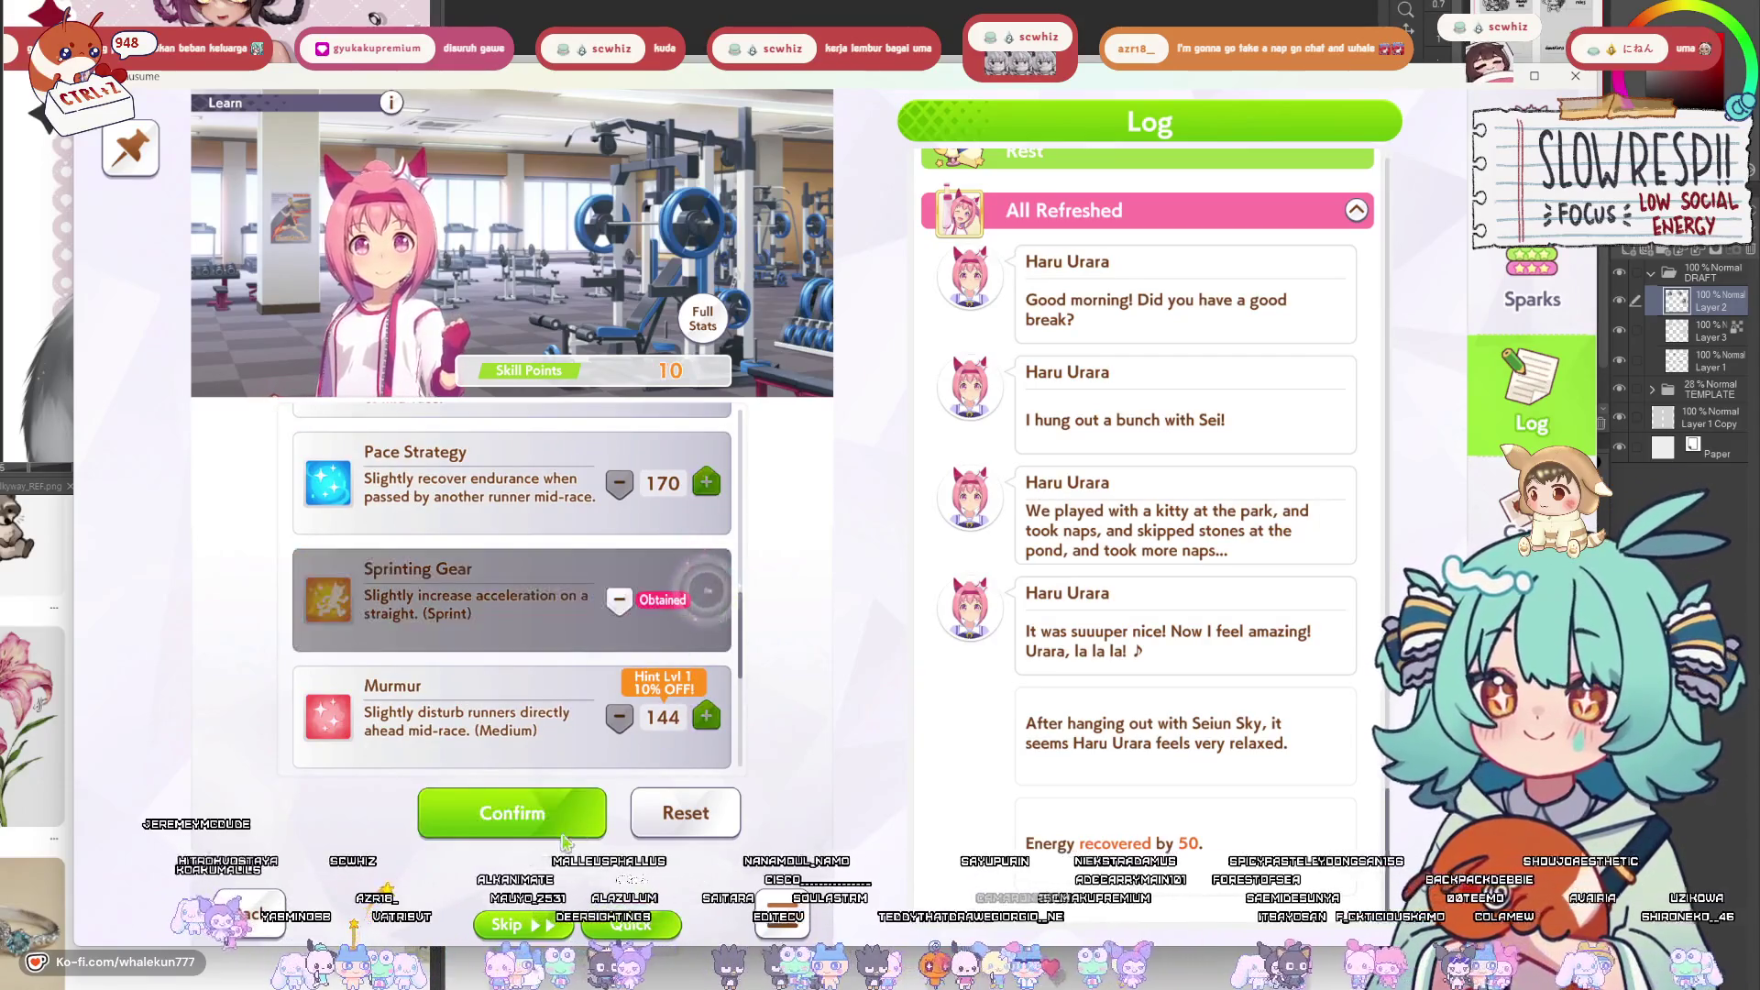
scroll(478, 642, down, 4)
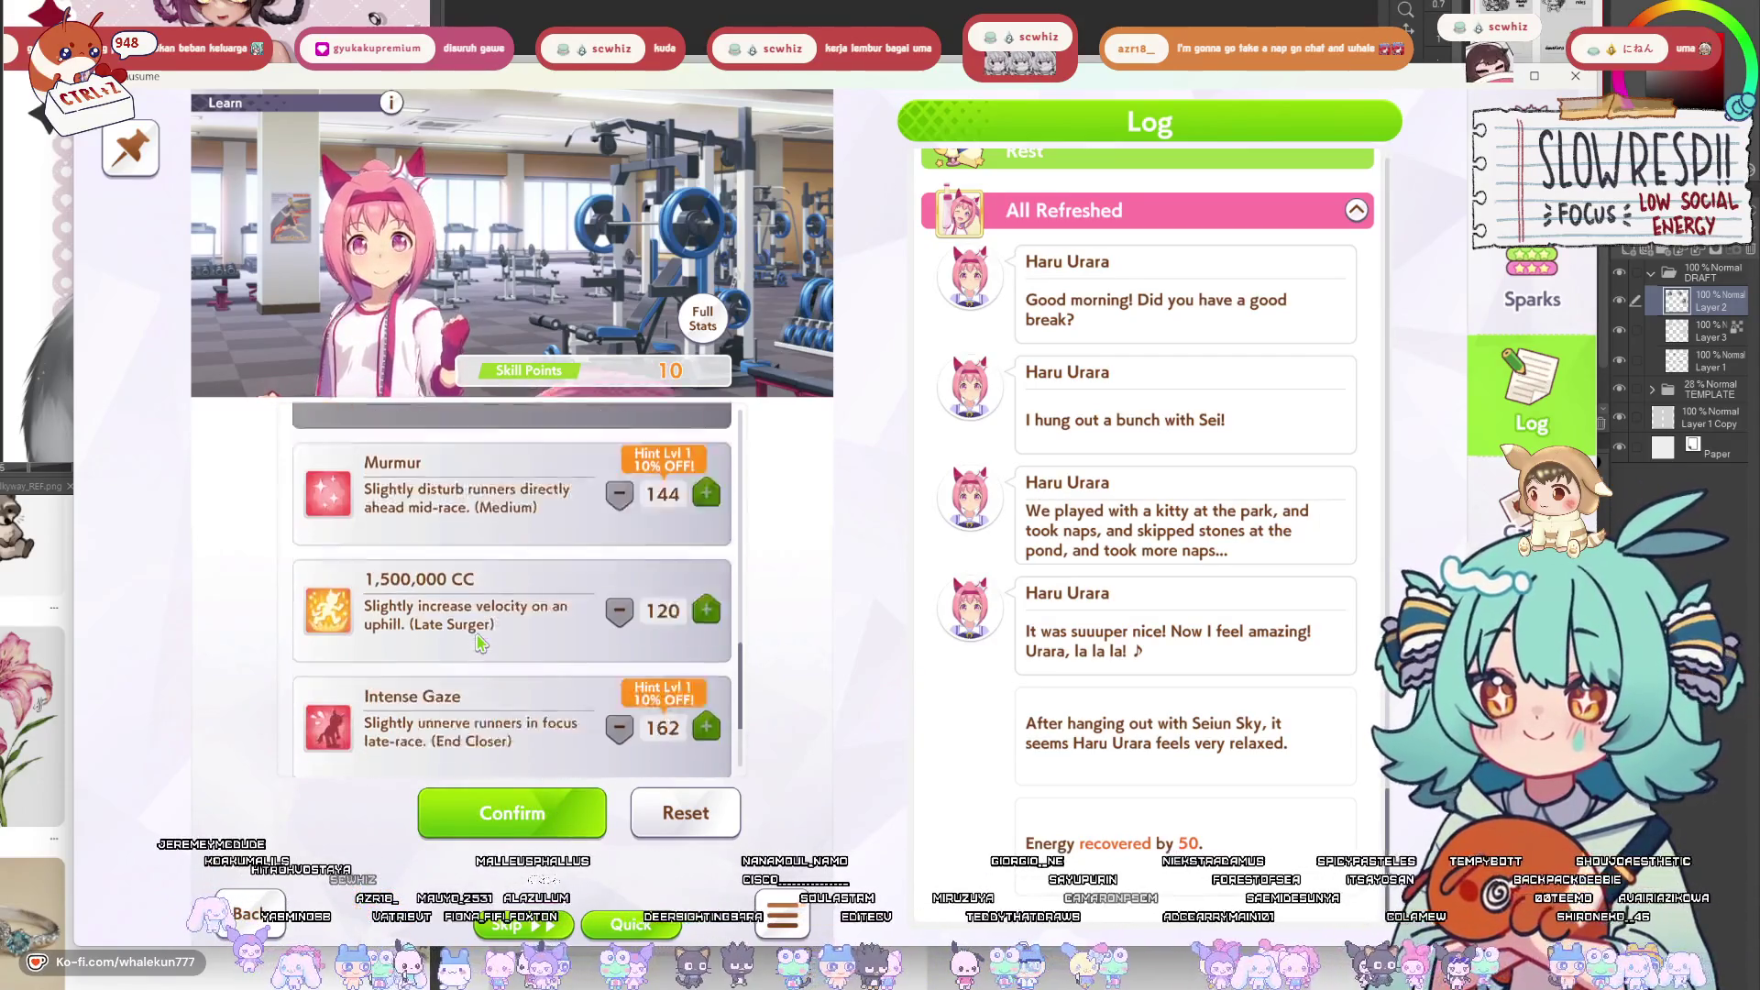
click(702, 316)
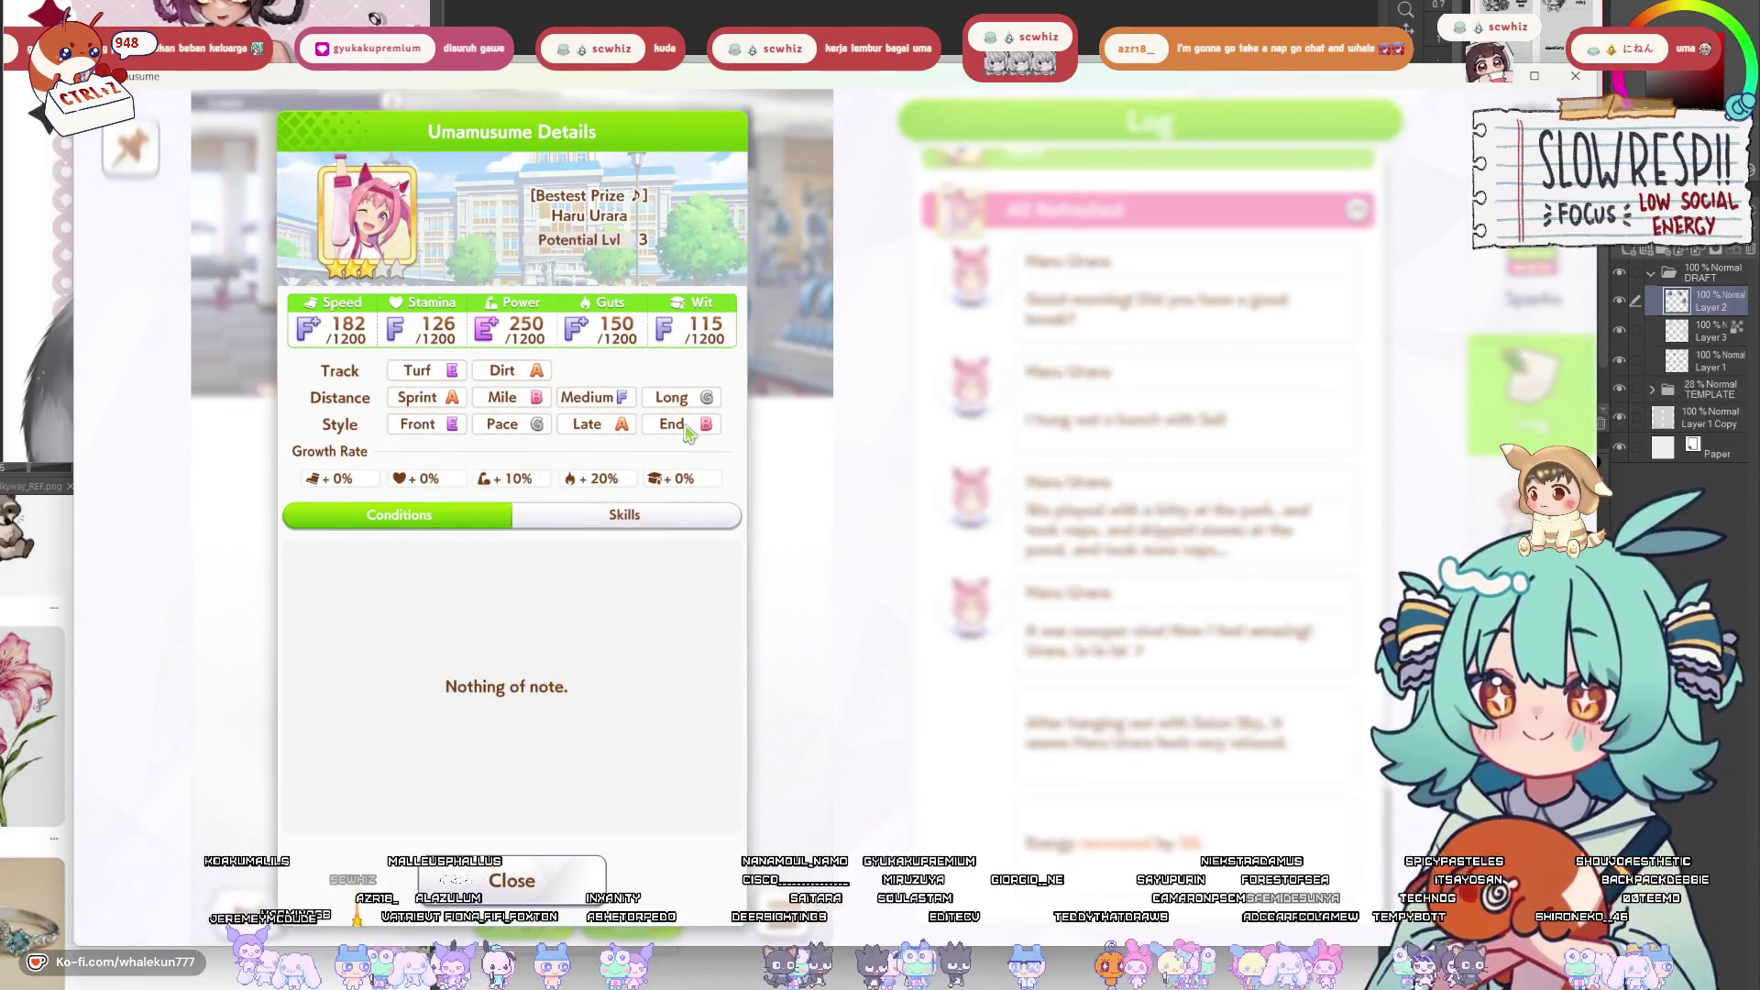
click(556, 894)
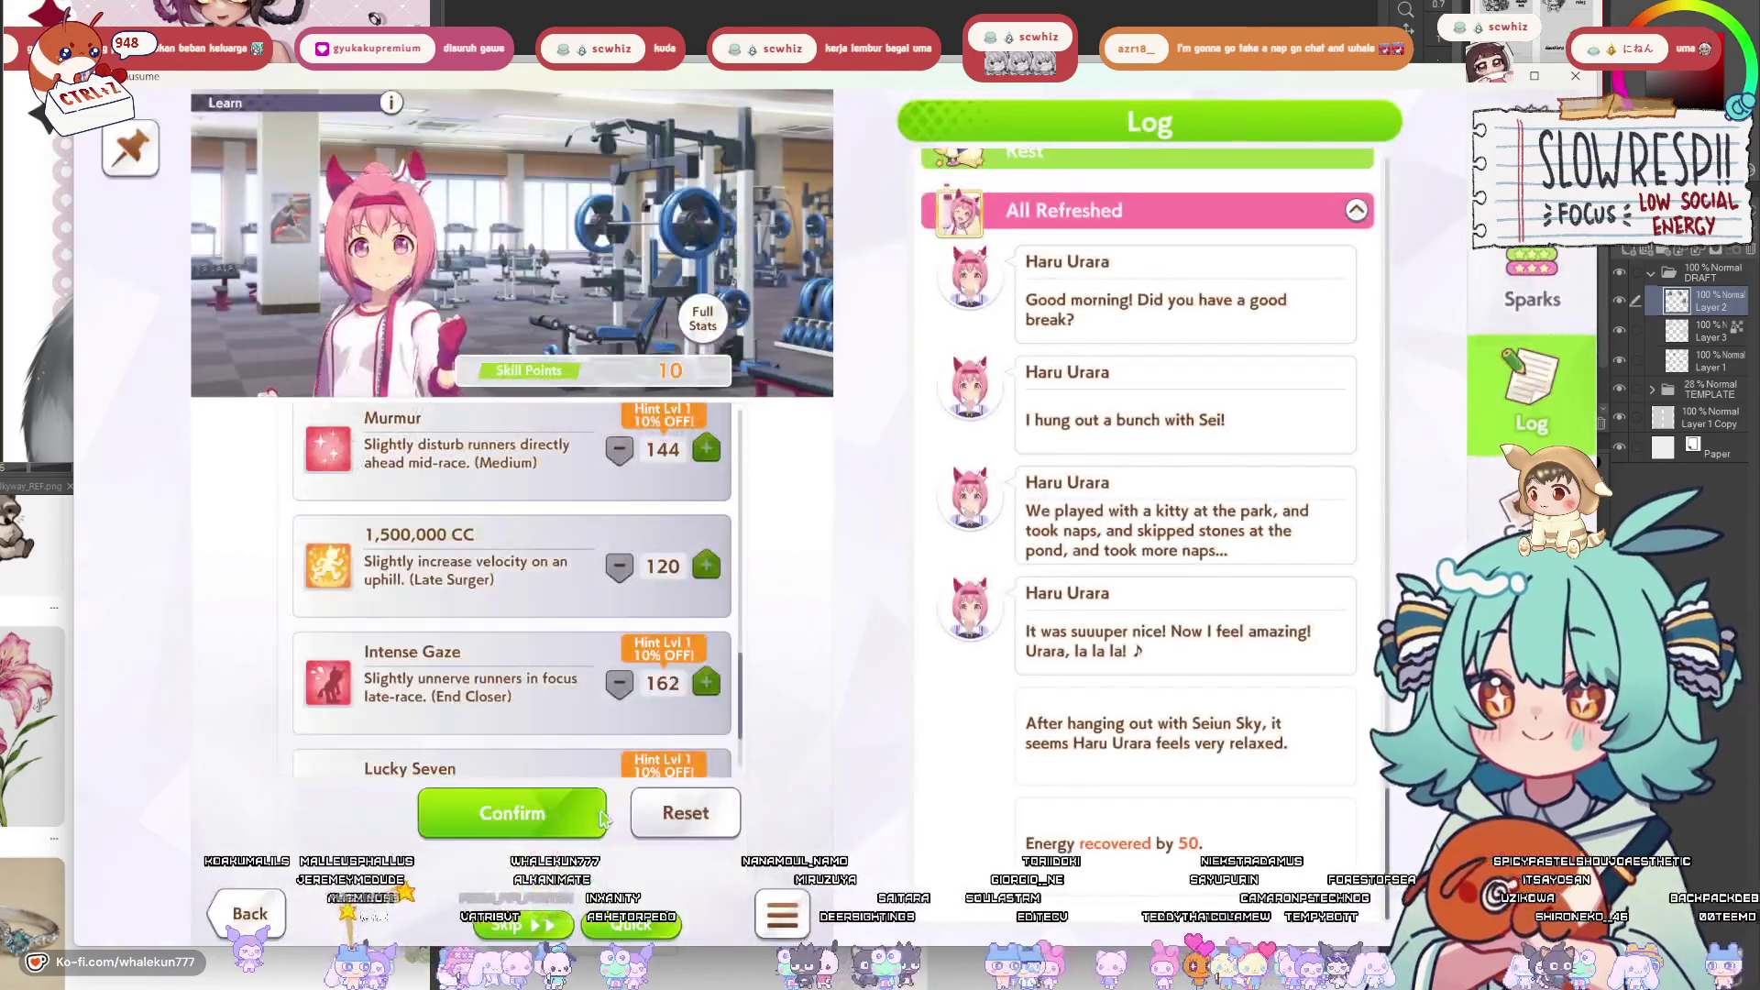
scroll(502, 701, down, 2)
click(503, 814)
click(635, 862)
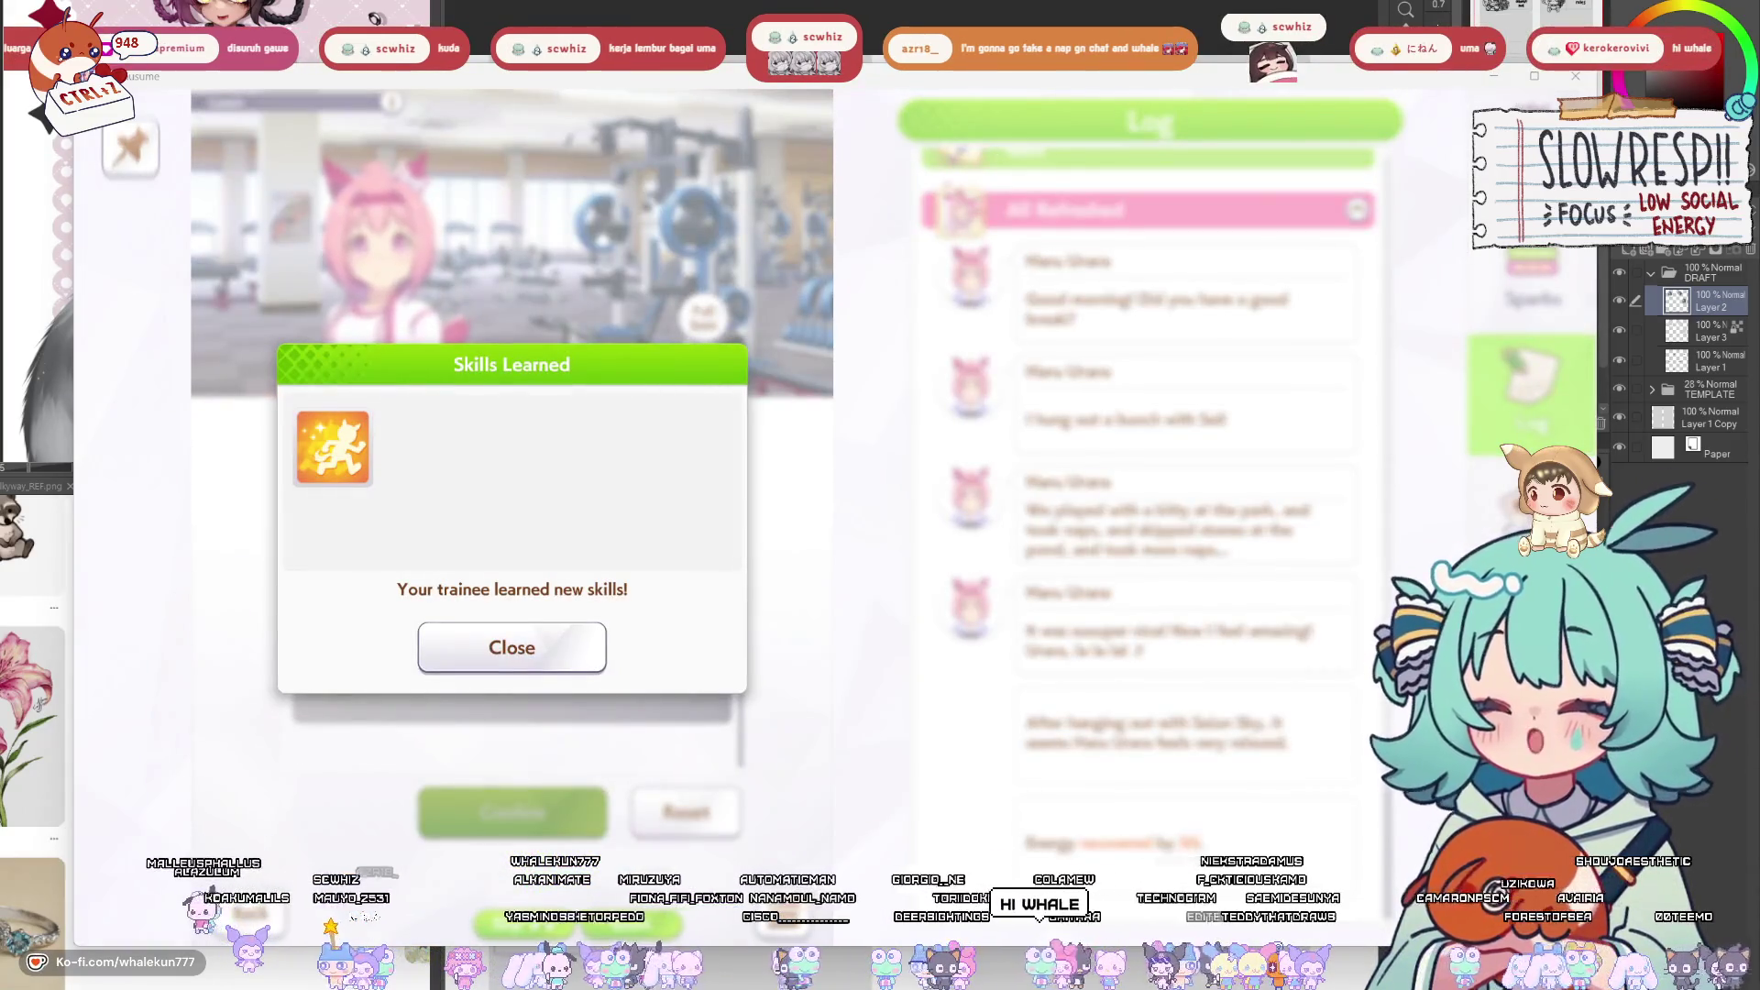
click(504, 647)
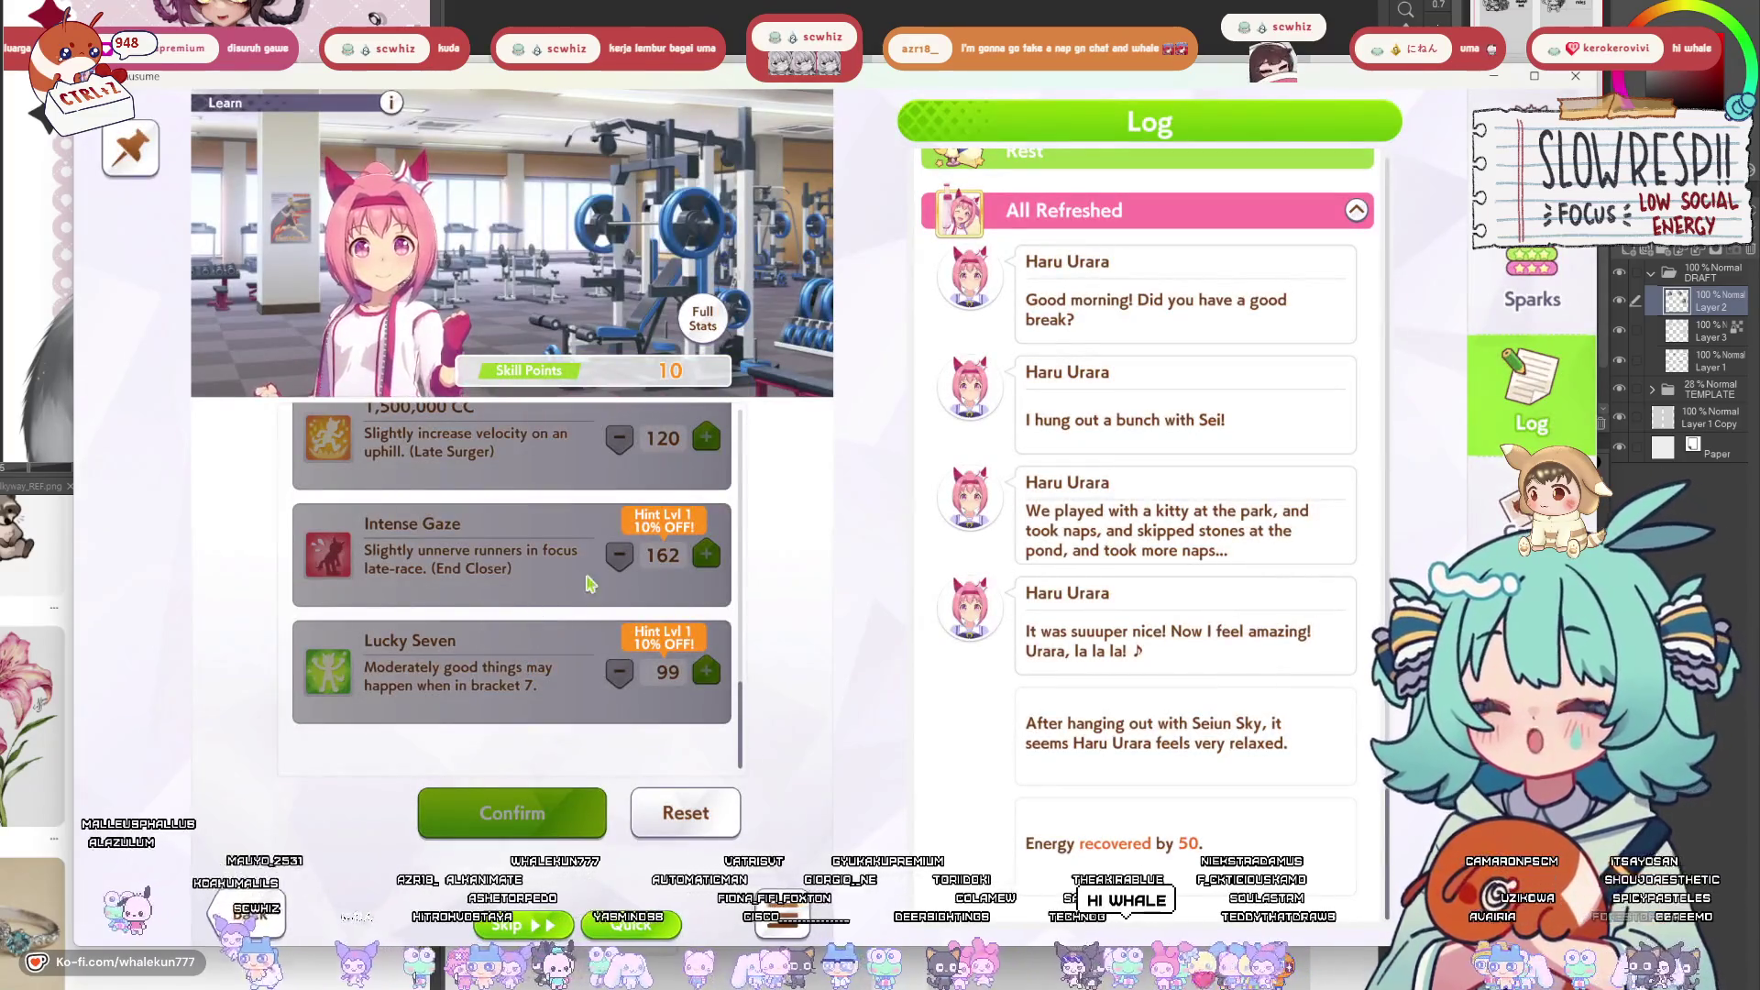
Leave the skill list, open the race list and check the Junior Make Debut predictions.
key(Escape)
click(639, 821)
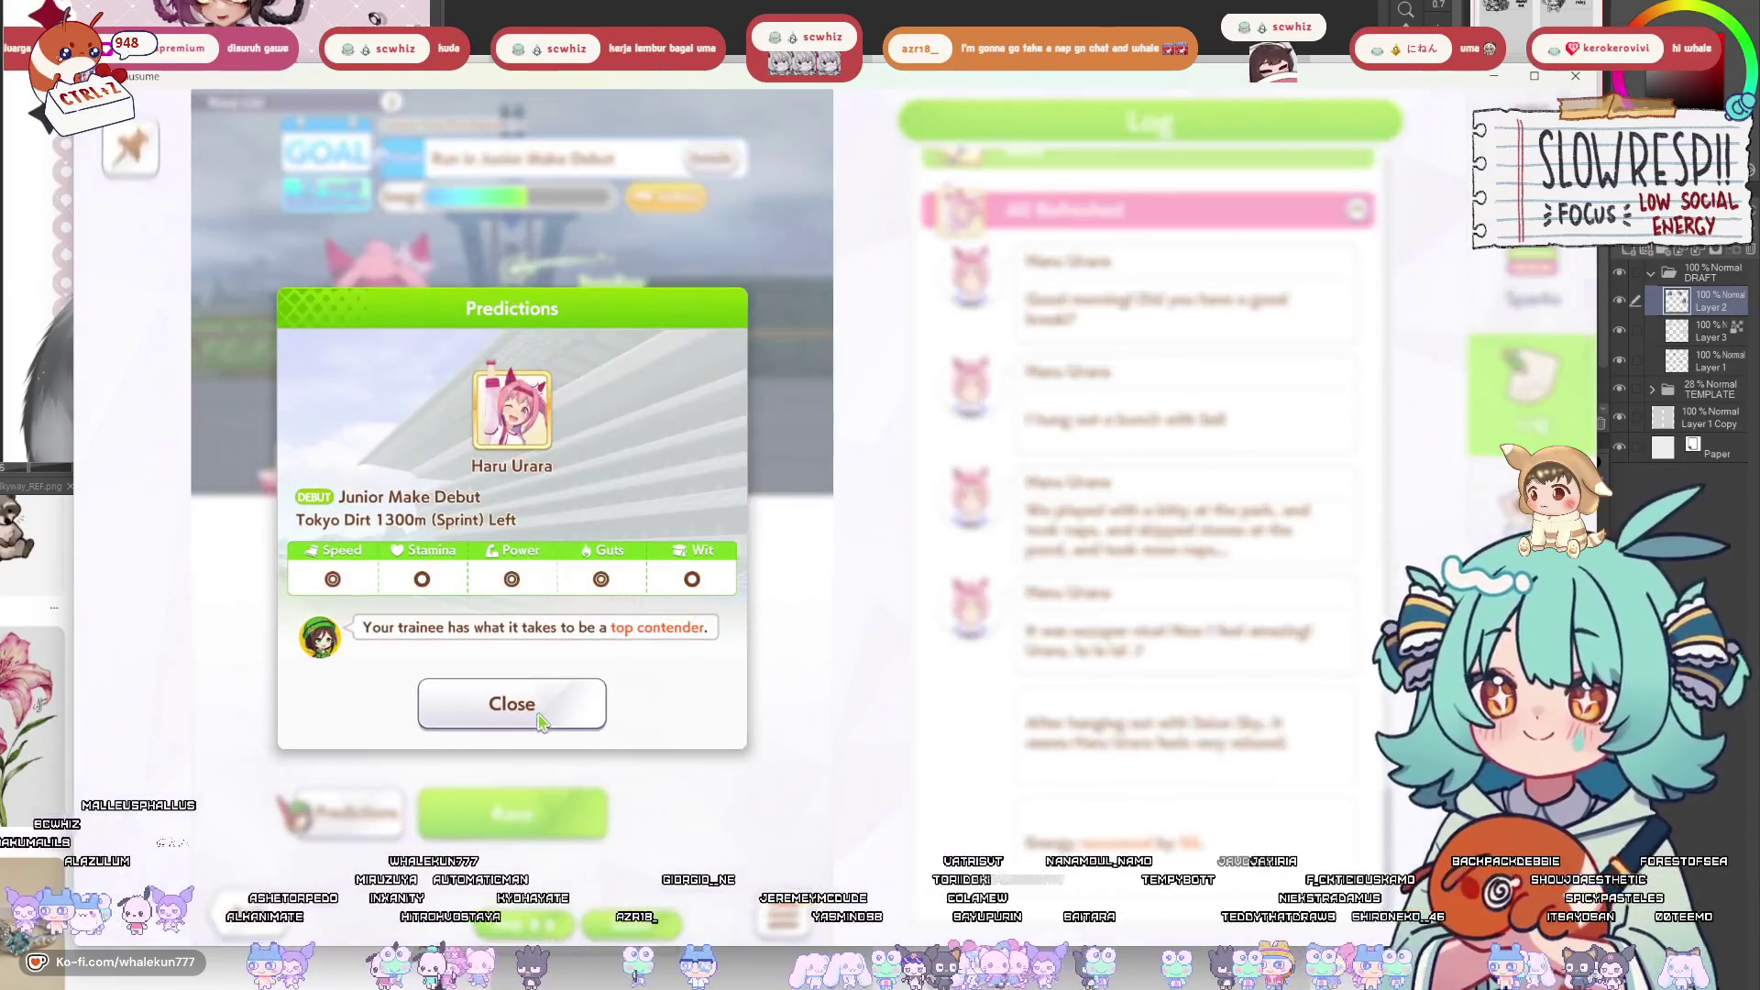
click(510, 703)
click(511, 814)
Race the Junior Make Debut with Haru Urara as a Late runner and advance past Goal Complete.
click(617, 701)
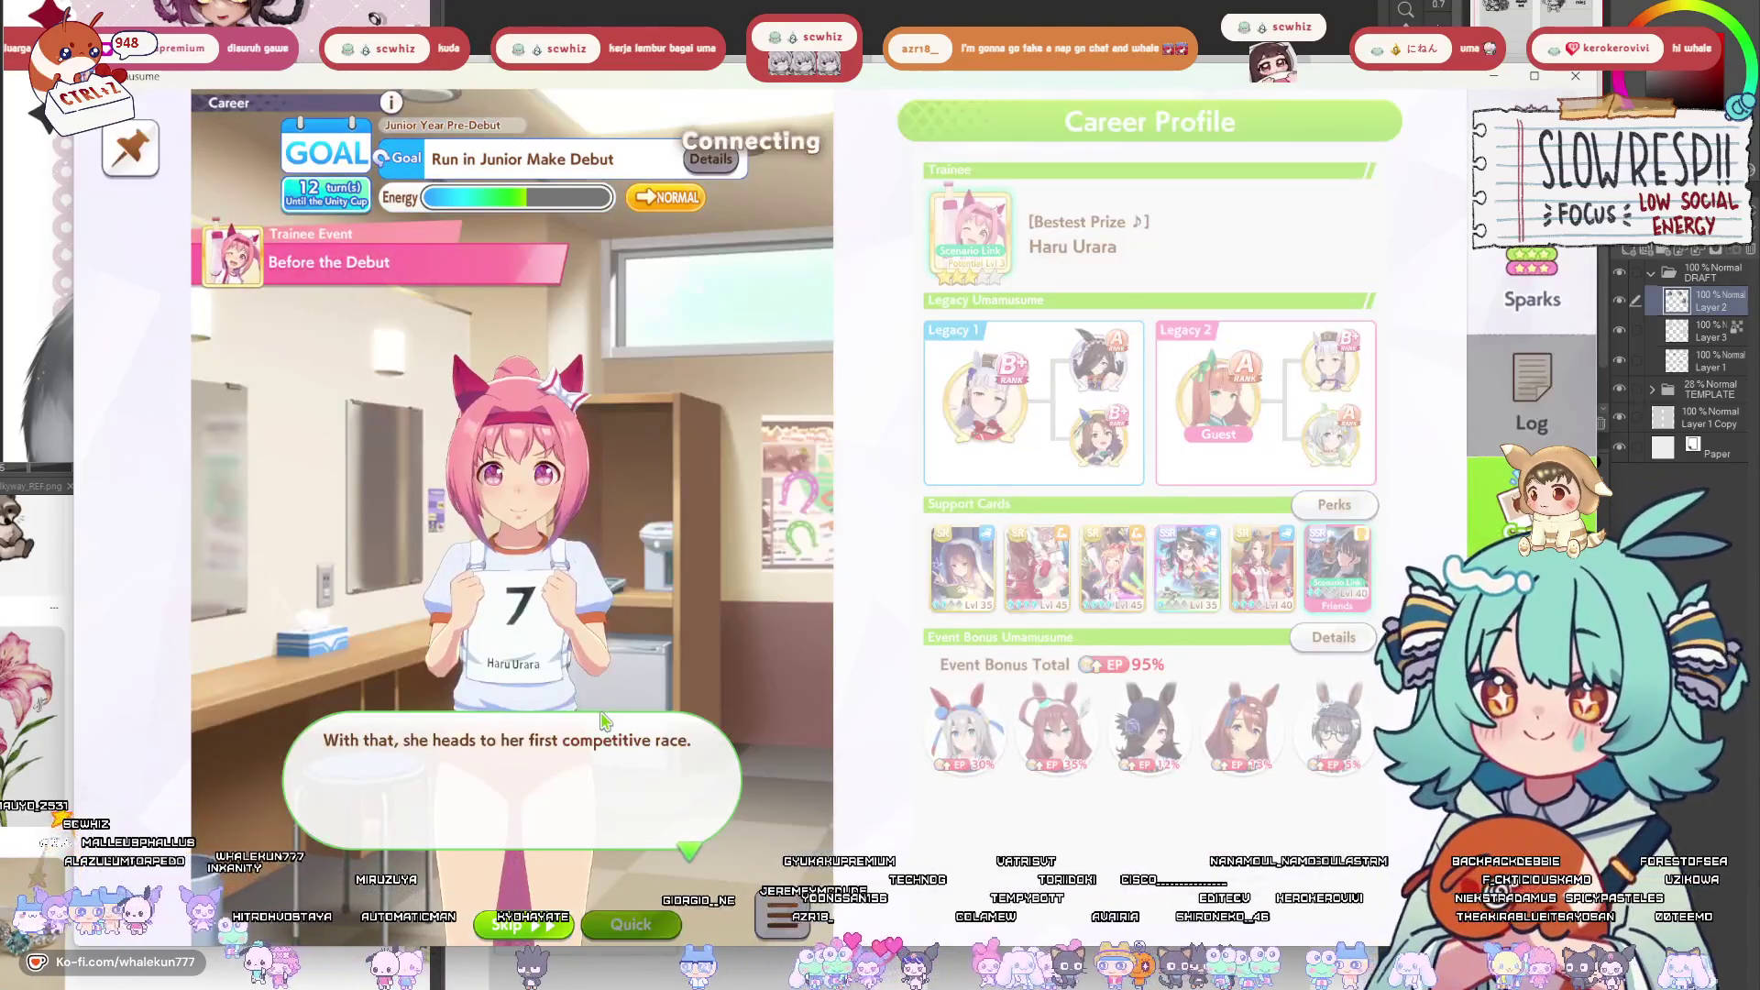
click(603, 721)
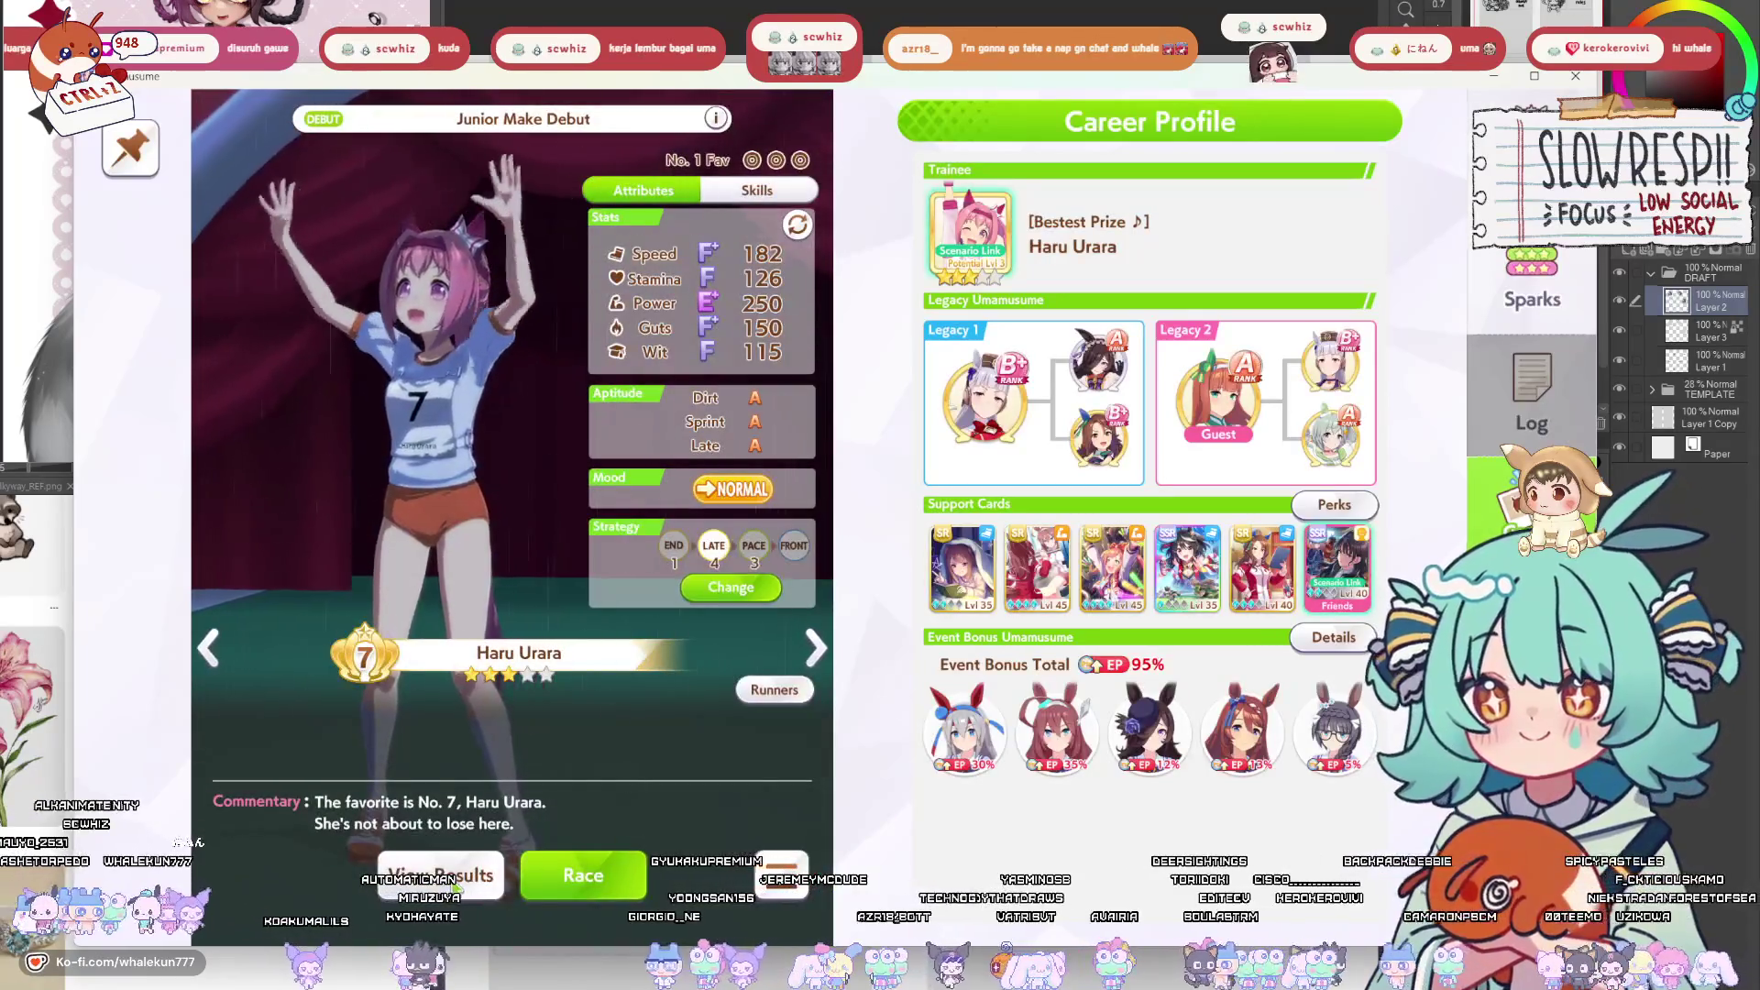
click(731, 588)
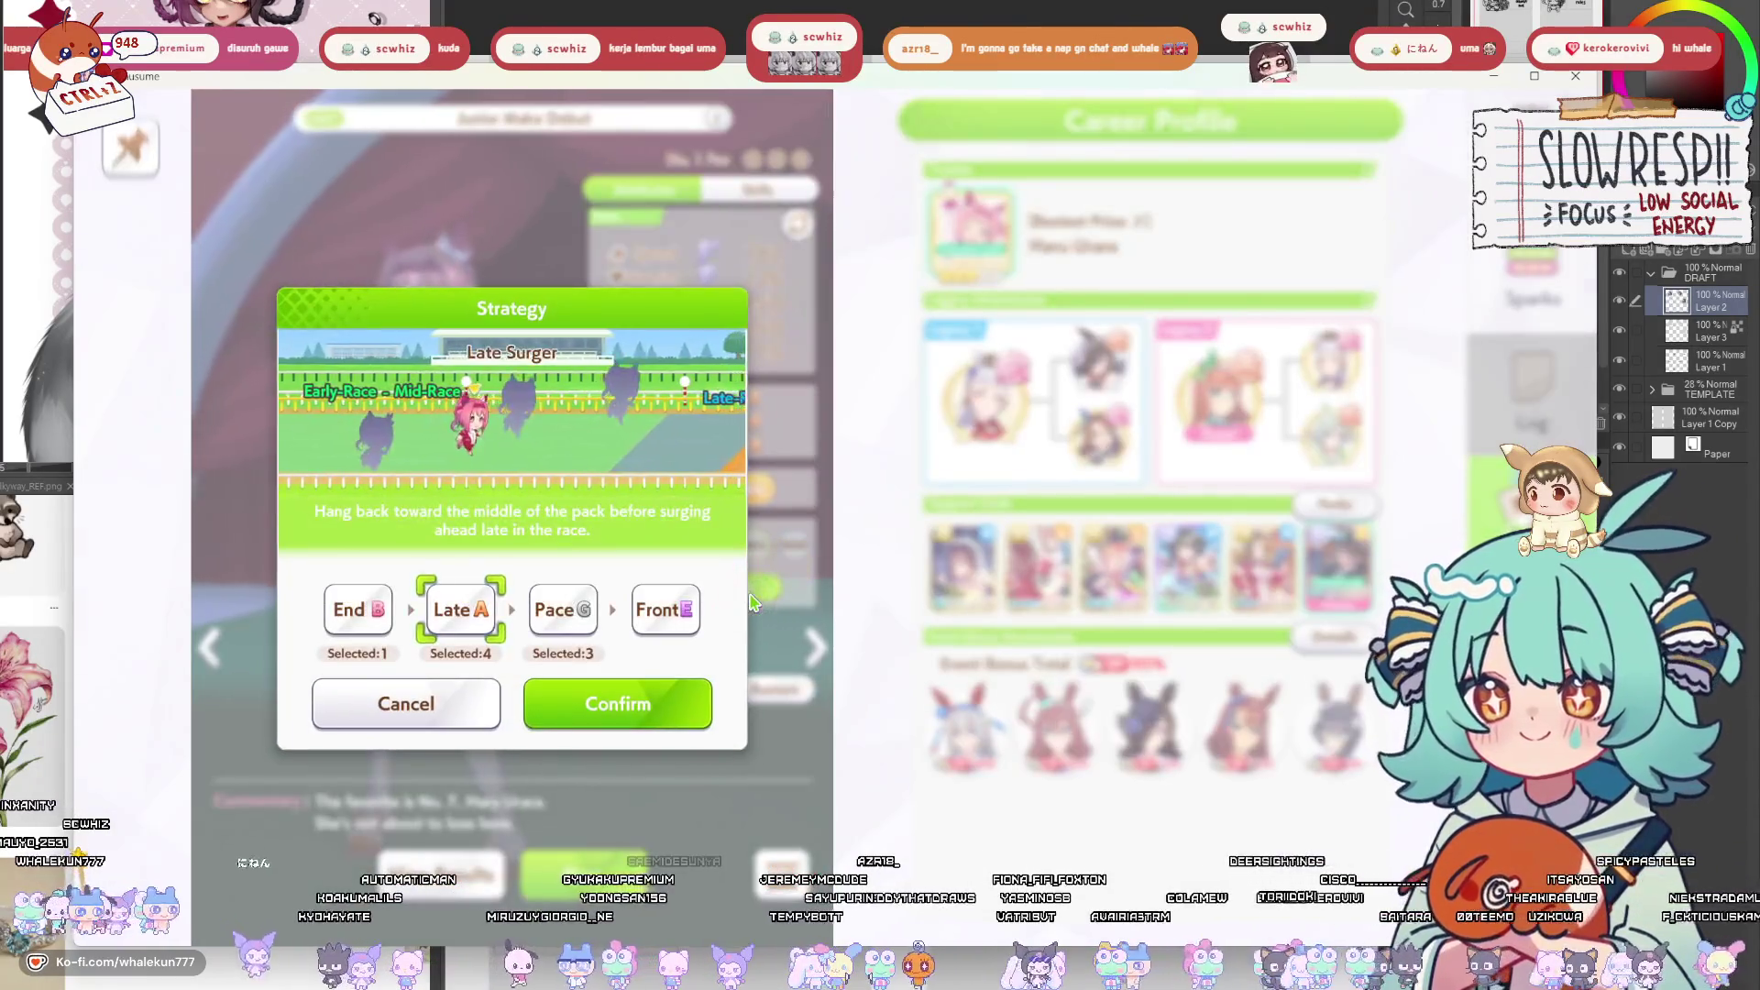
click(605, 713)
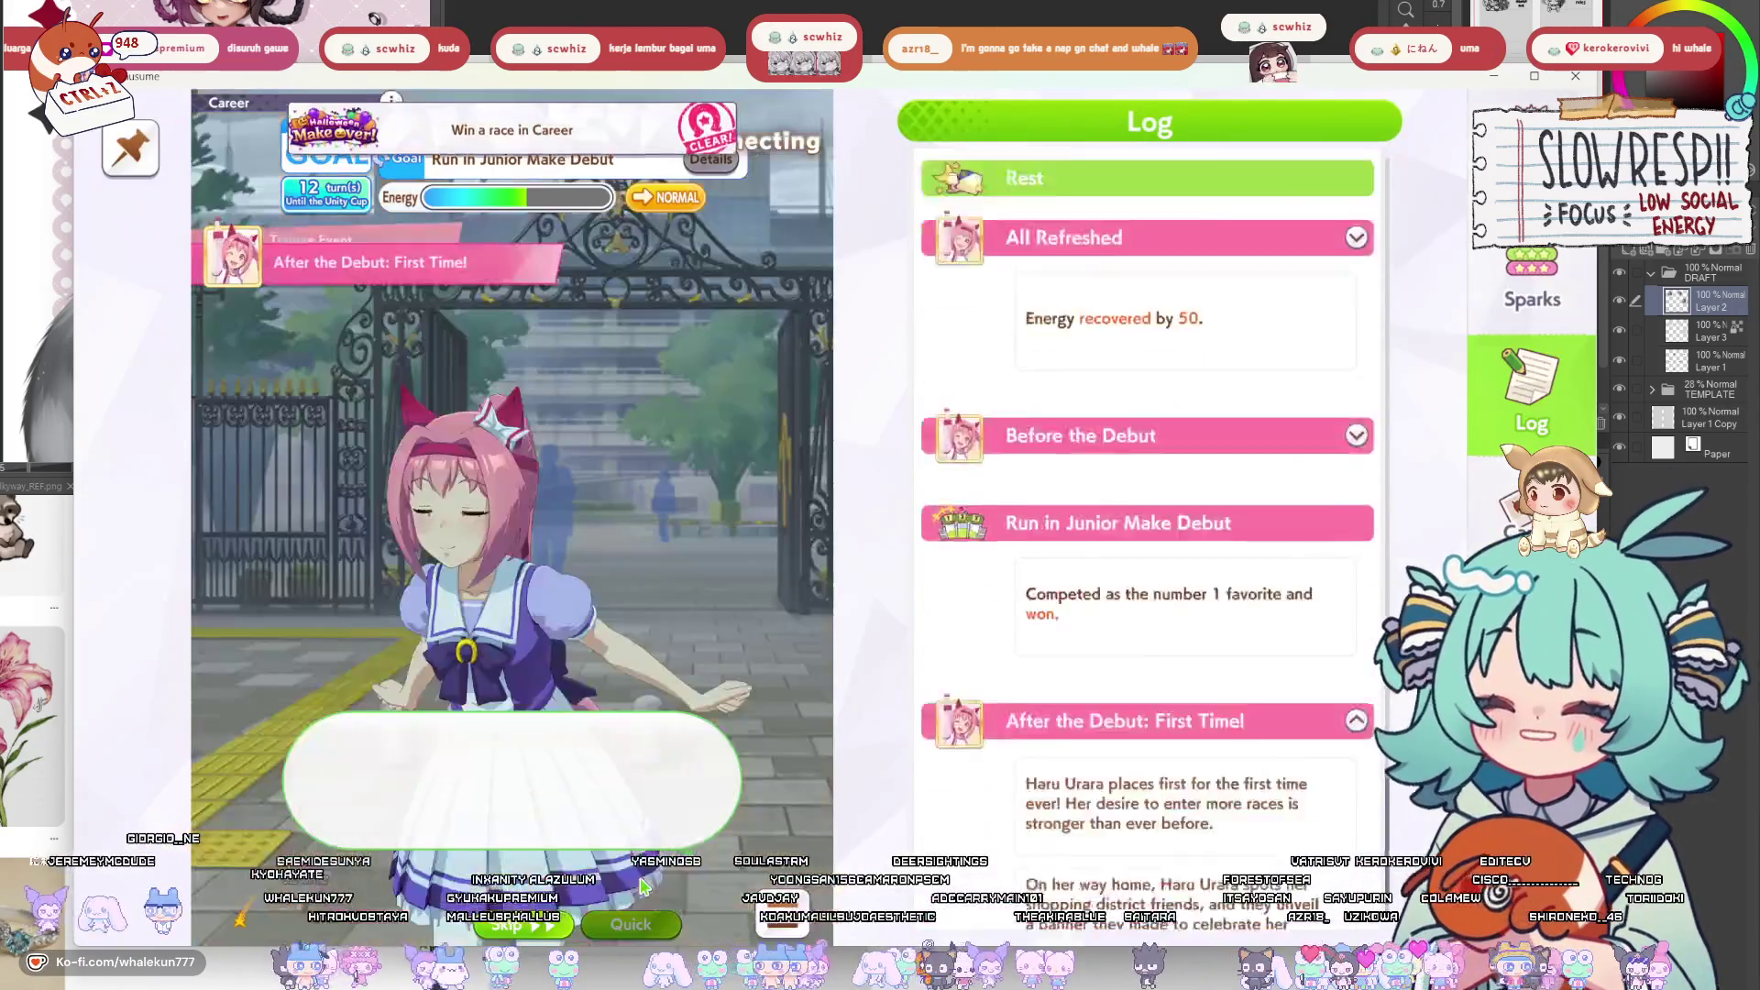
click(641, 885)
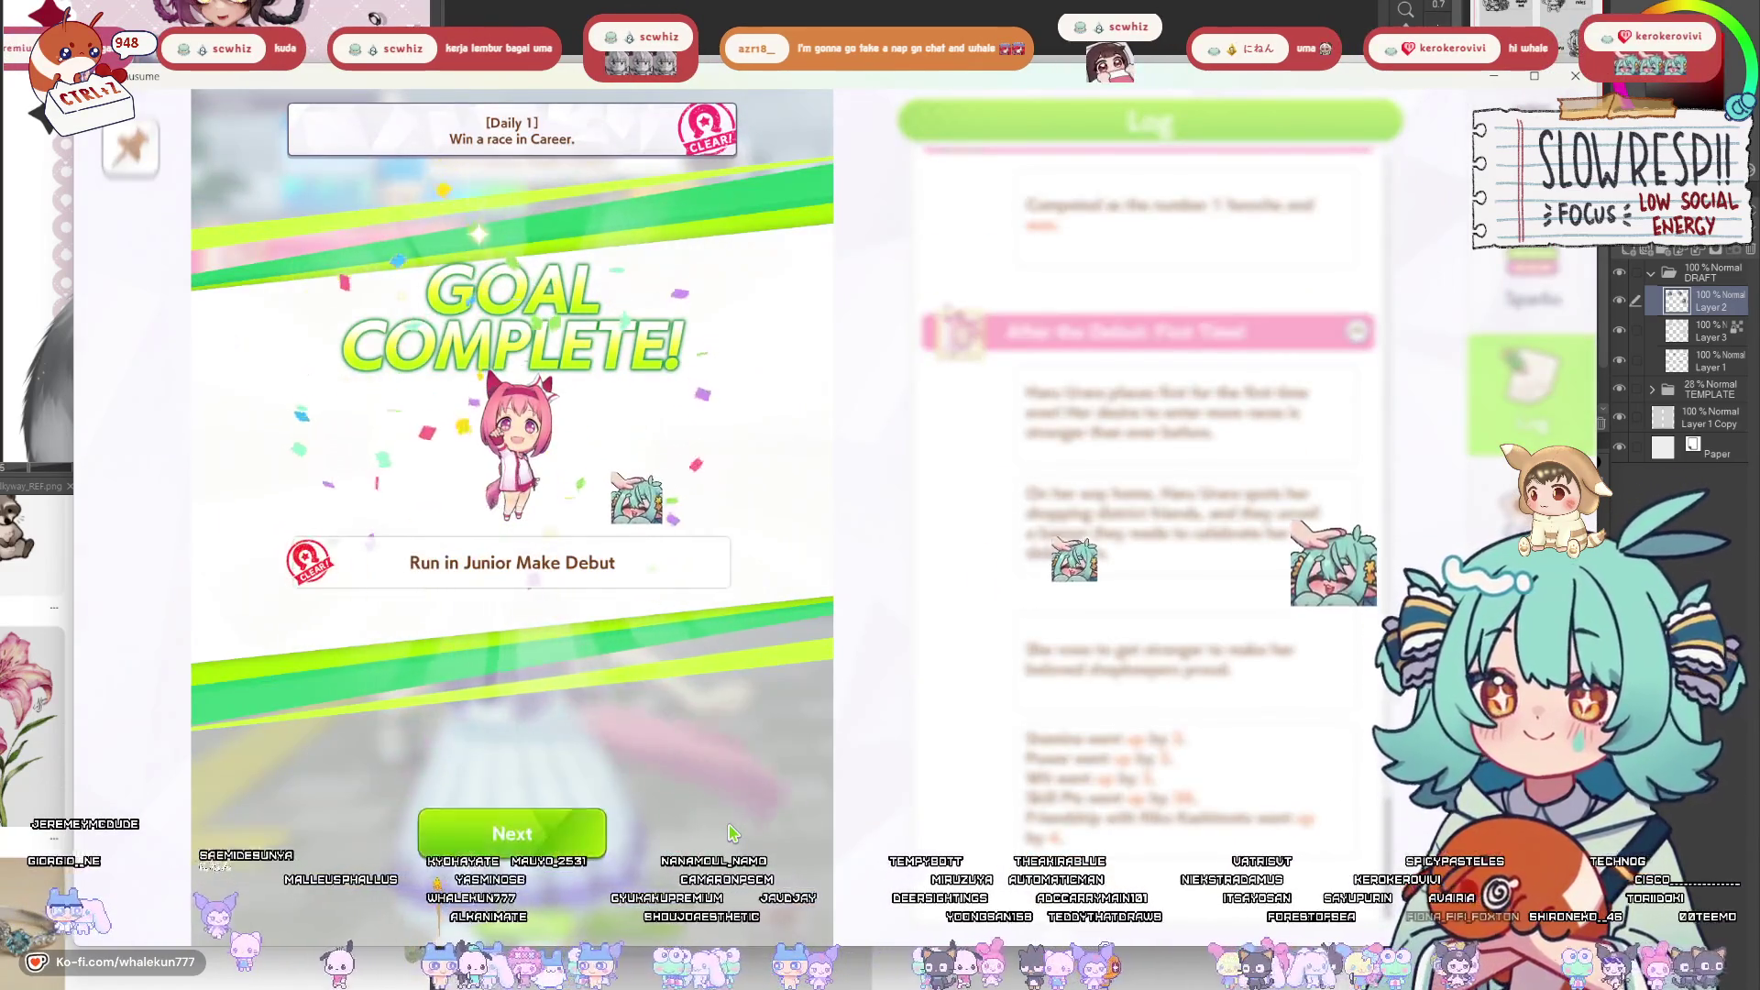
click(564, 837)
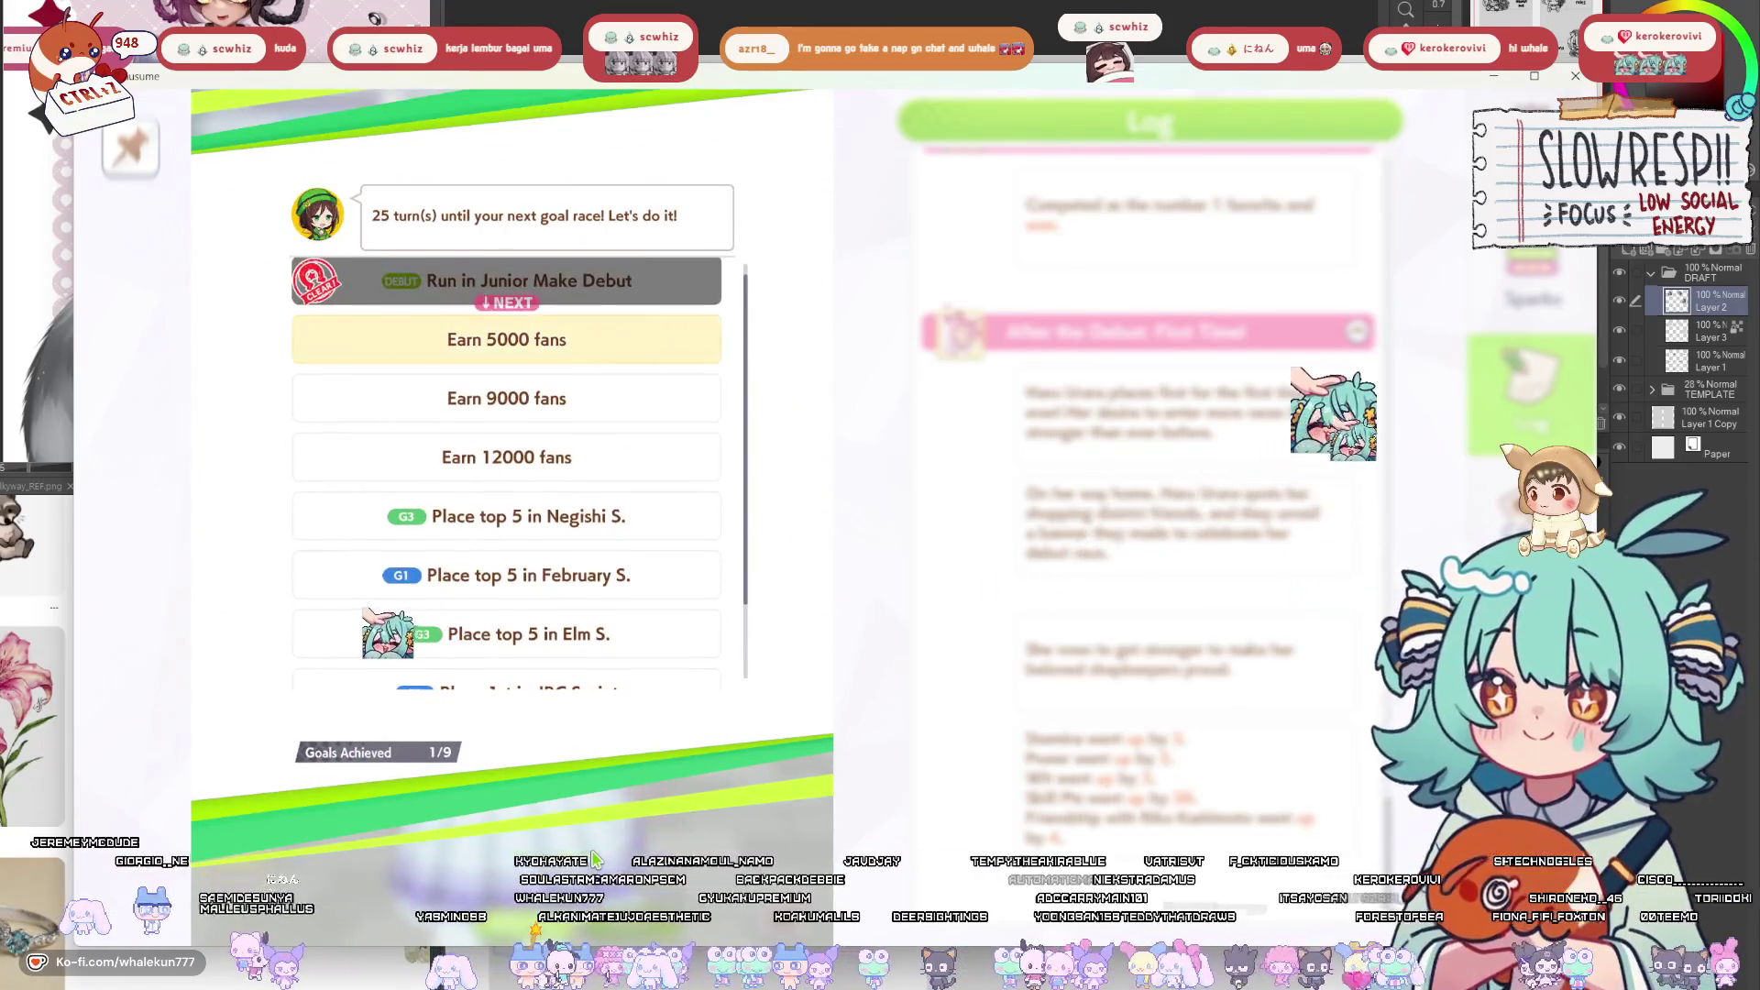
Continue to the next turn and pick 'Run! Hurry!' in the escape event.
click(594, 857)
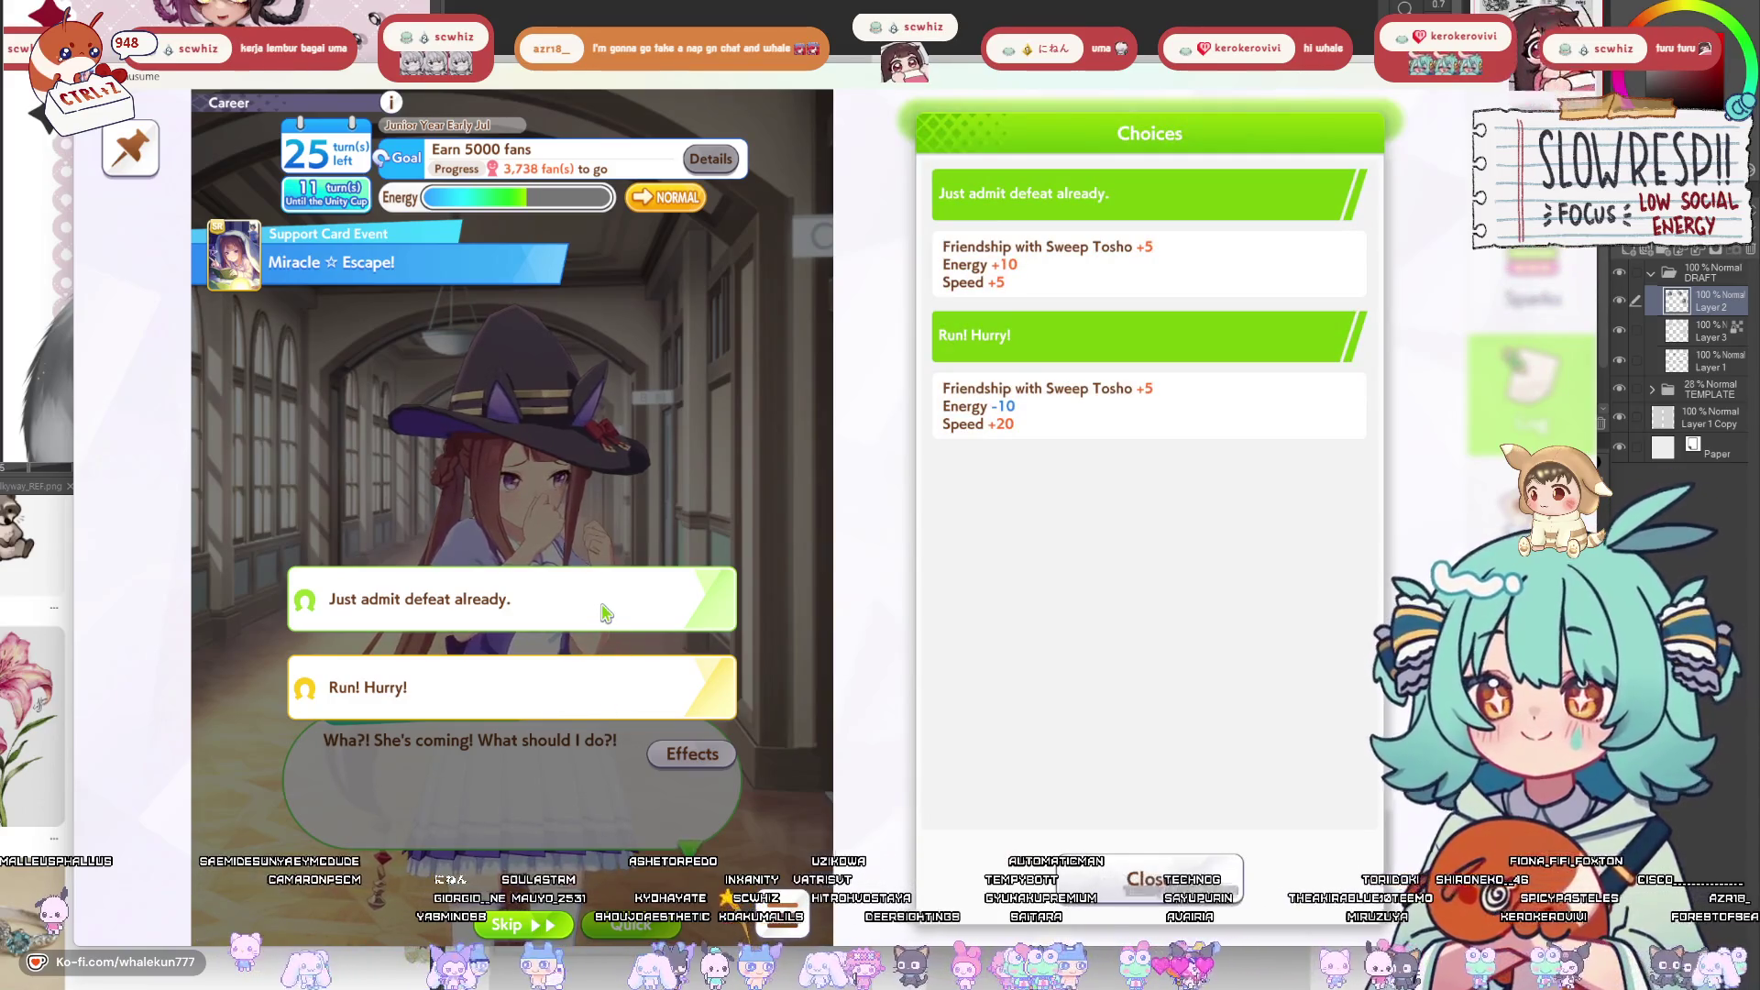
click(600, 694)
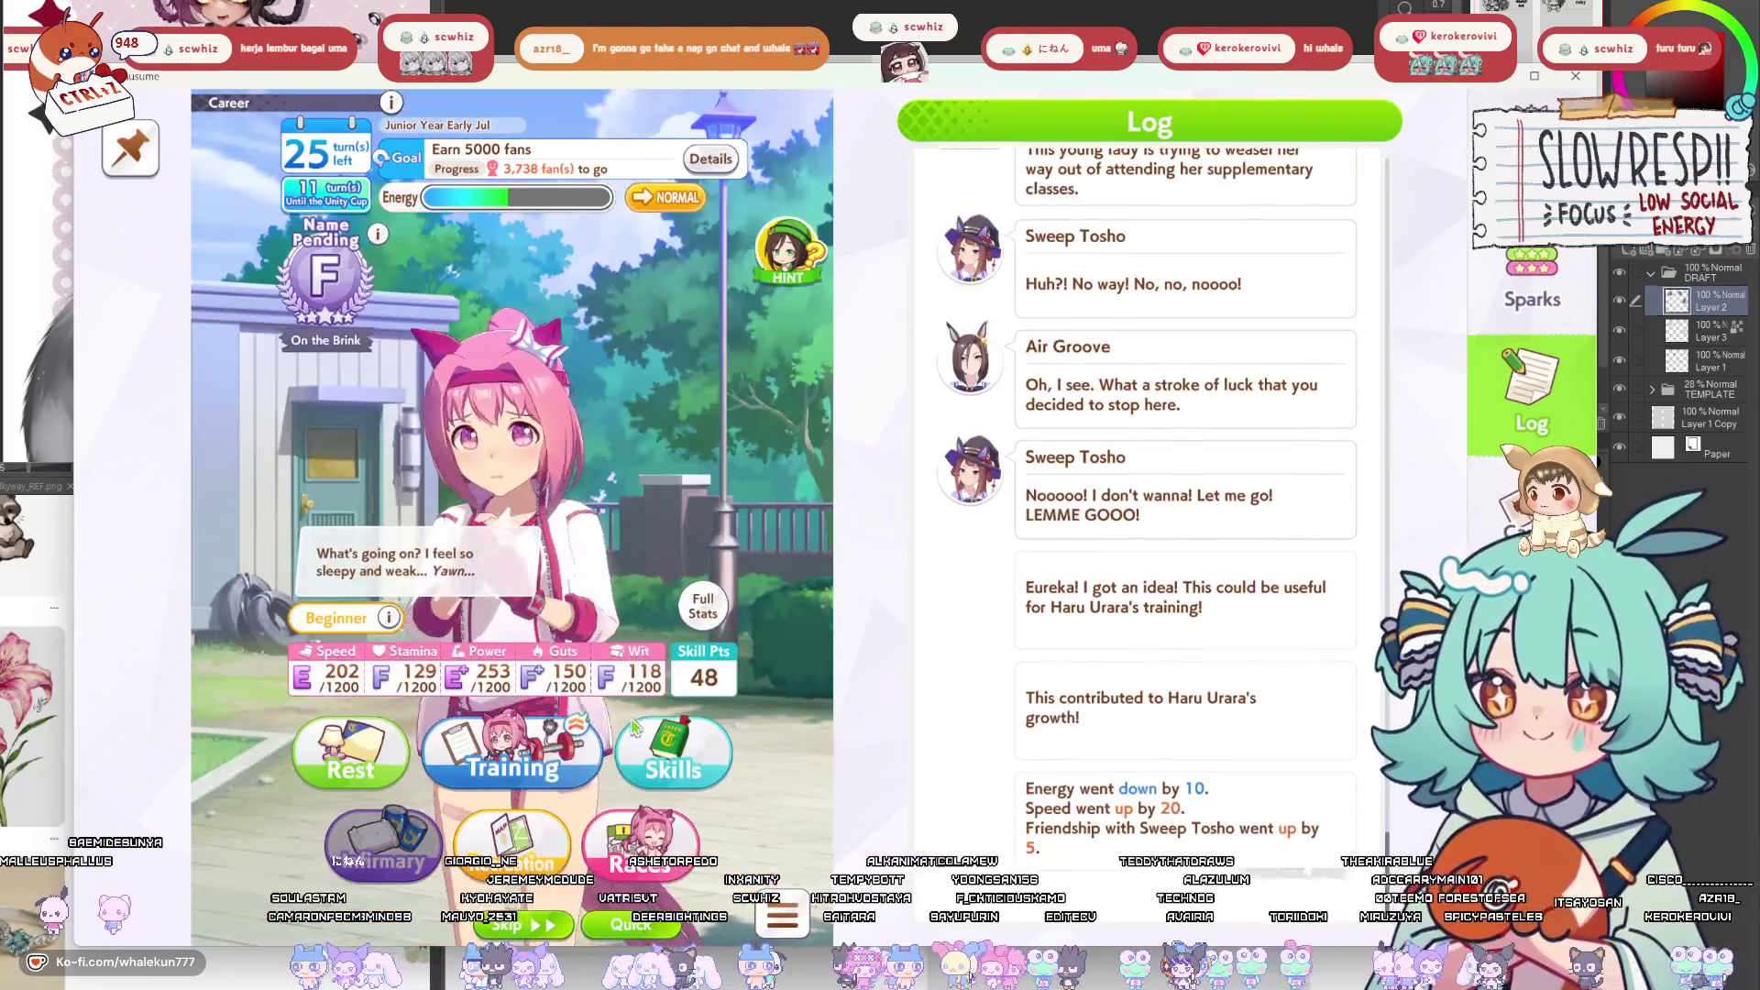
click(493, 788)
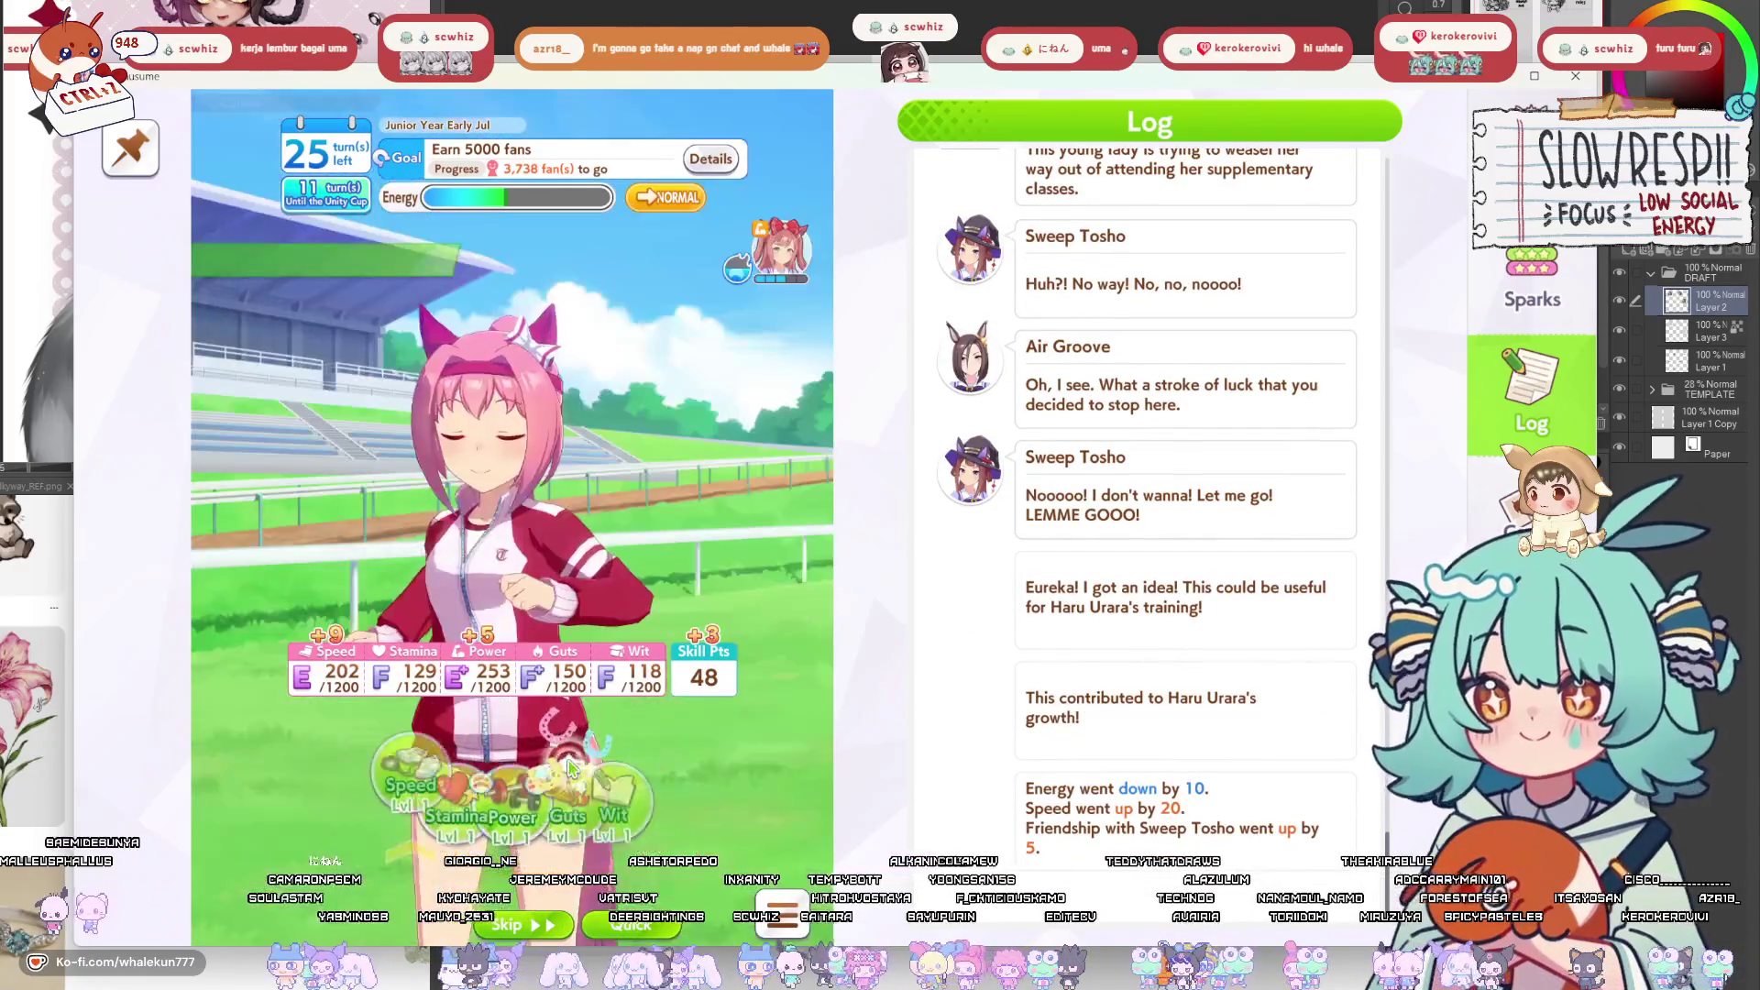
Do Stamina training, then bring up the race list with the Hakodate Junior Stakes.
click(433, 814)
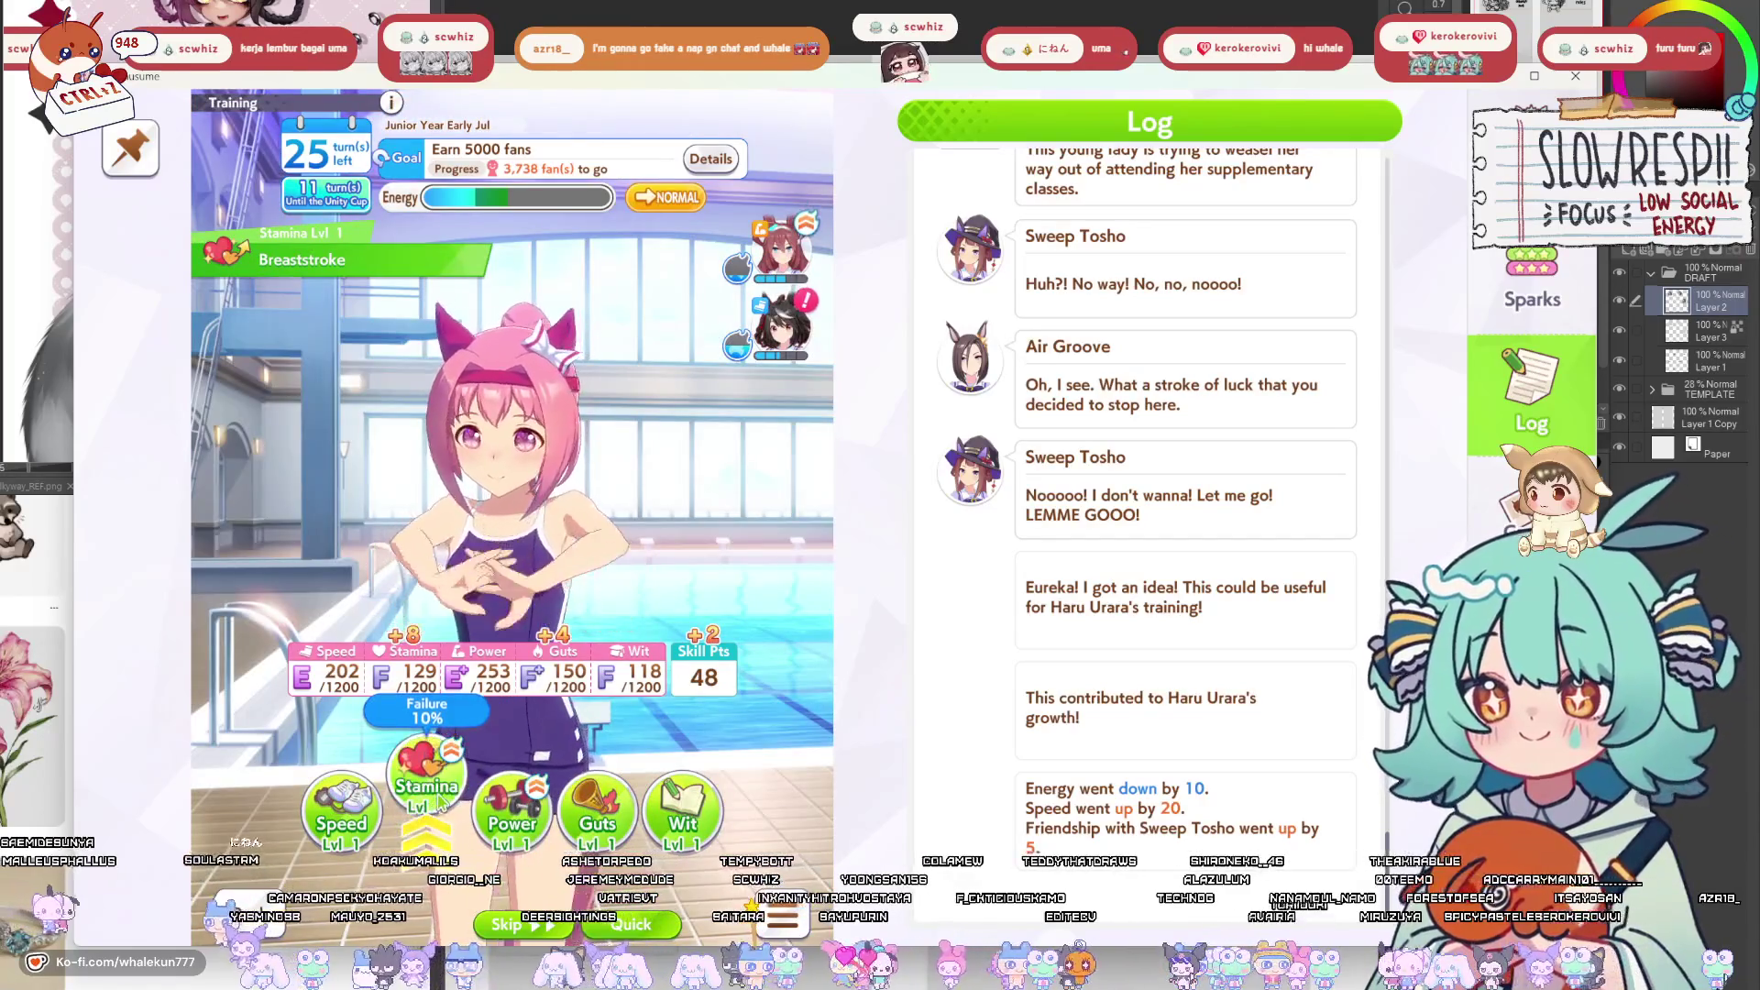
click(438, 800)
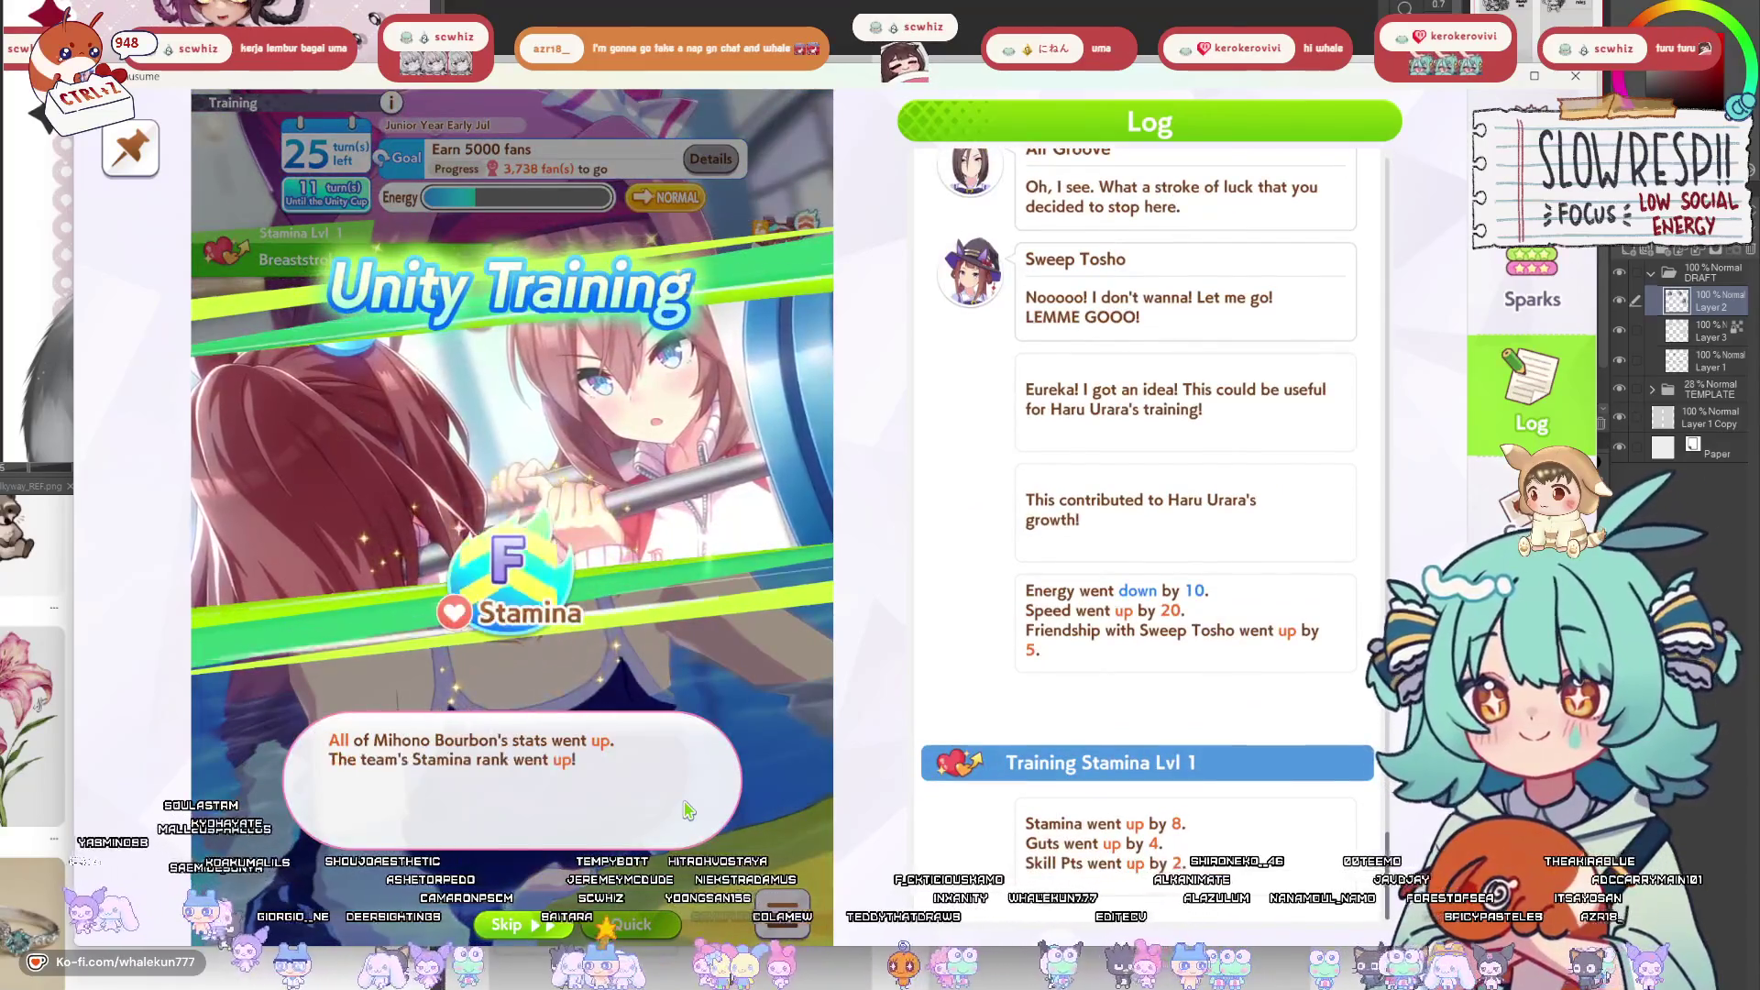
click(688, 810)
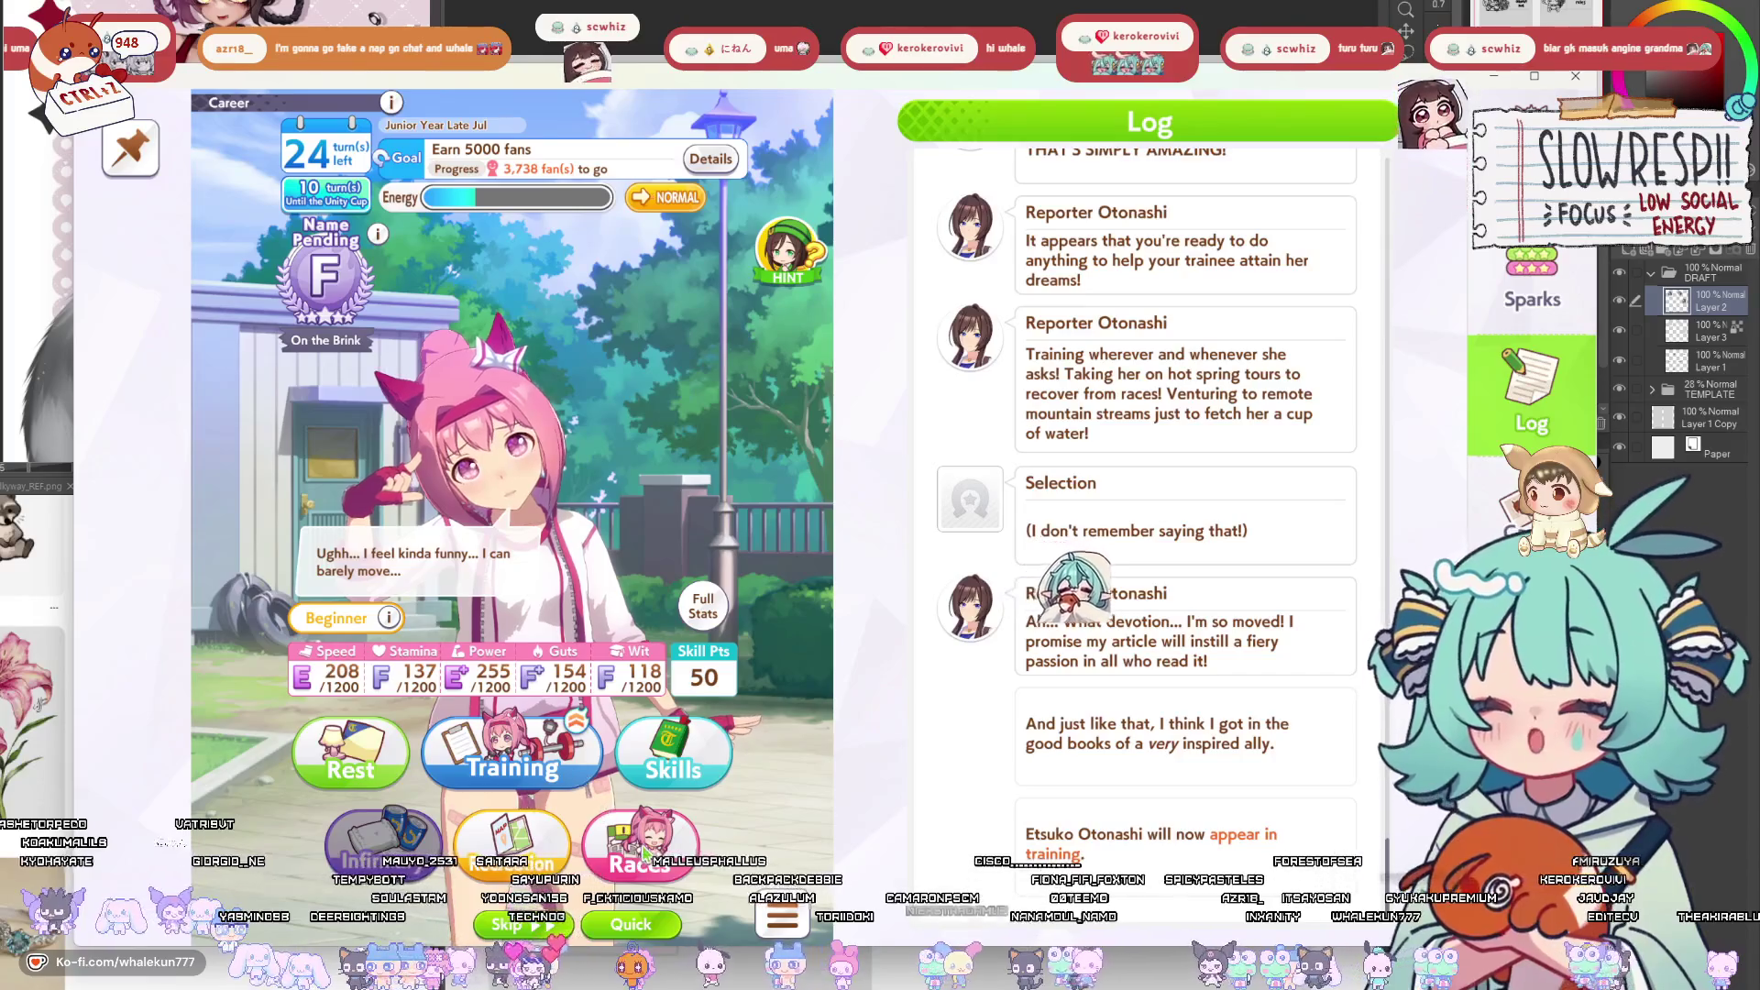
click(644, 853)
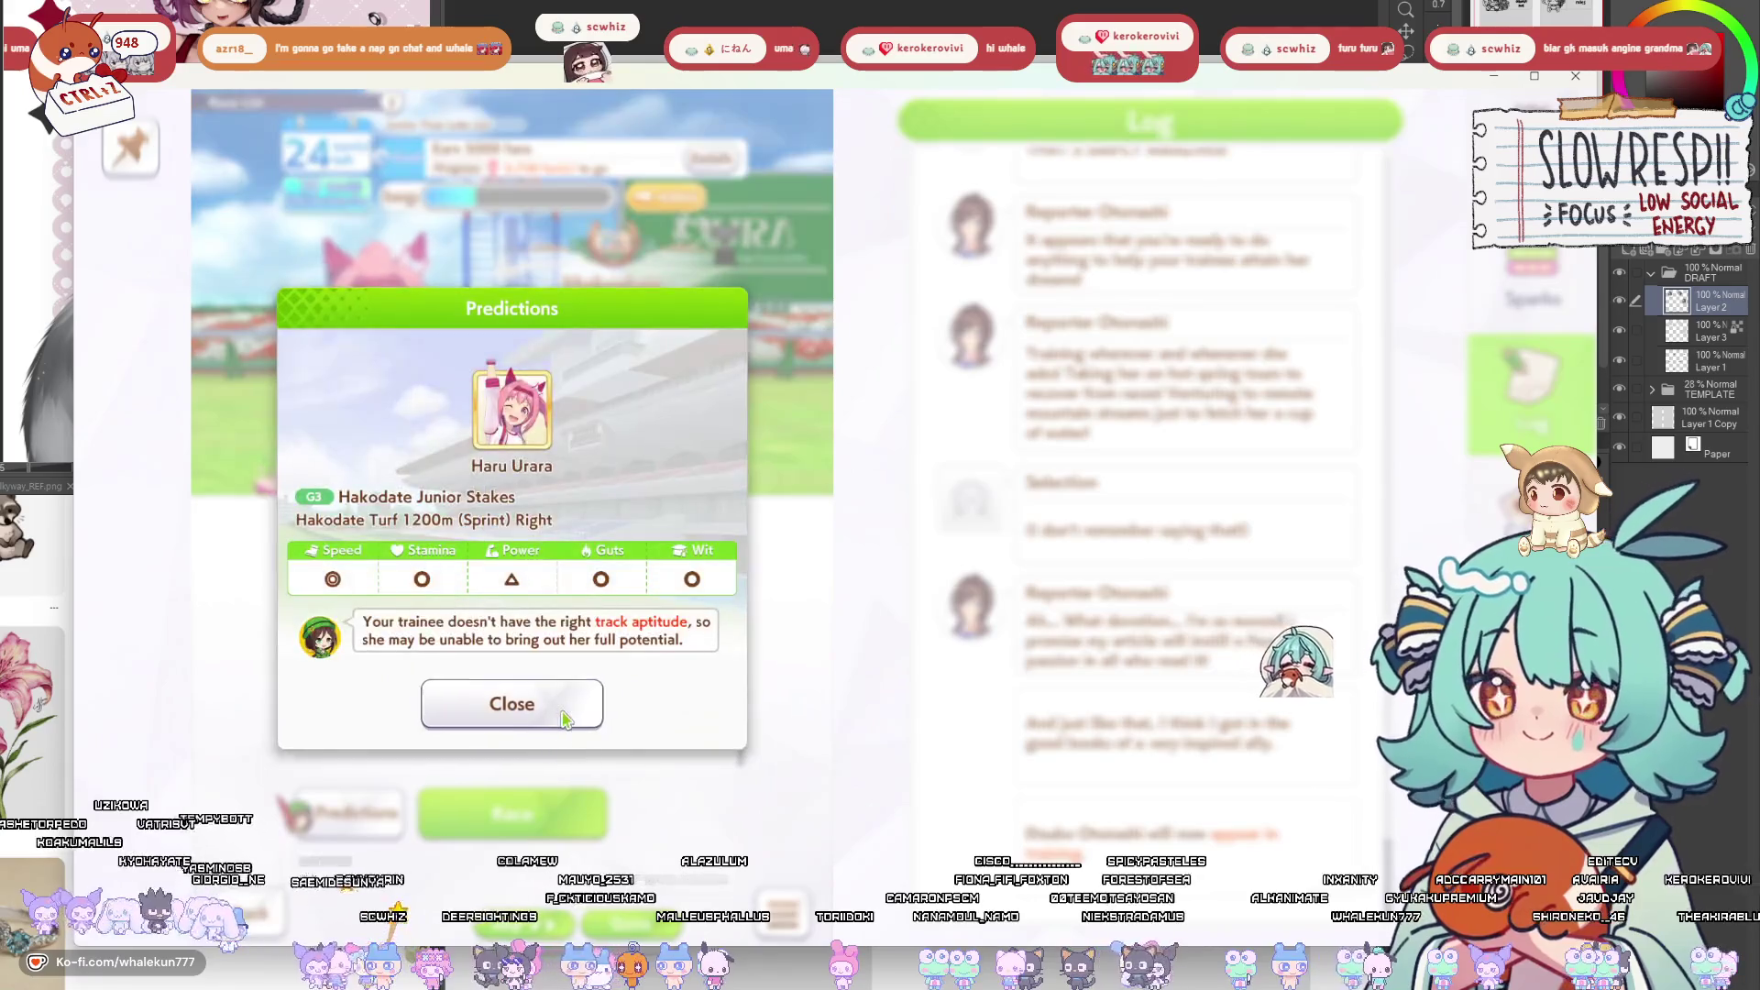
Skip the Hakodate Junior Stakes, rest a turn, then train Speed after comparing all trainings.
click(563, 723)
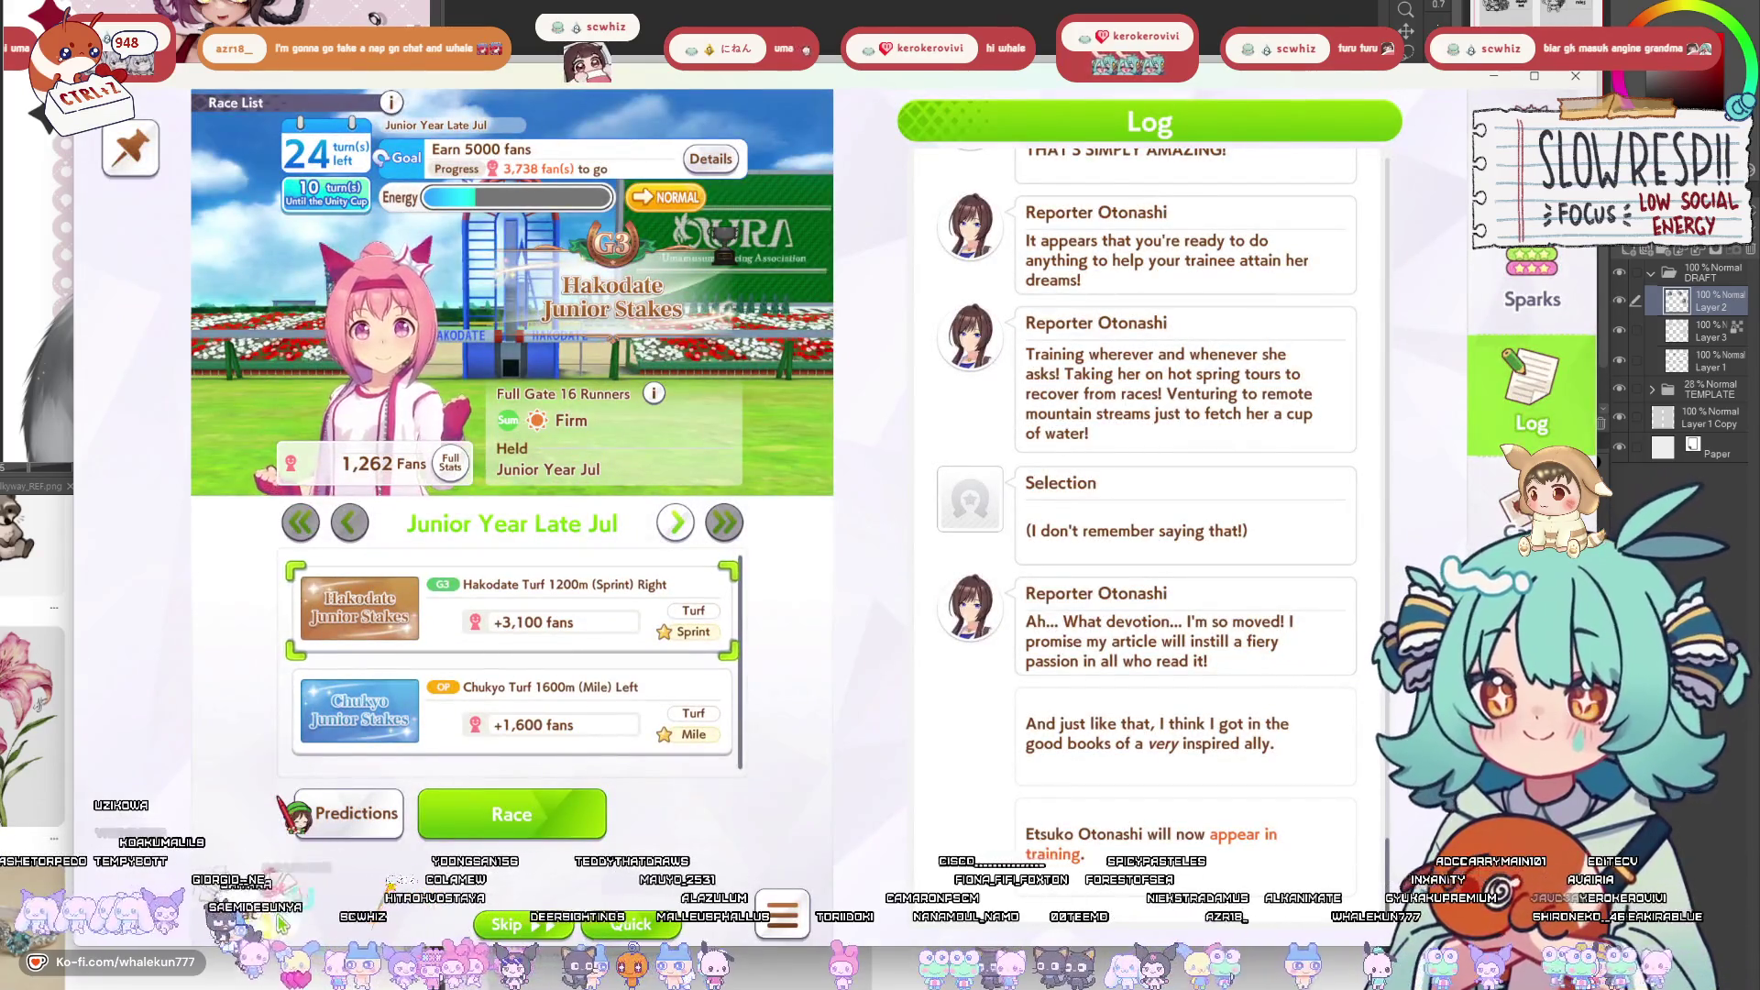
click(281, 924)
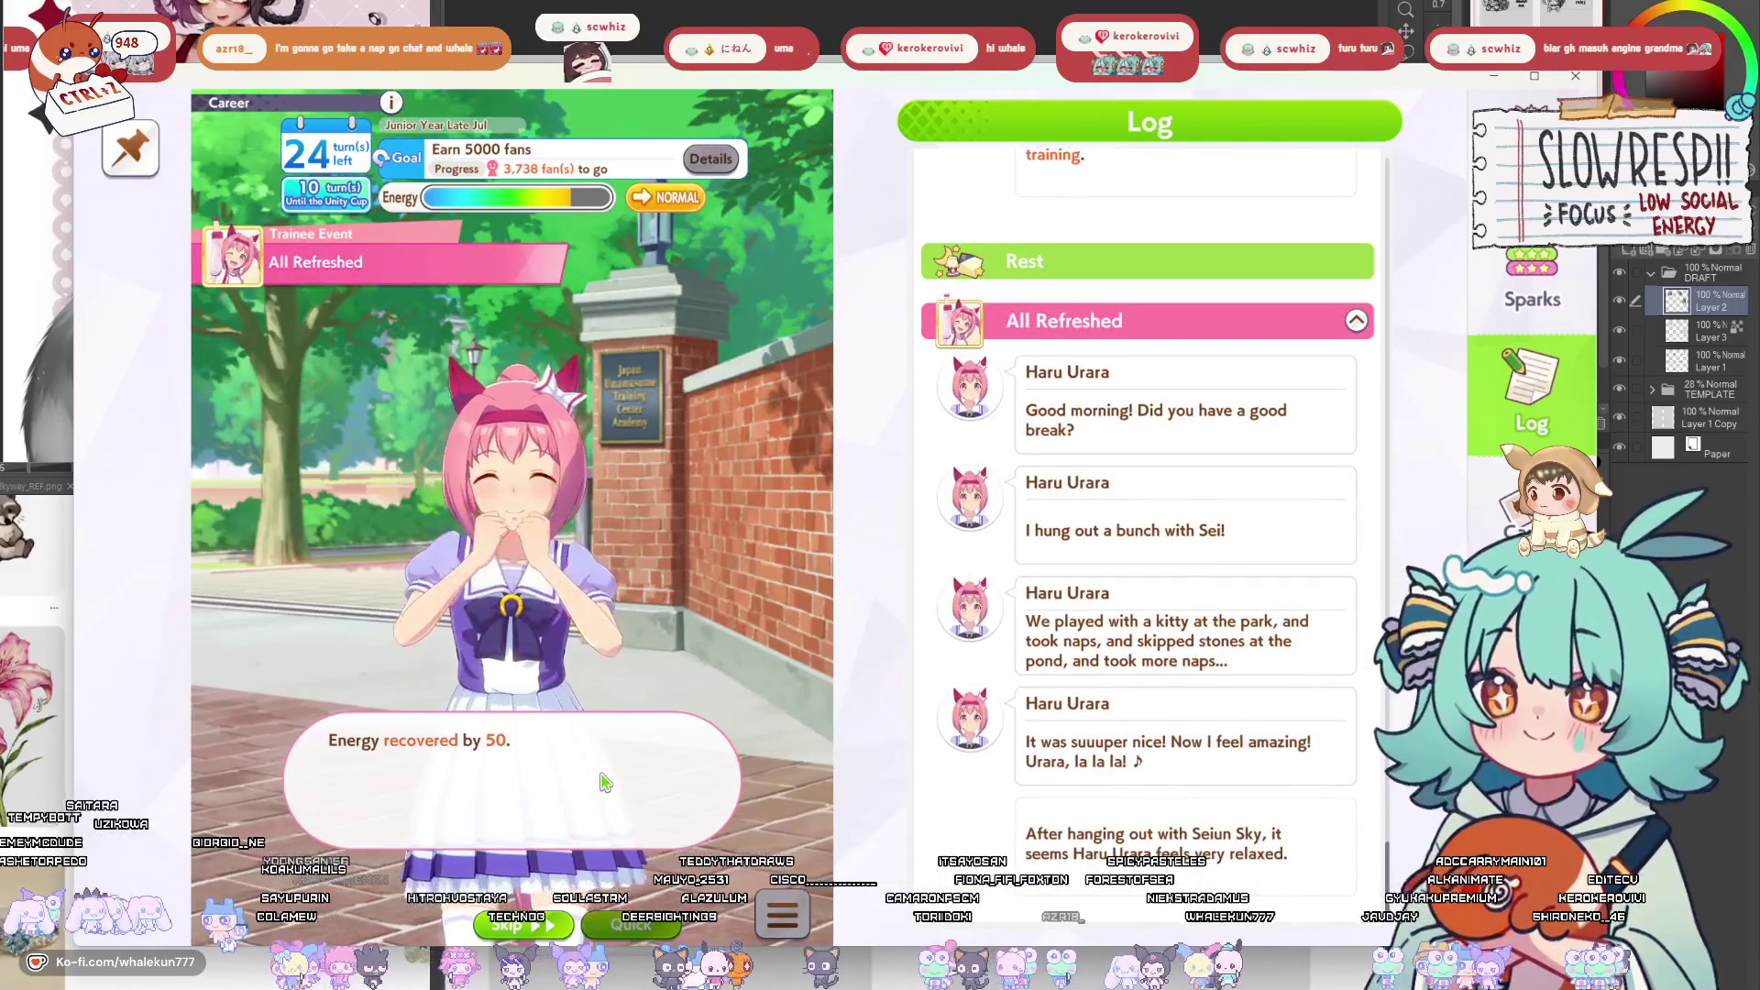
click(605, 782)
click(510, 766)
click(344, 788)
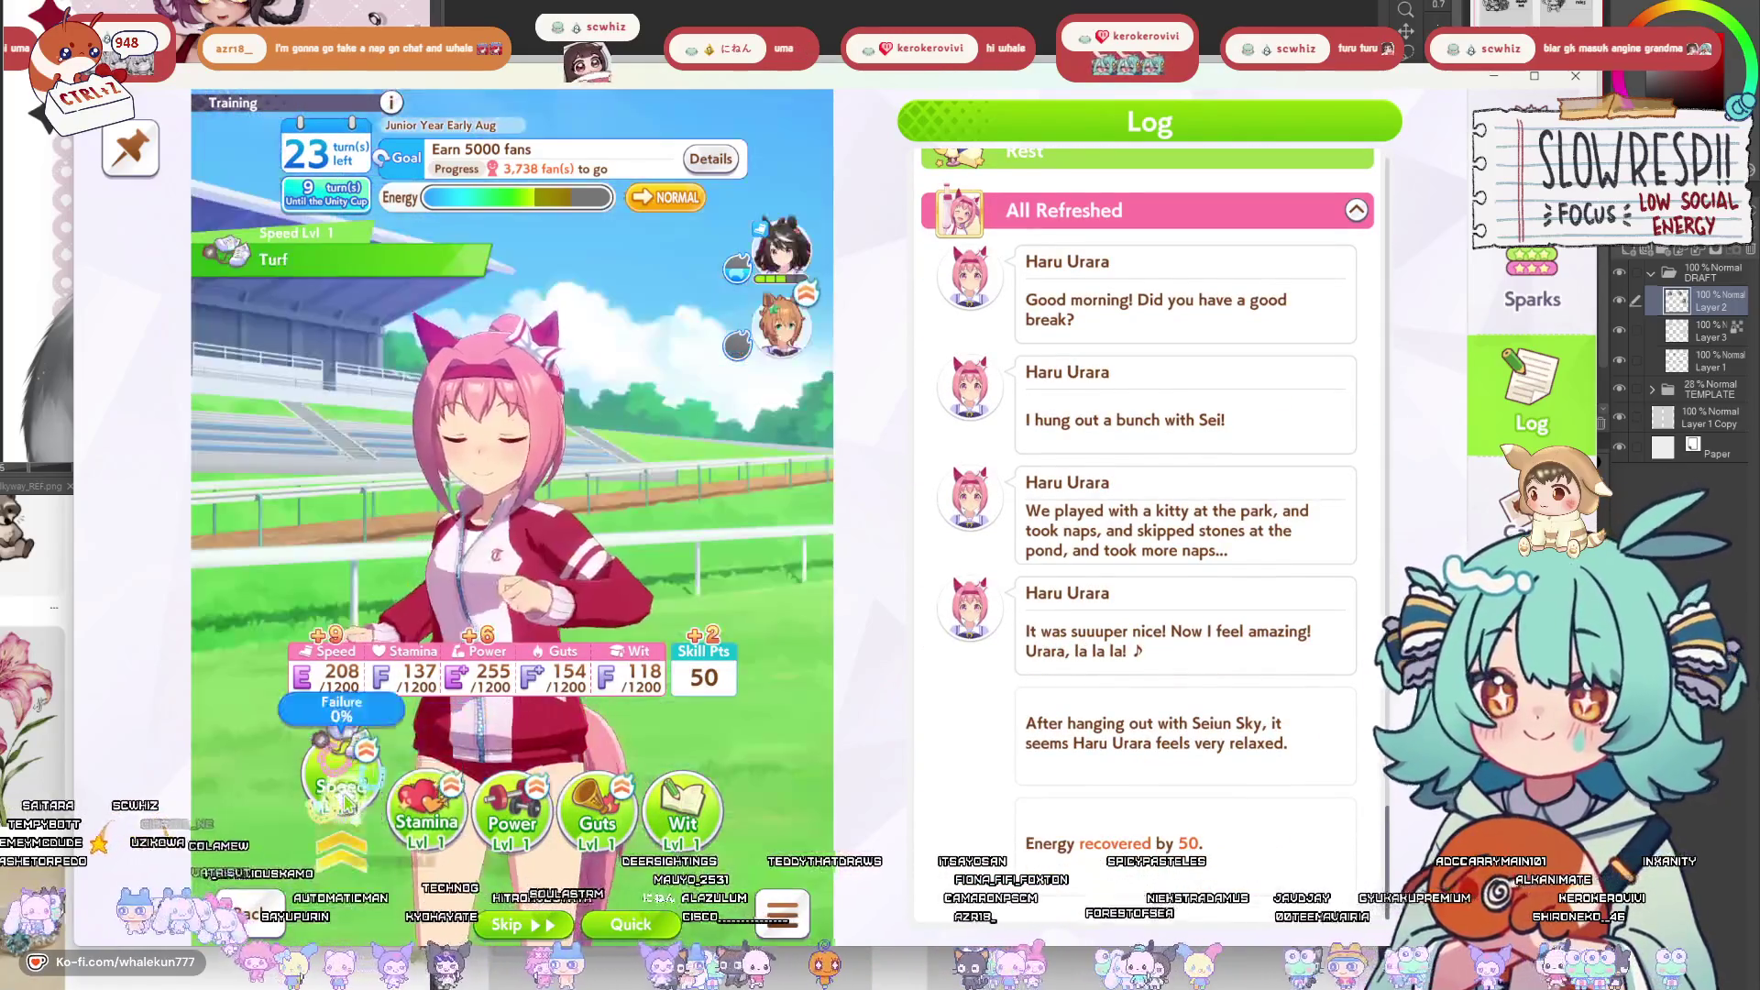
click(463, 794)
click(518, 801)
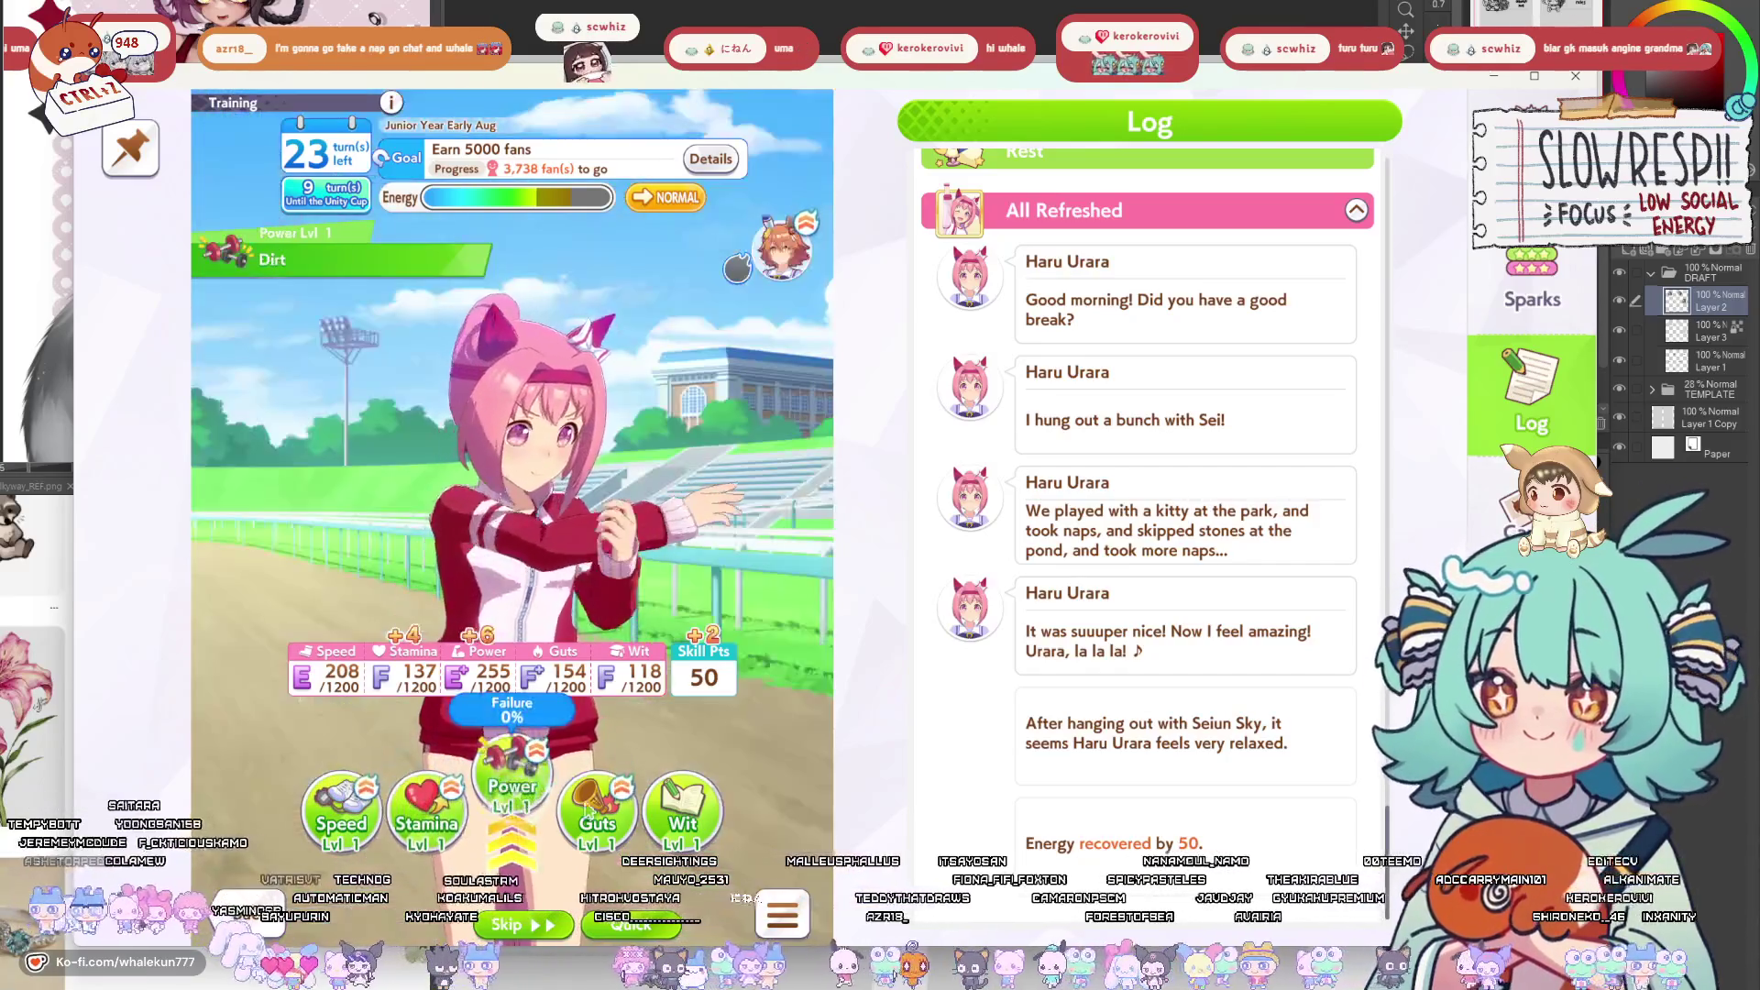
click(614, 815)
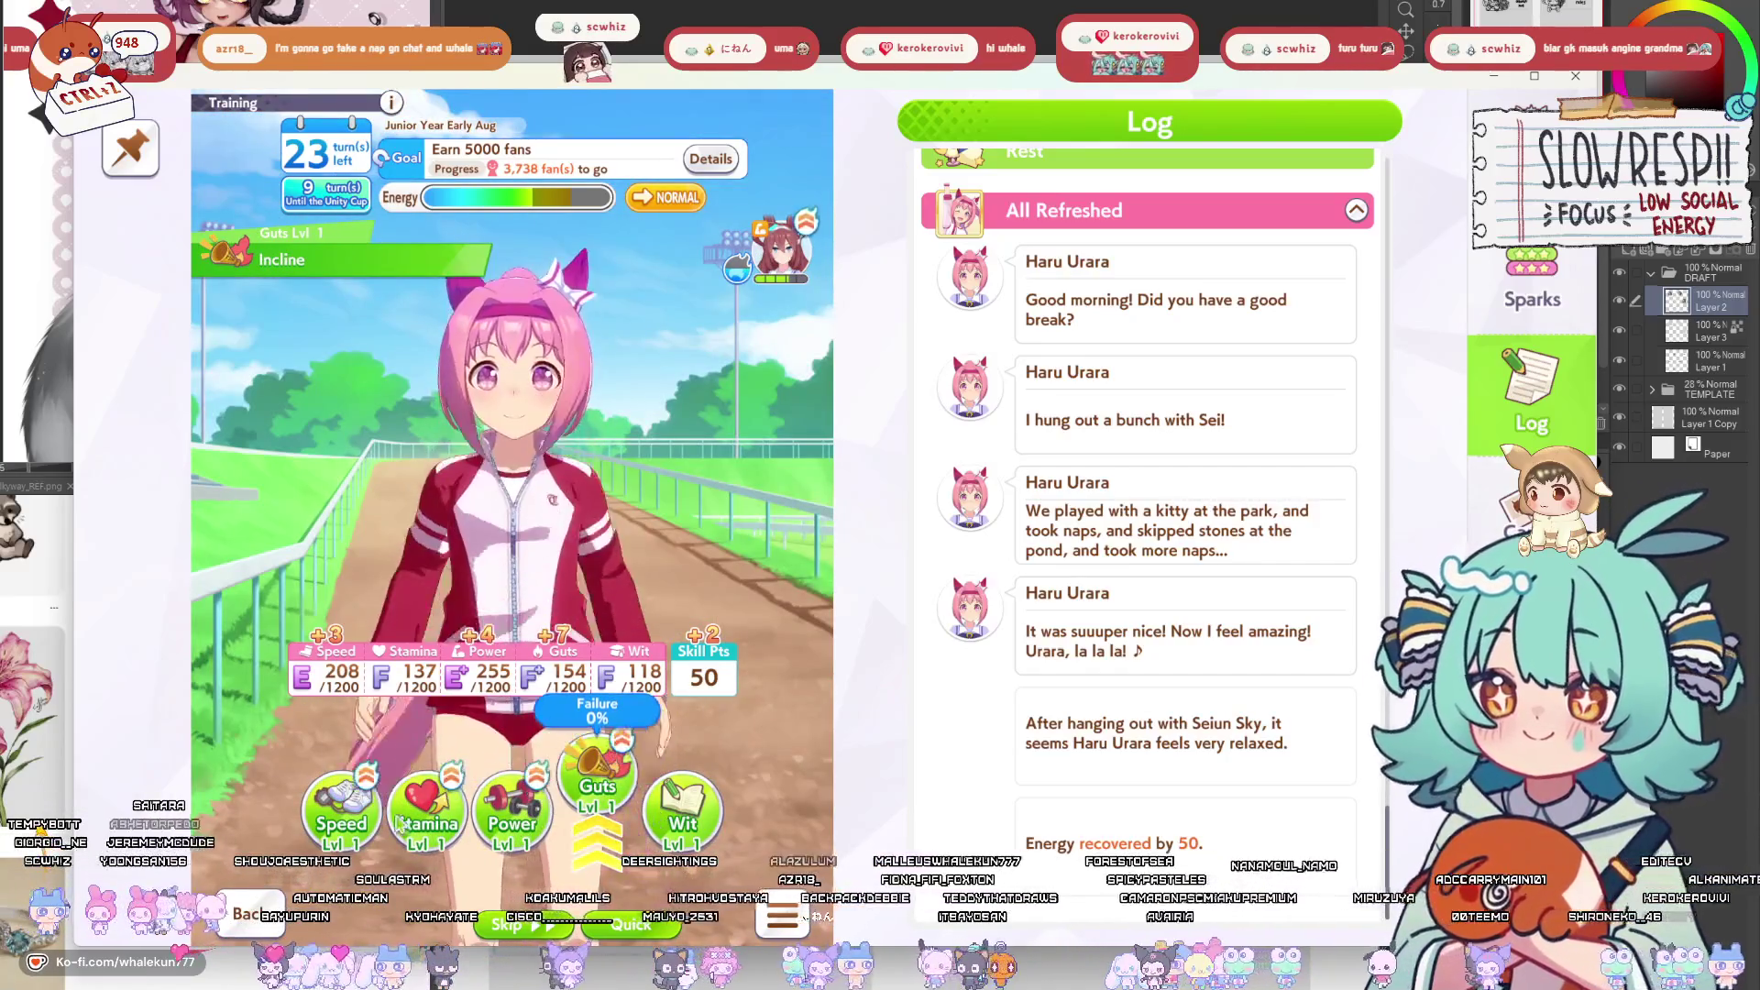
click(376, 819)
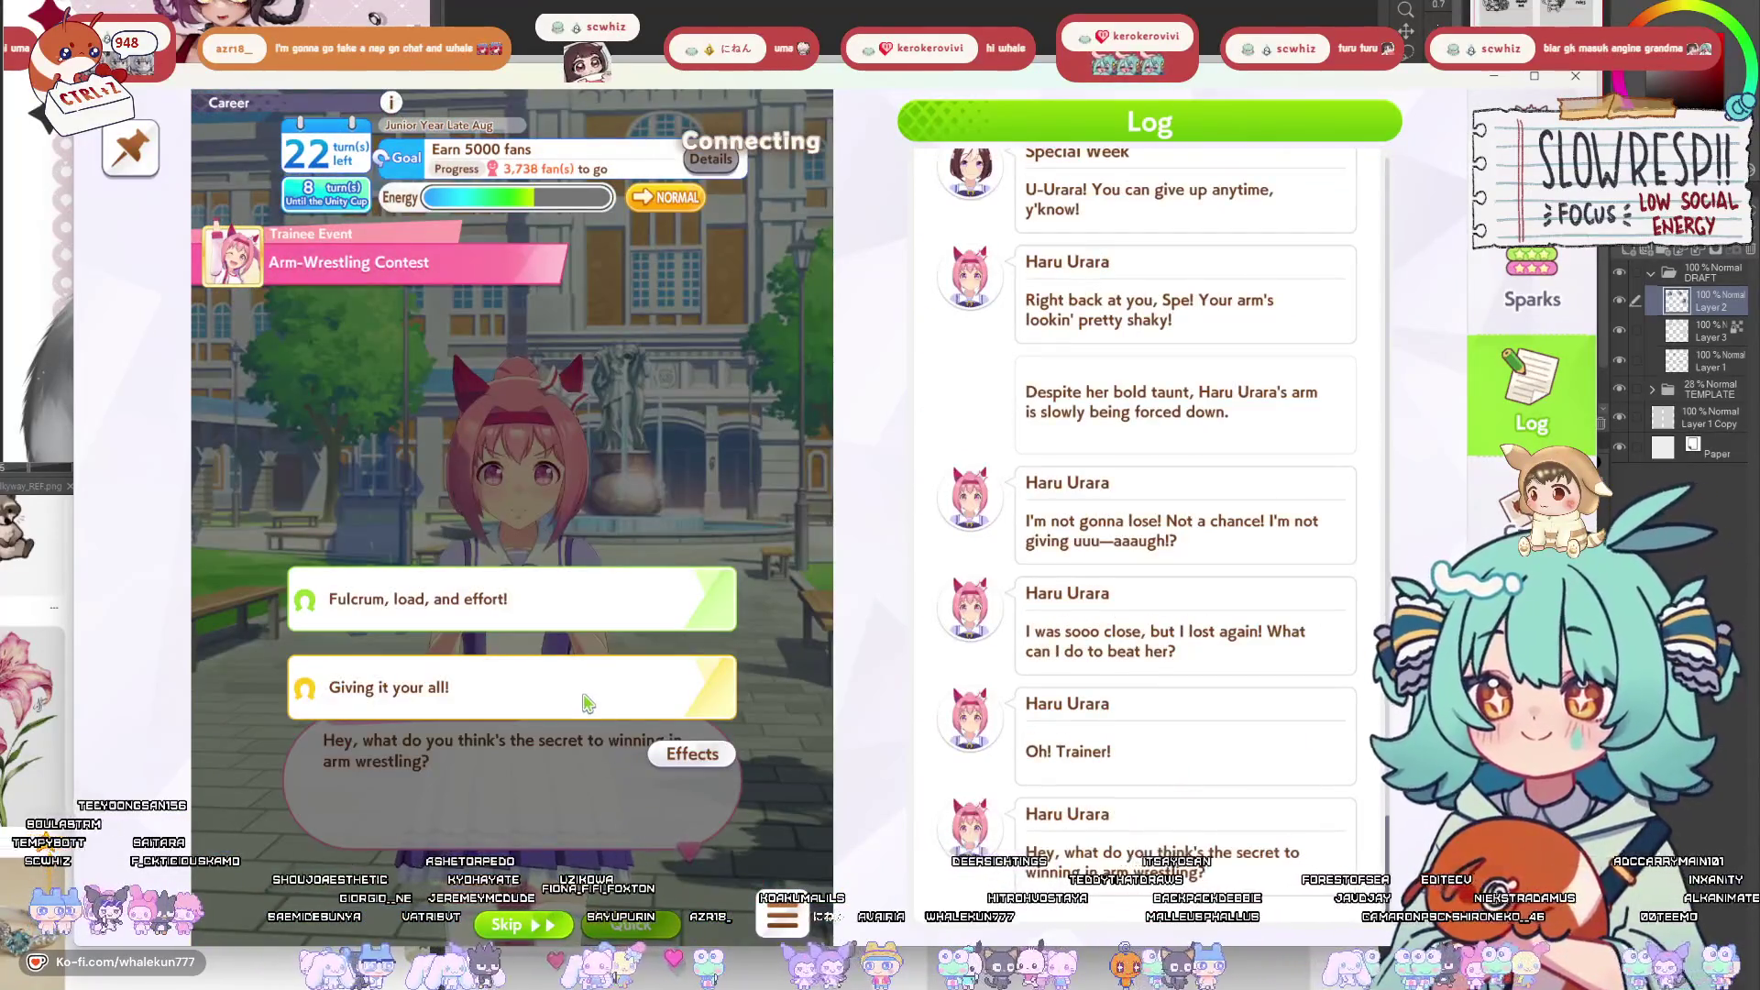
Choose 'Giving it your all!' in the arm-wrestling event, then train Stamina.
click(575, 686)
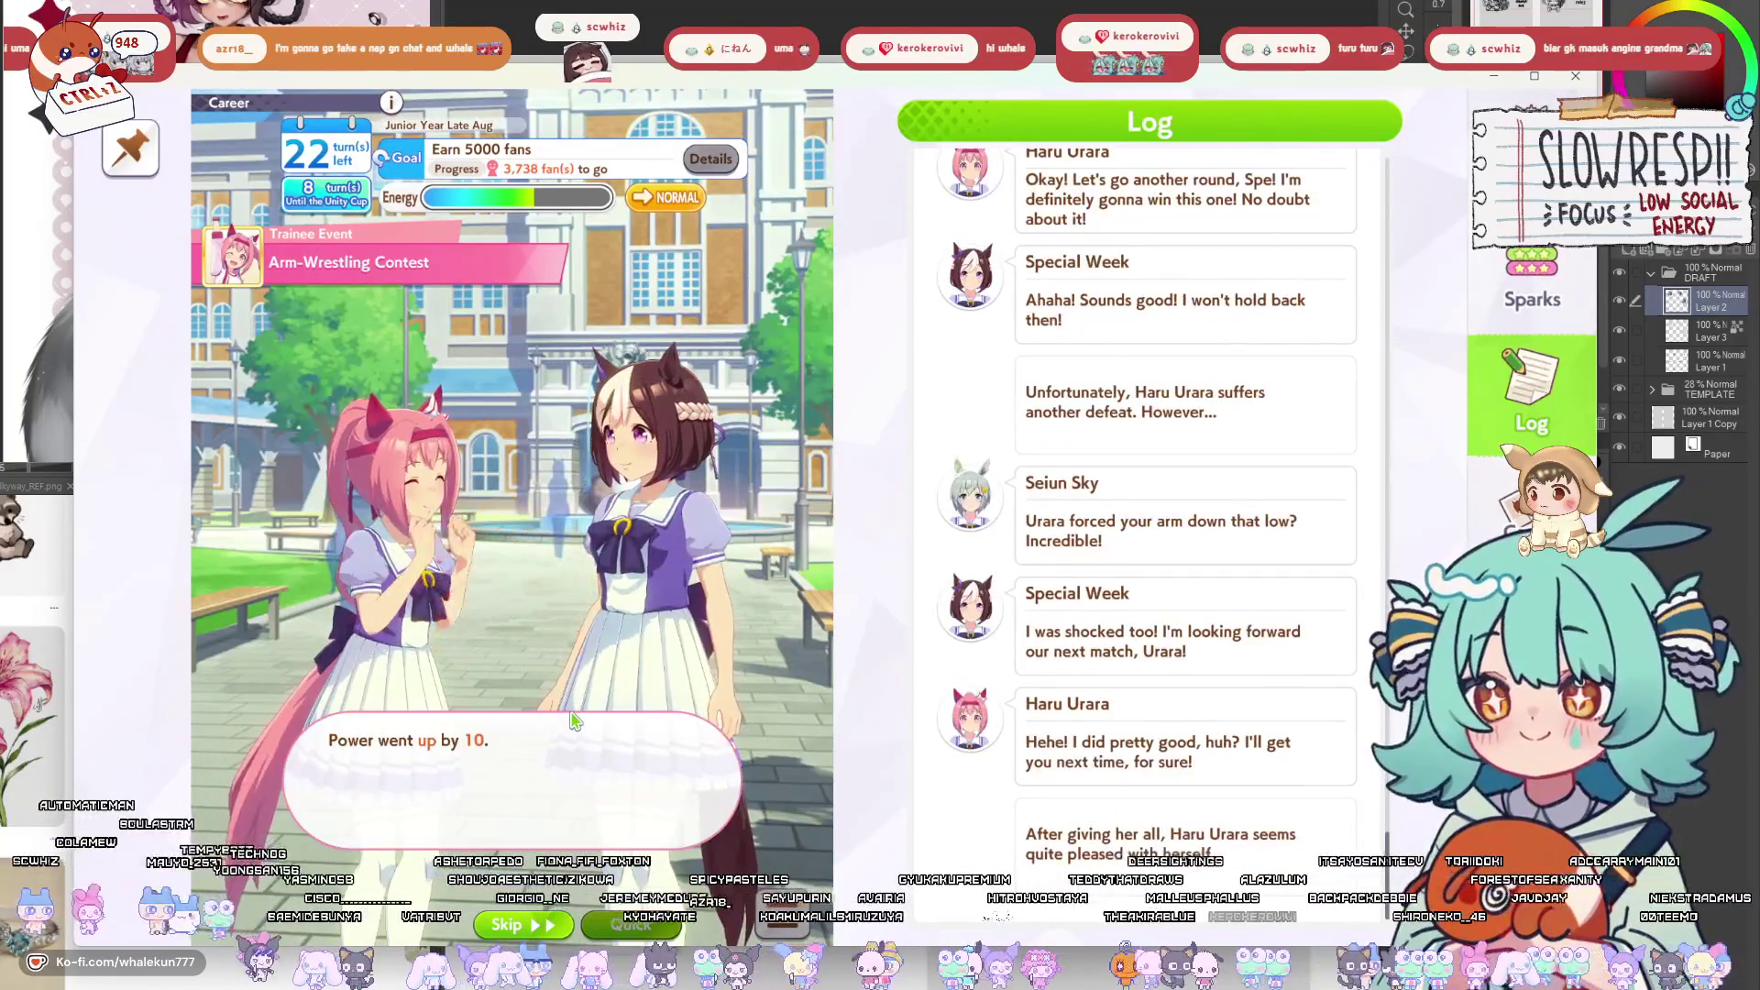
click(574, 720)
click(574, 720)
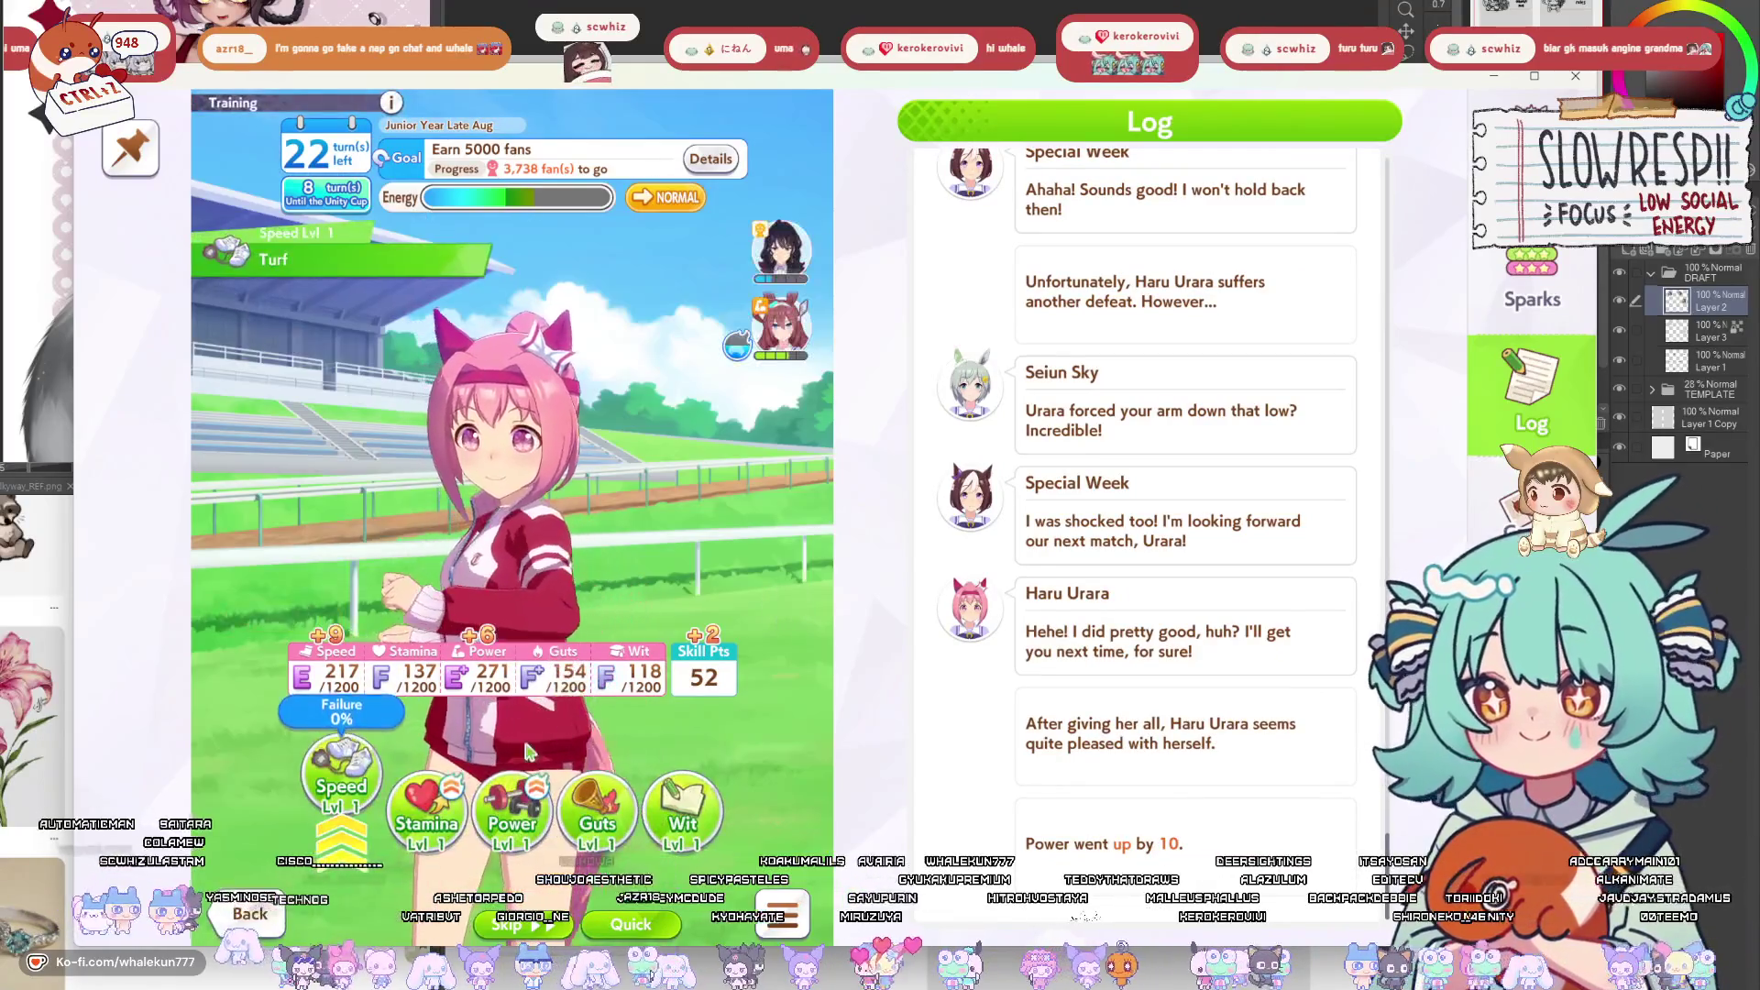
click(443, 823)
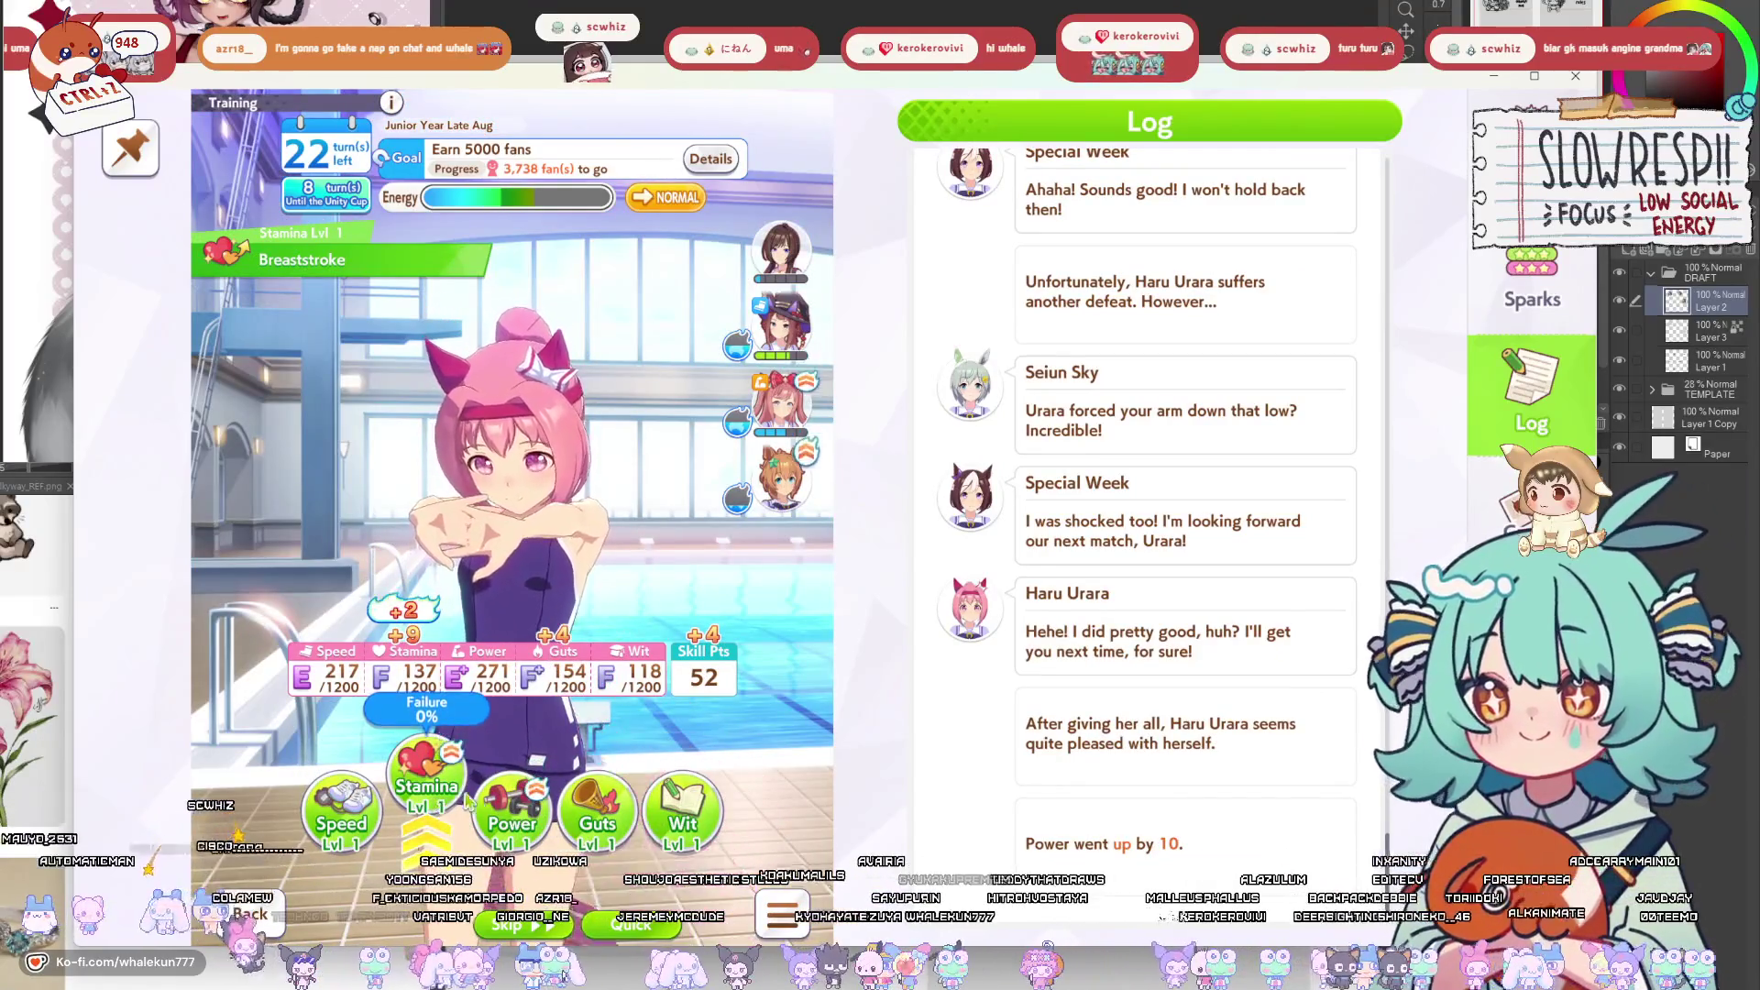
click(513, 811)
click(444, 797)
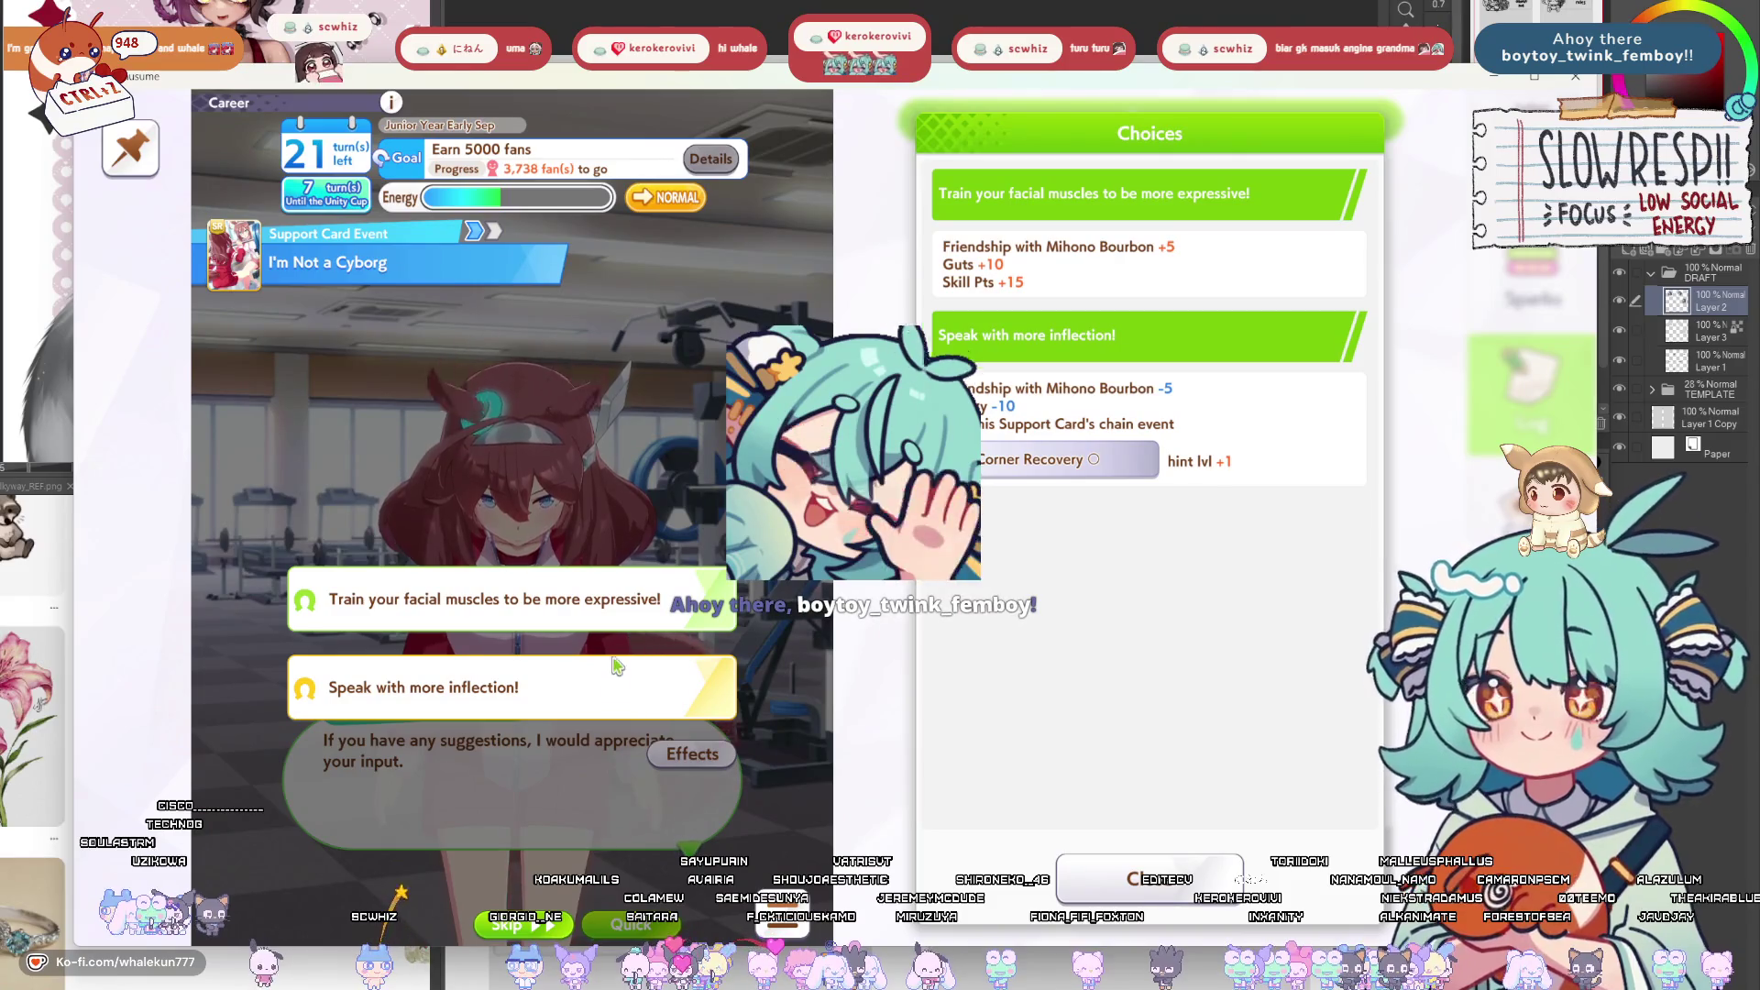
Choose 'Speak with more inflection!', compare trainings without training, and open the Early September races.
click(614, 713)
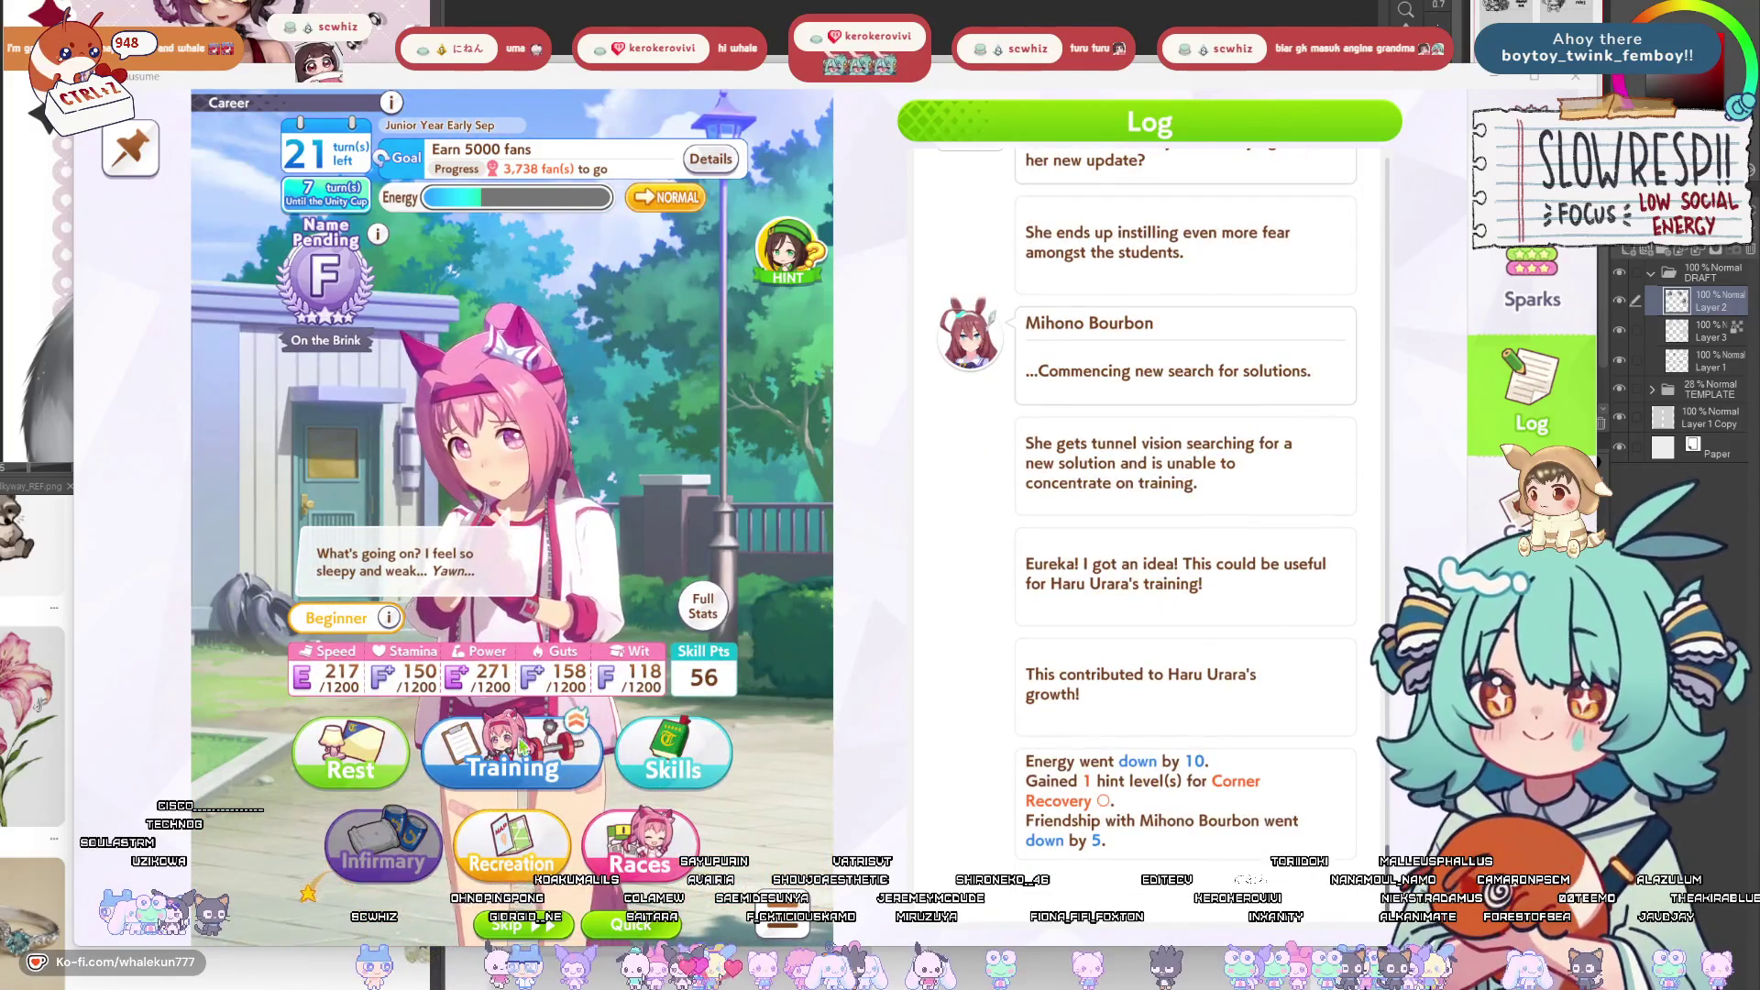
click(512, 749)
click(605, 807)
drag(541, 819, 401, 825)
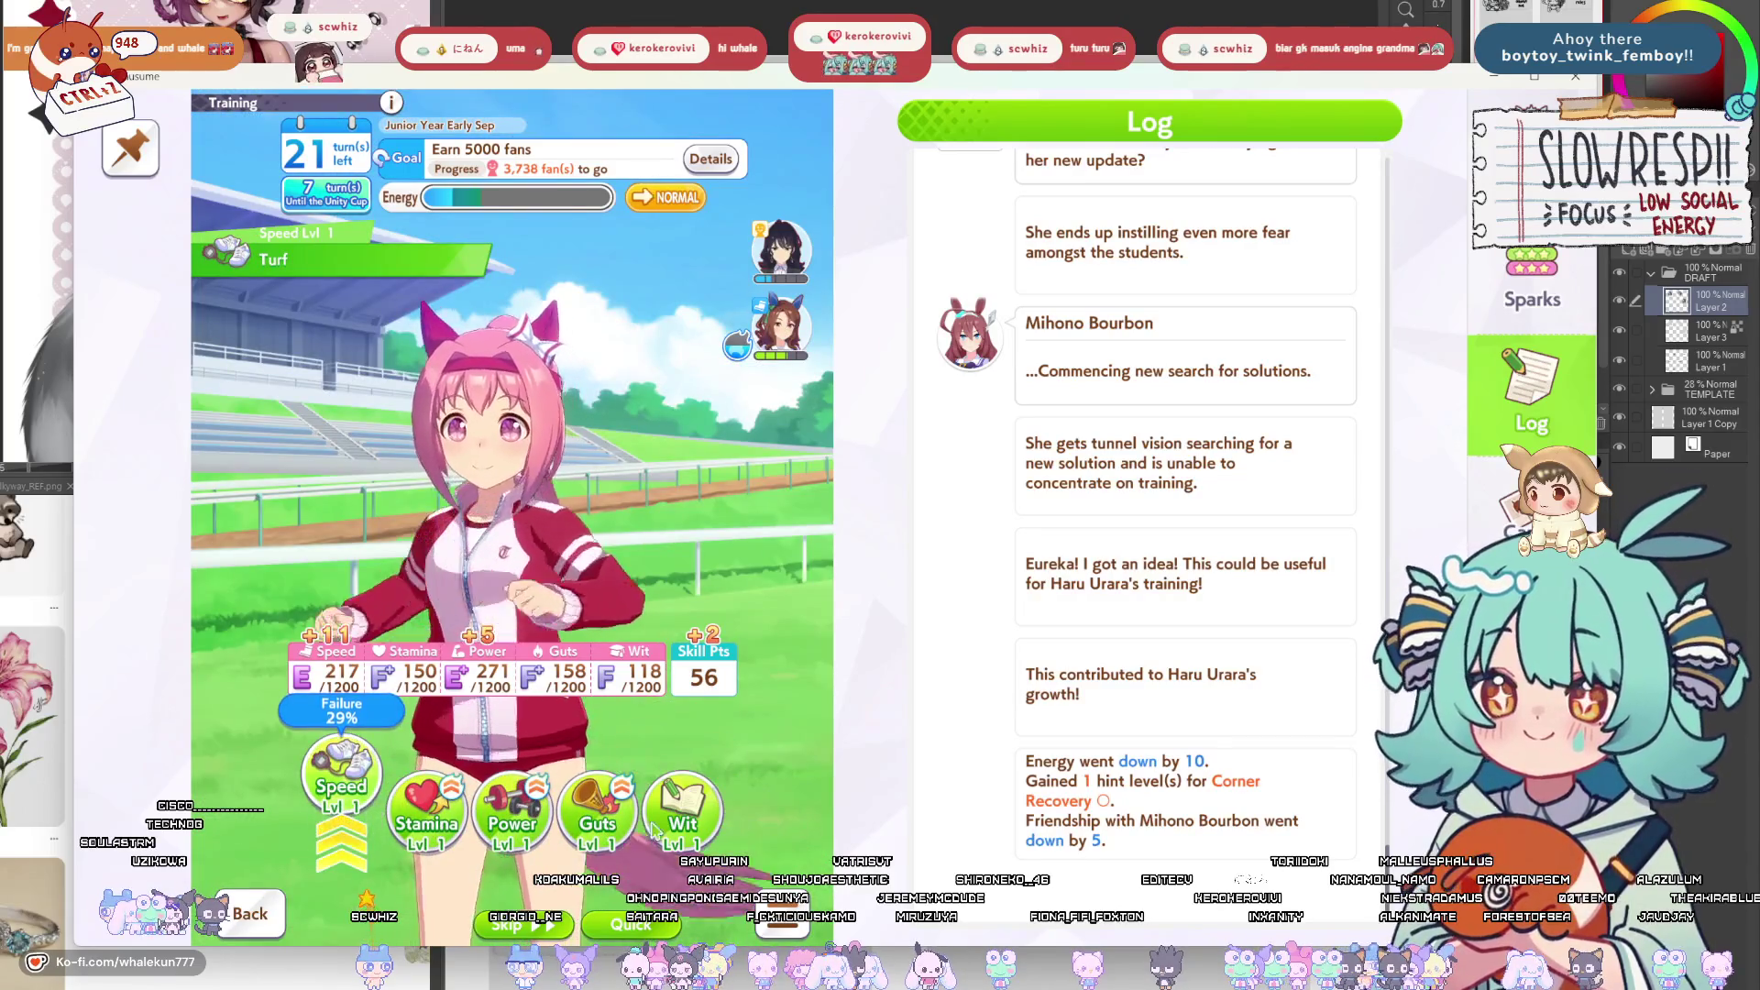
click(688, 823)
click(264, 905)
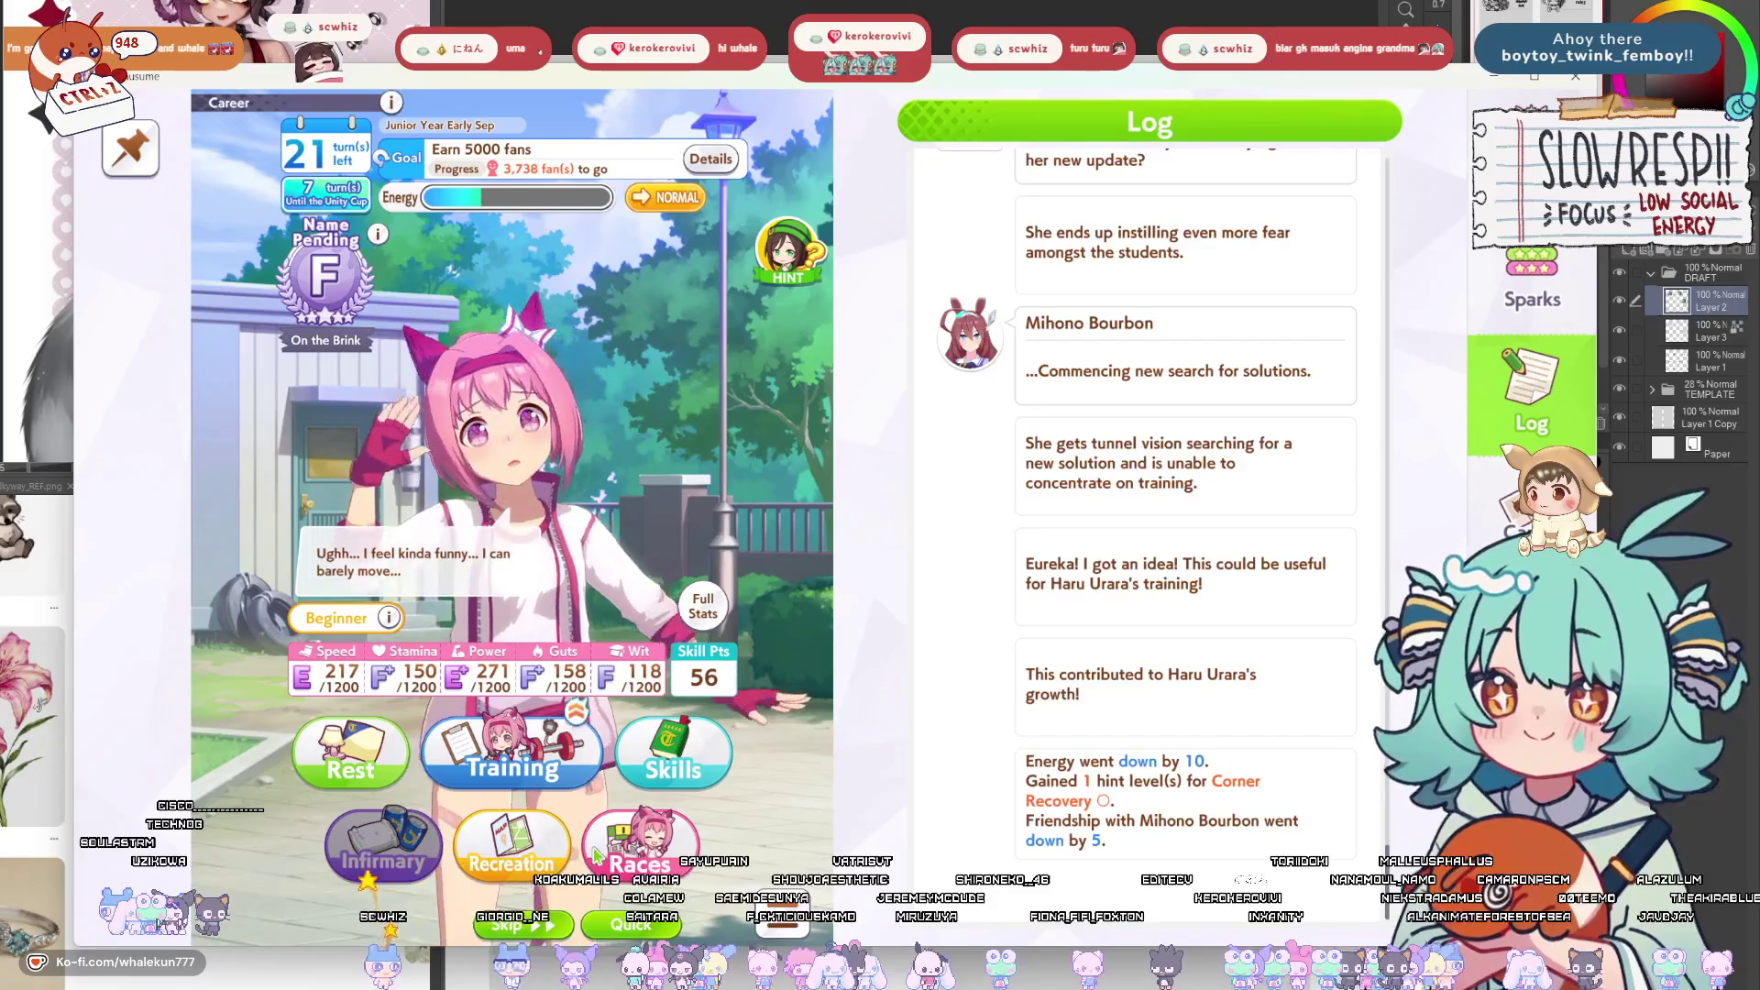
click(645, 845)
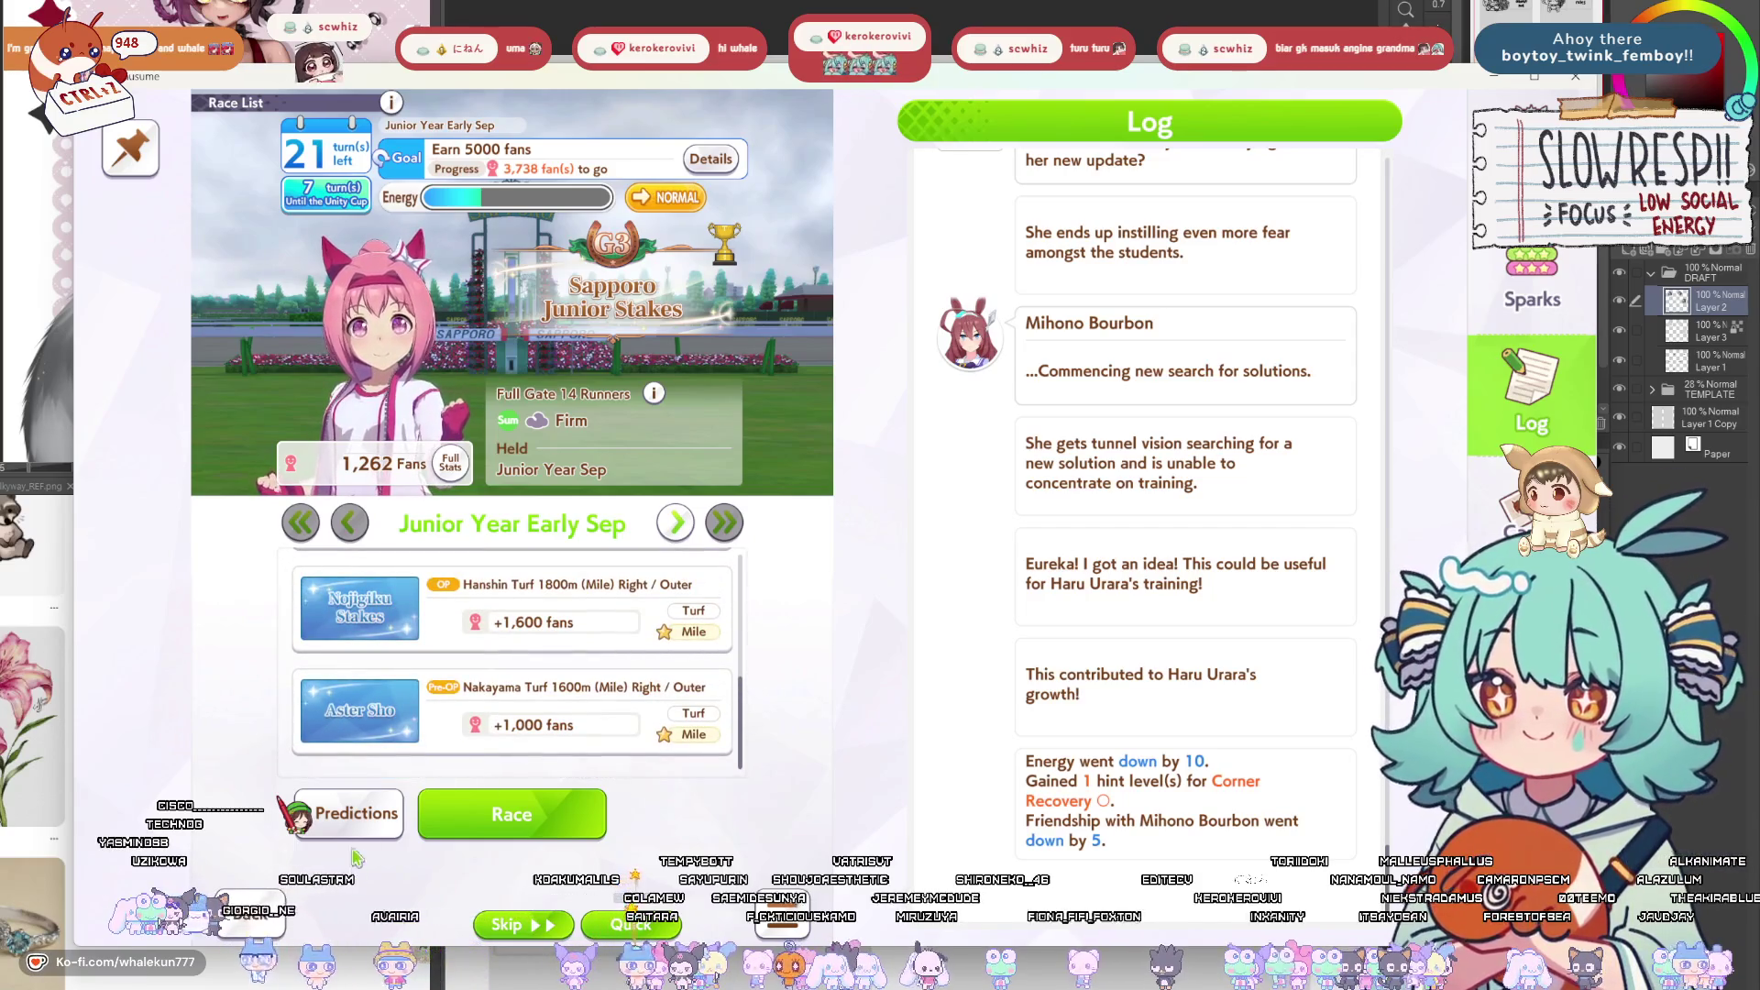
Check Haru Urara's full stats, leave the race list, and take her on a recreation outing.
click(455, 461)
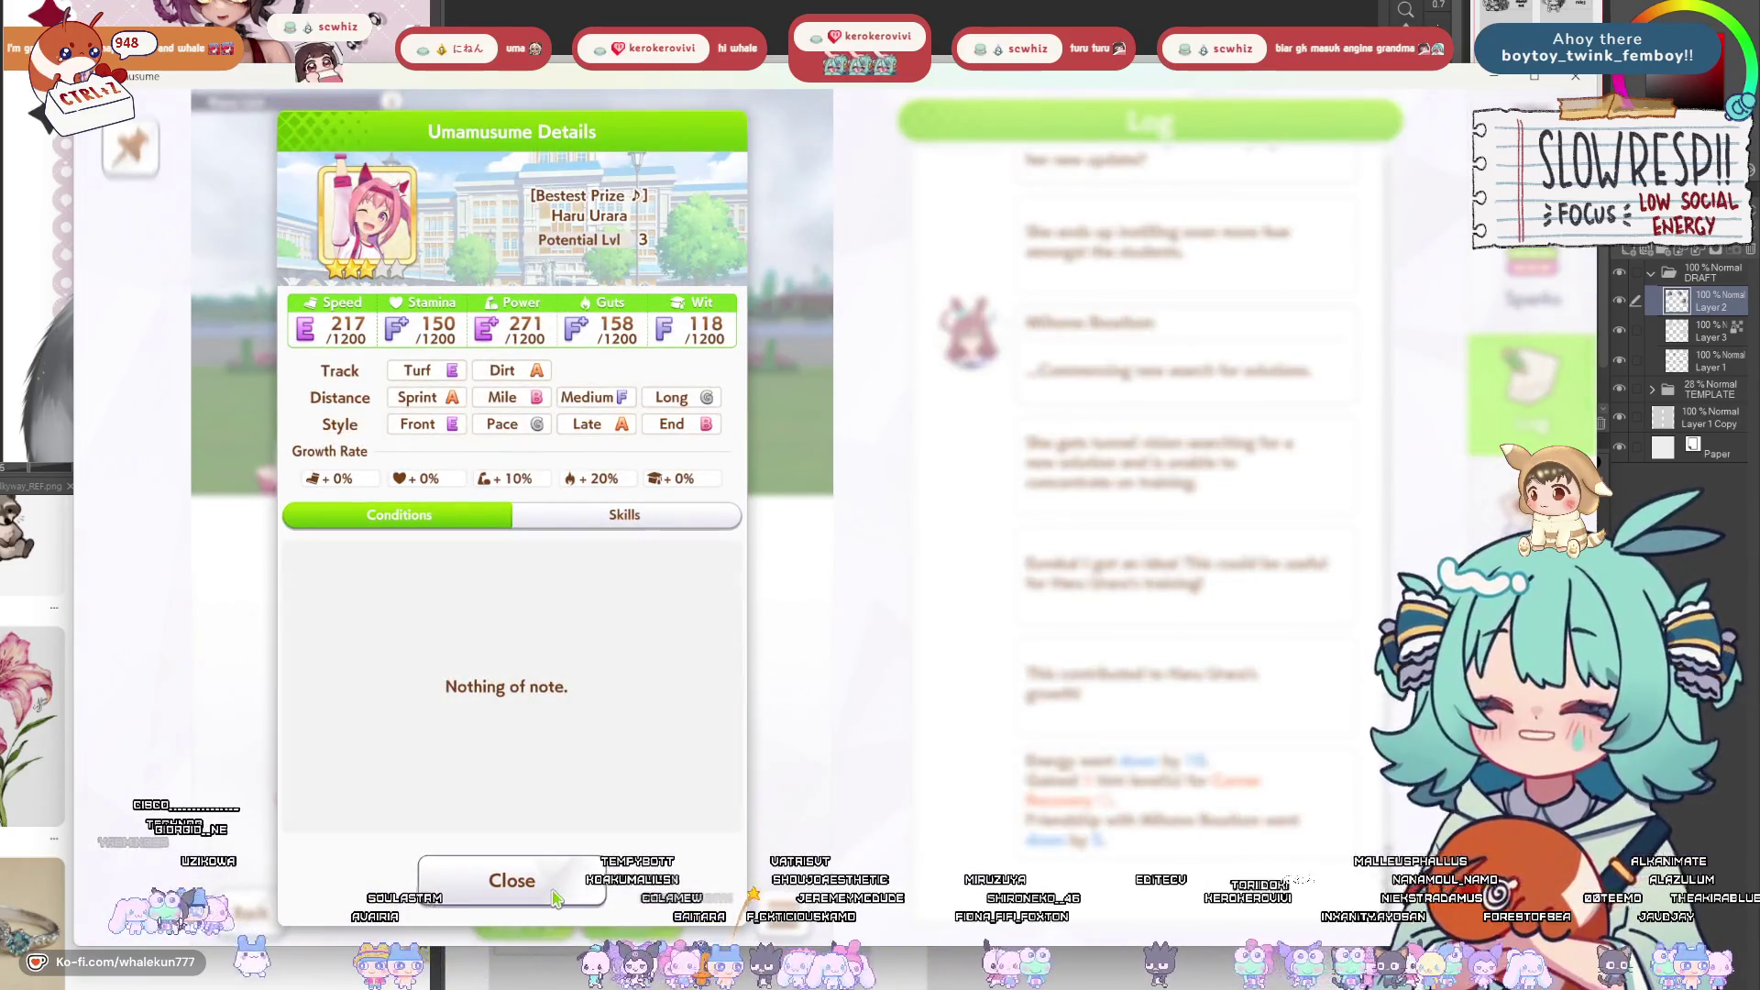
click(512, 880)
key(Escape)
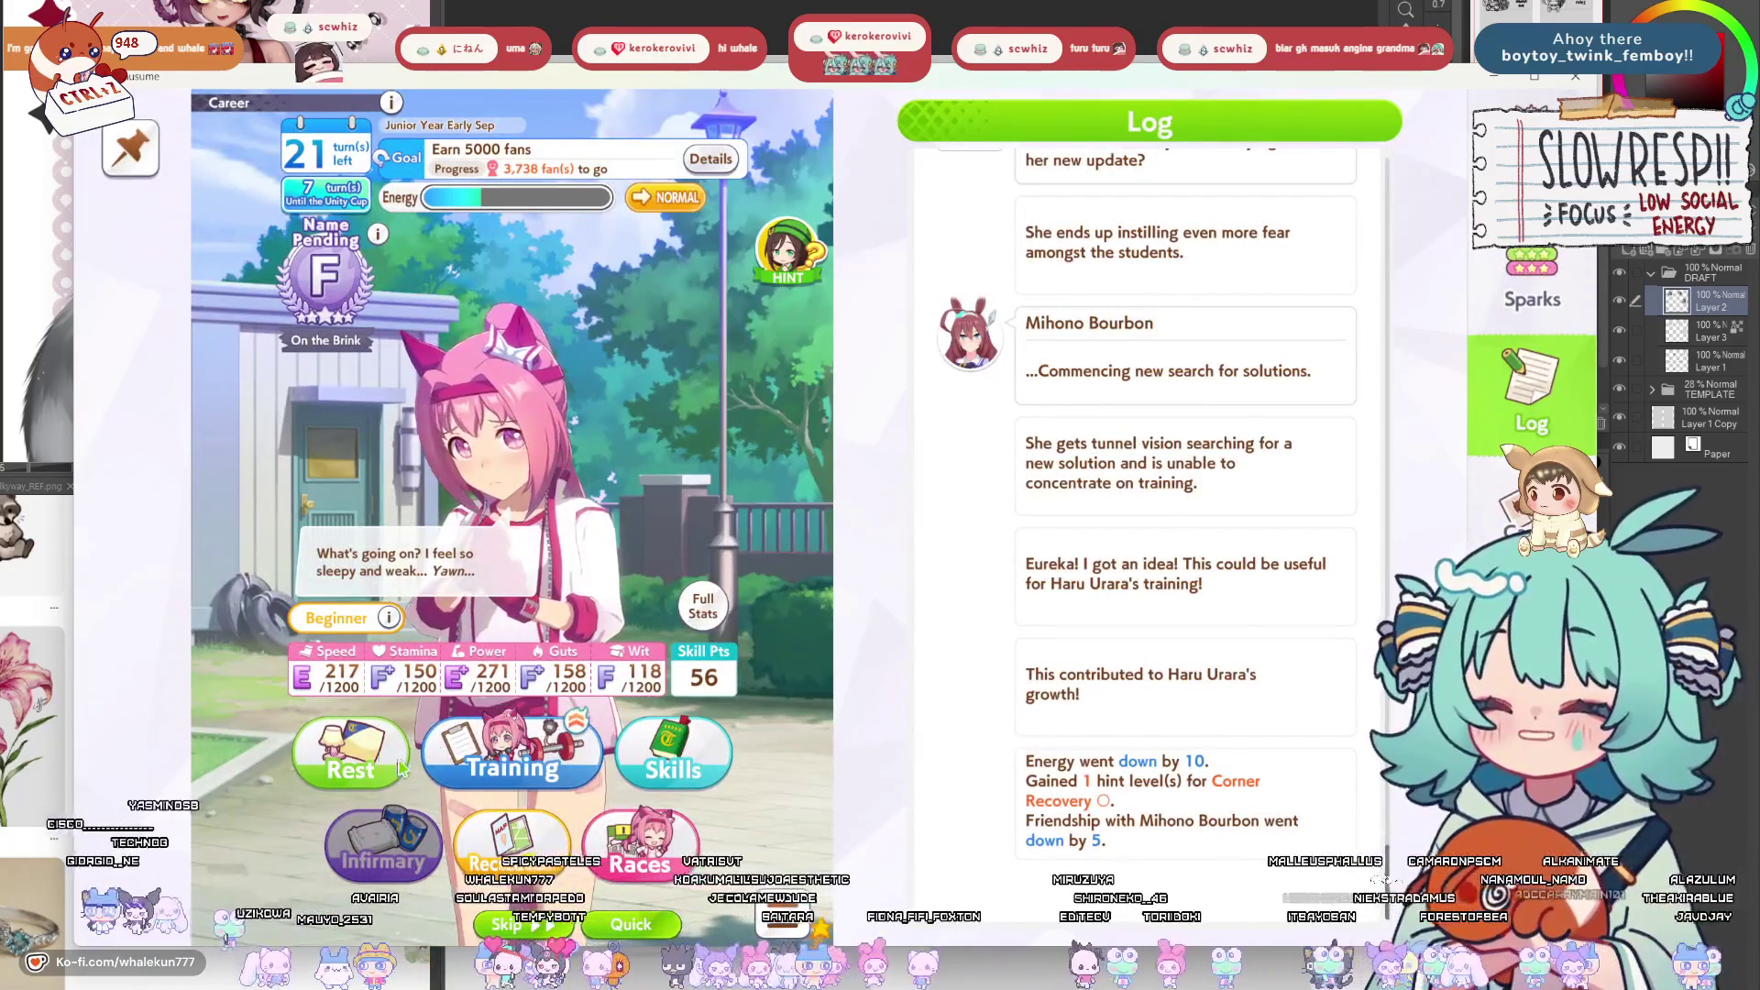
click(527, 834)
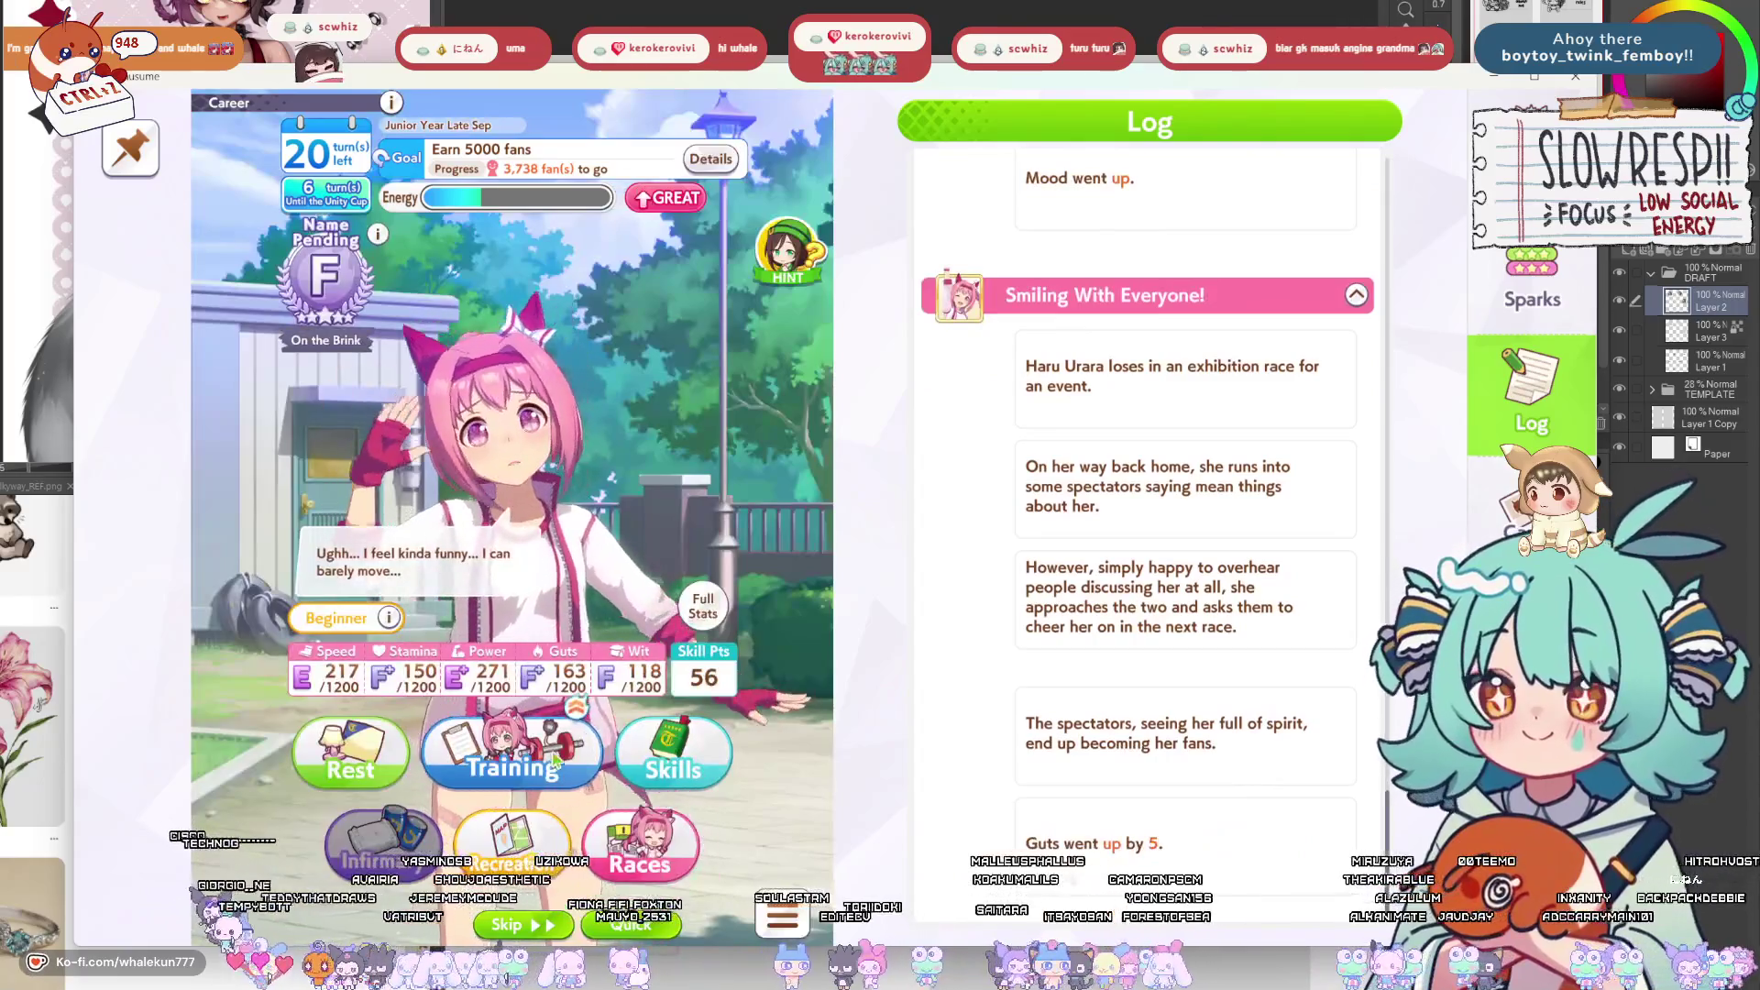
Compare Stamina and Wit trainings, then do Wit training.
click(514, 852)
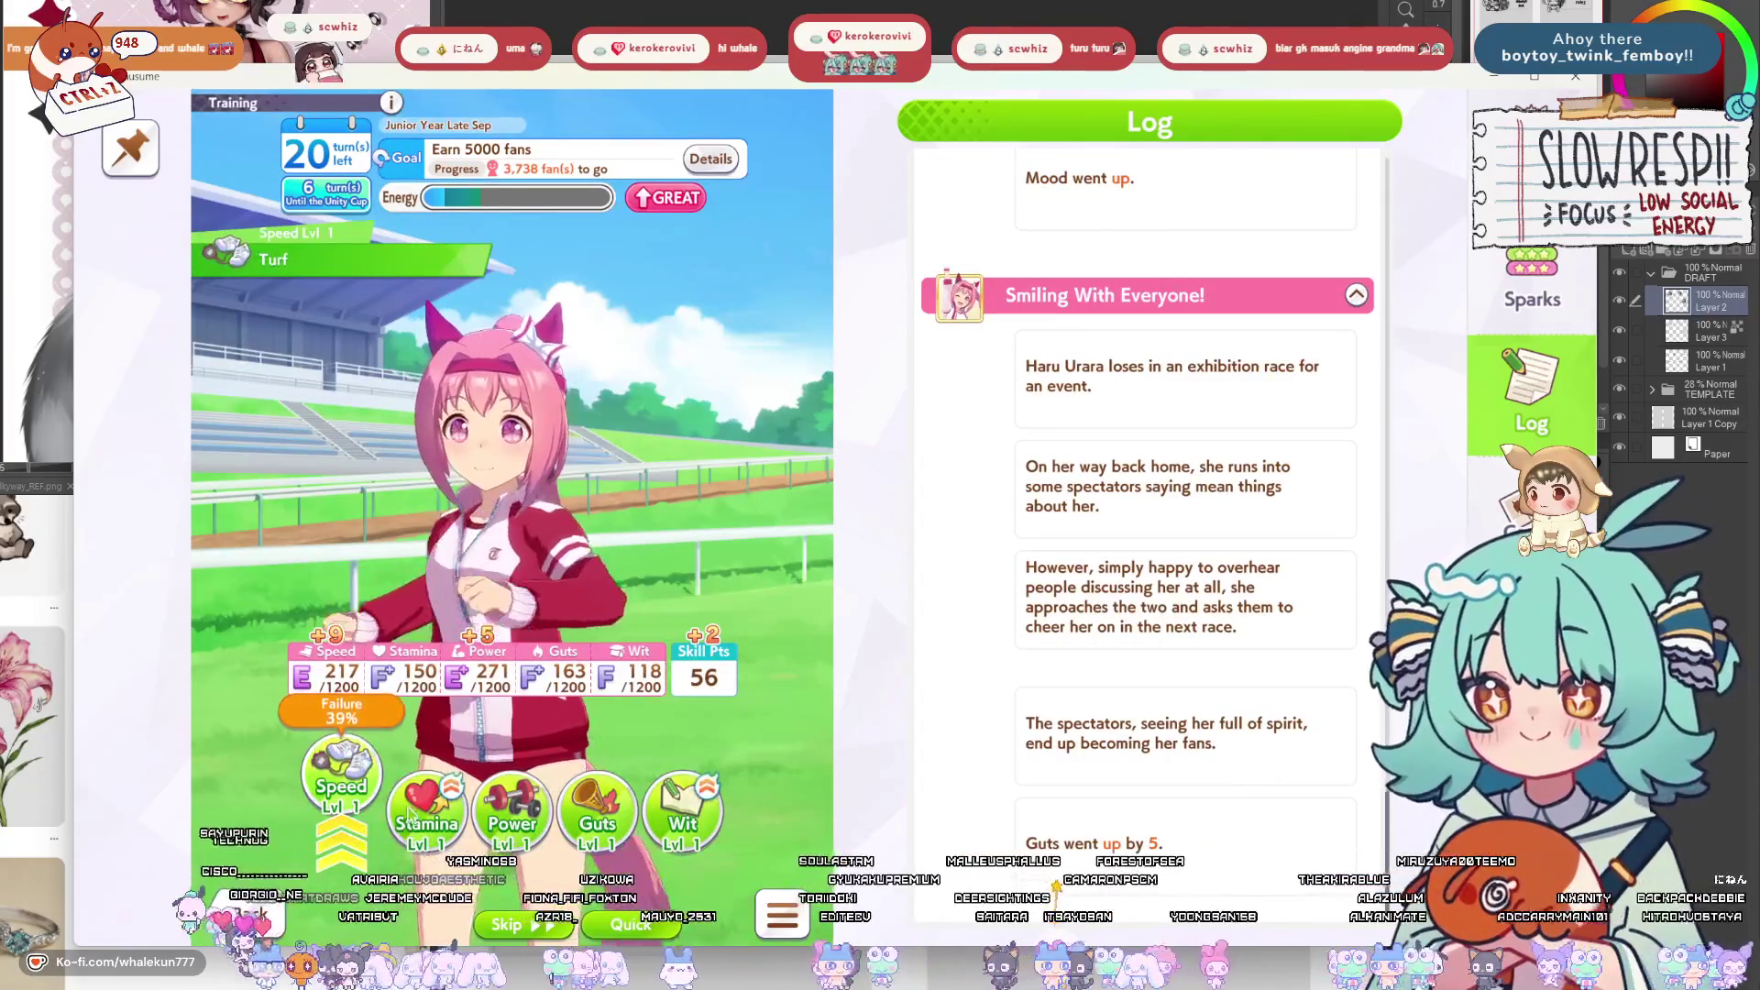
click(408, 814)
click(680, 803)
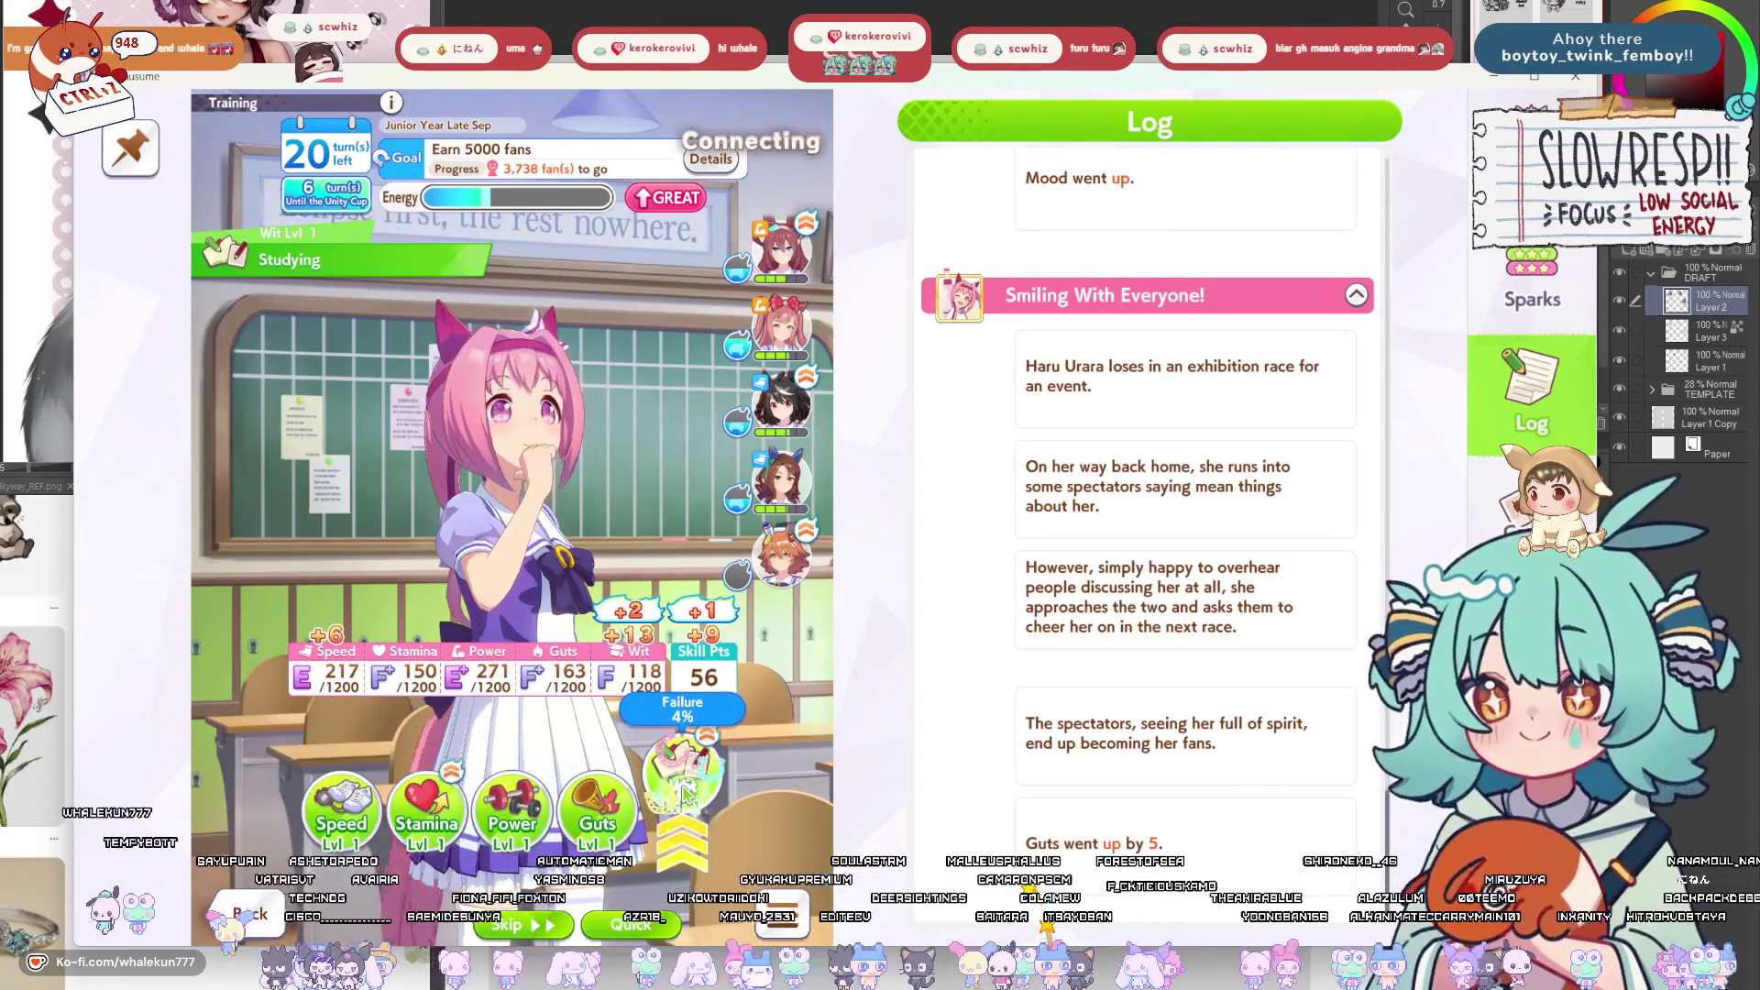
click(773, 786)
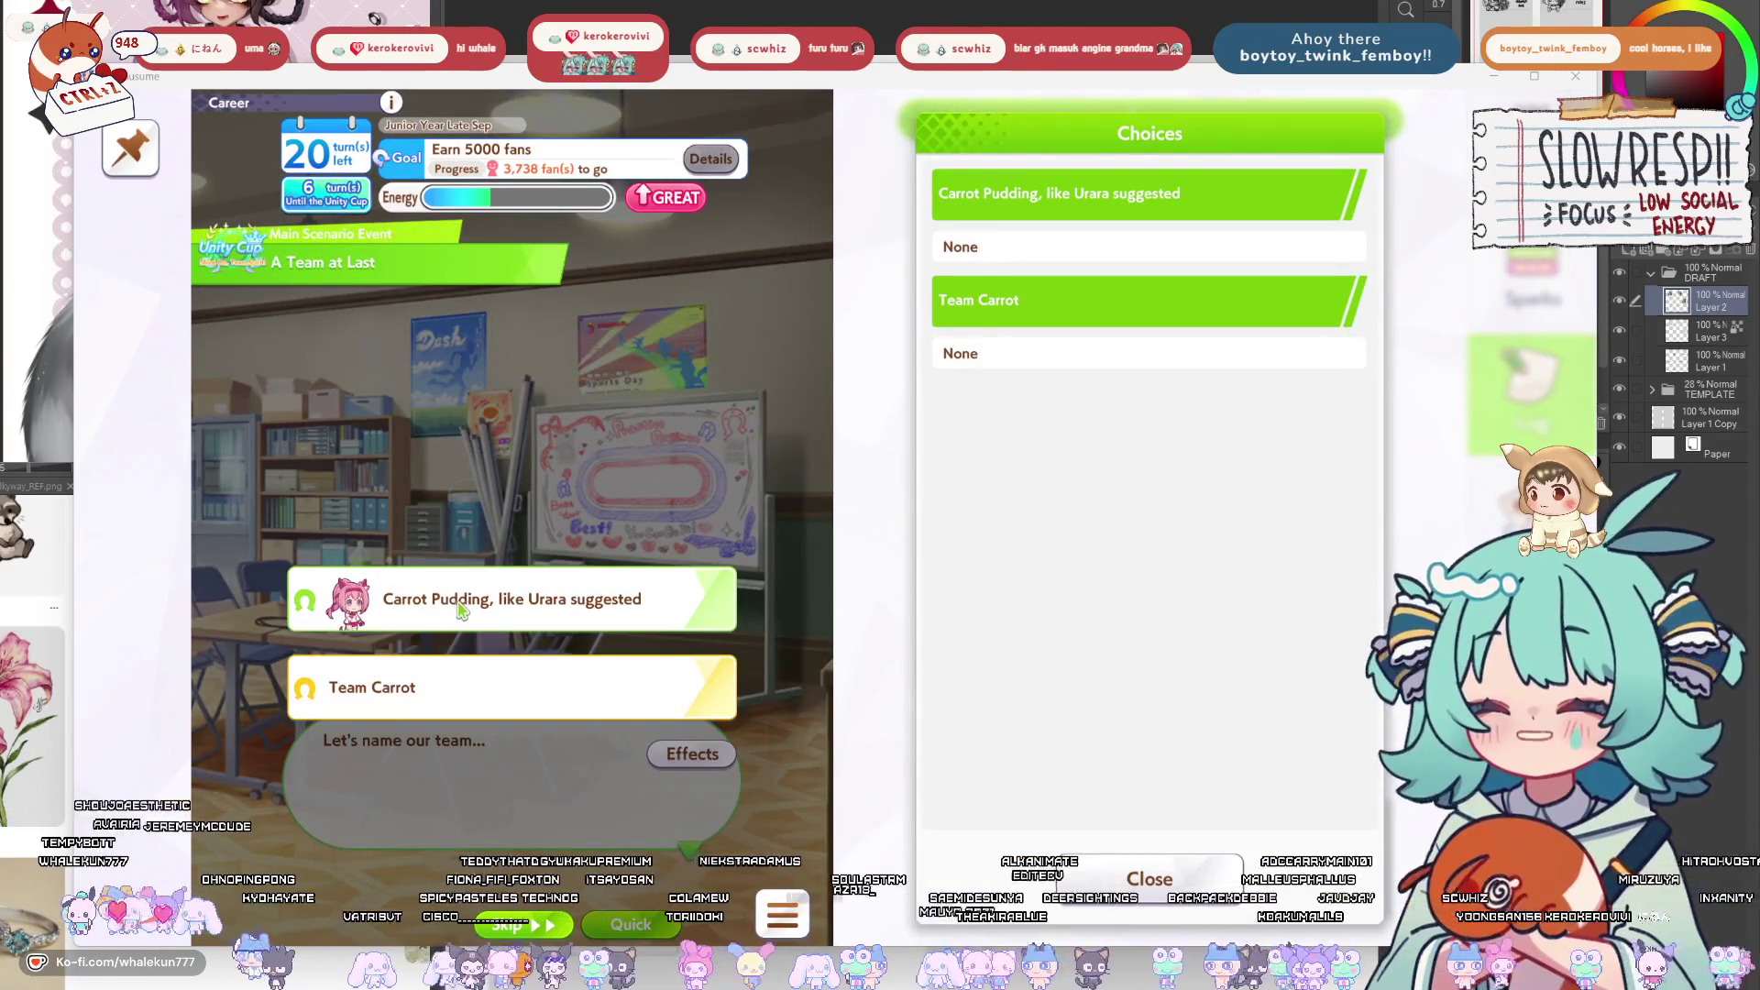
Name the team Carrot Pudding, then do Power training after comparing Guts.
click(562, 615)
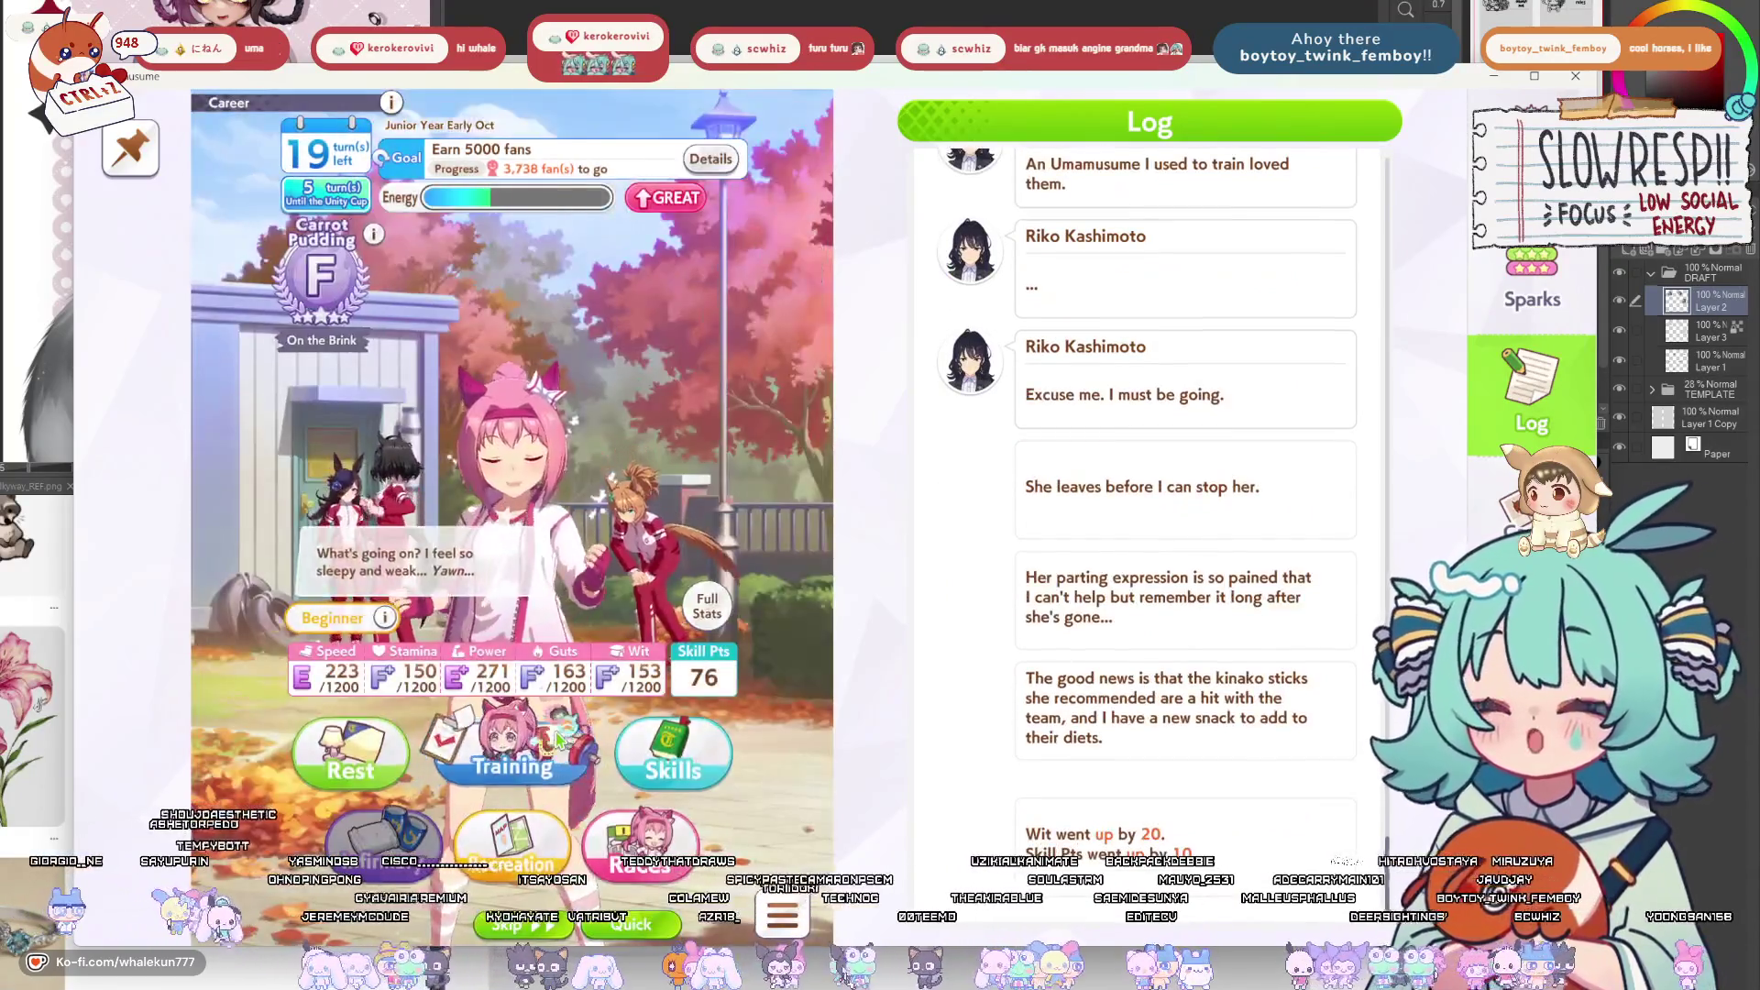
click(513, 759)
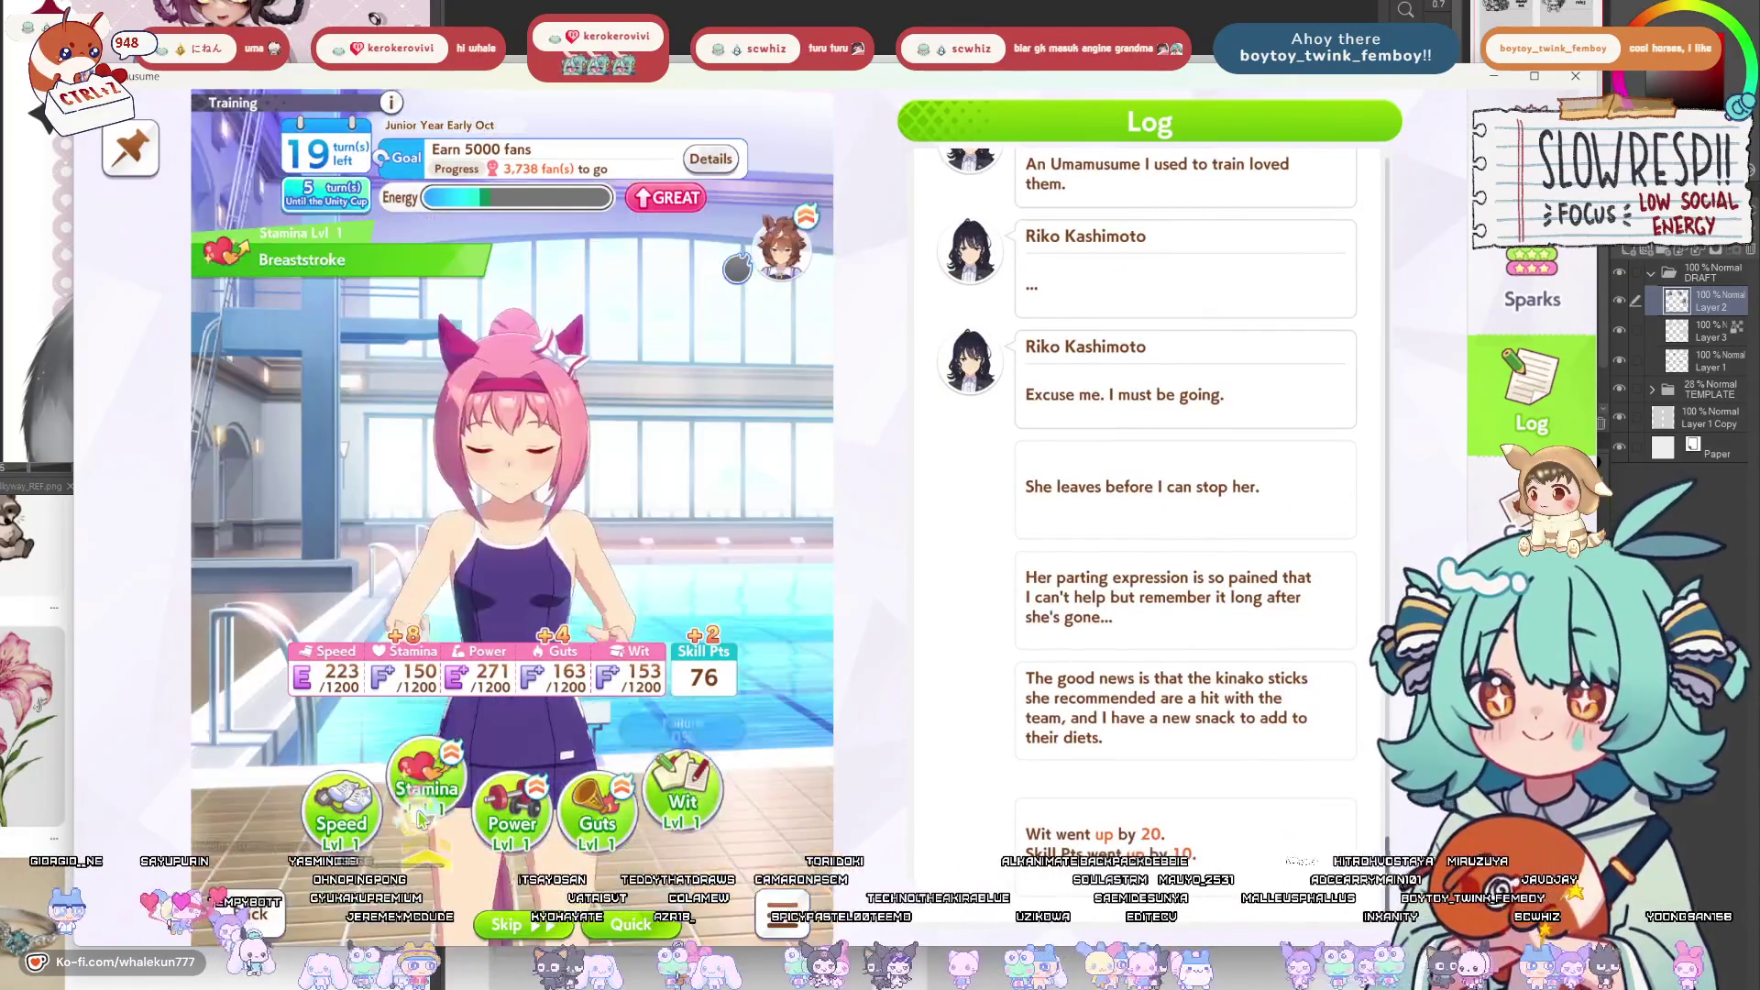
click(512, 807)
click(598, 797)
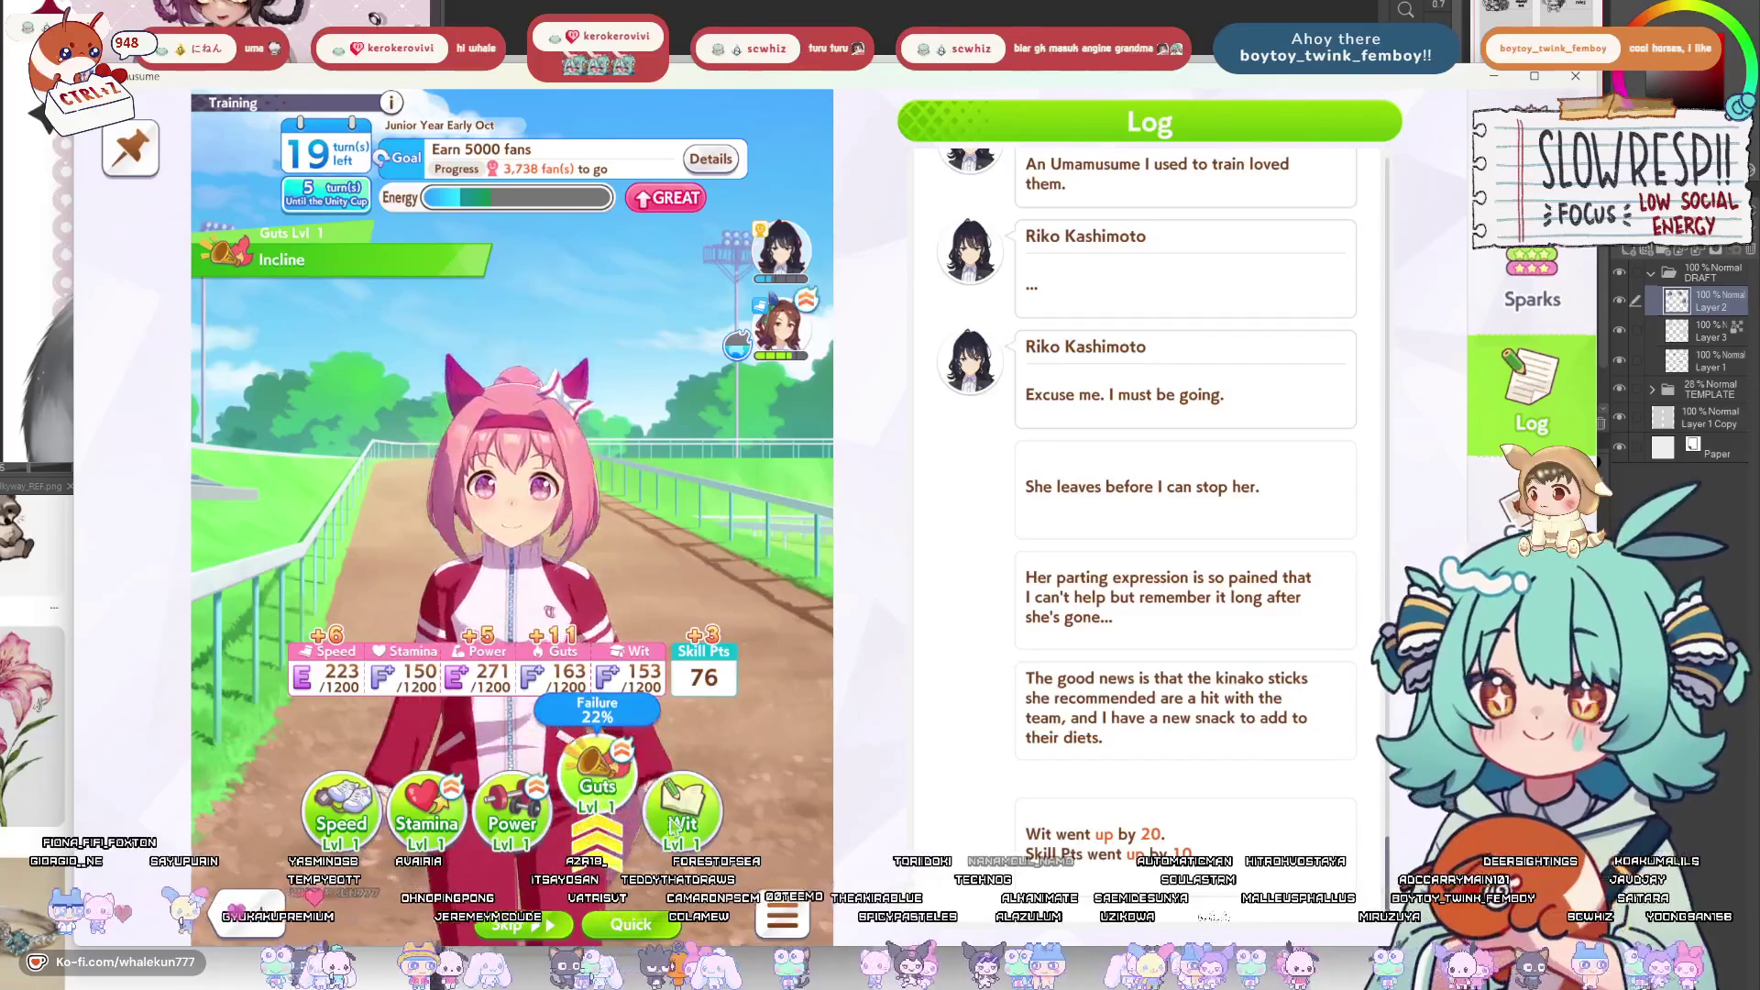
click(532, 821)
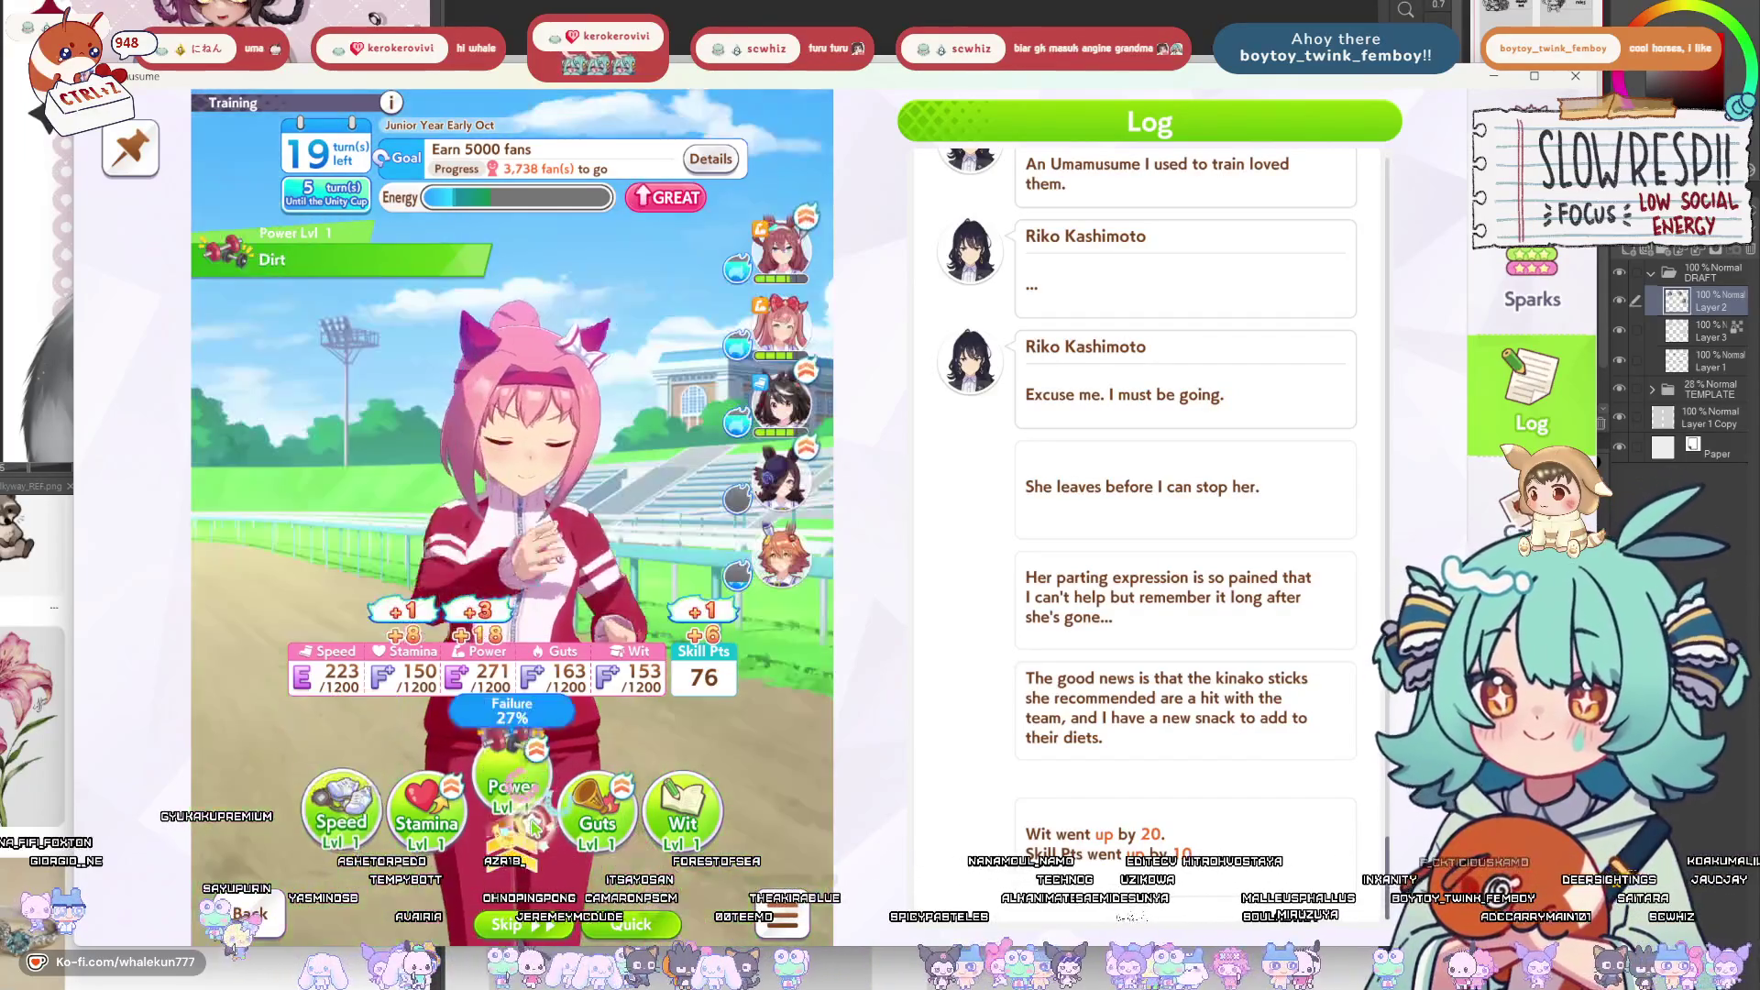
click(543, 796)
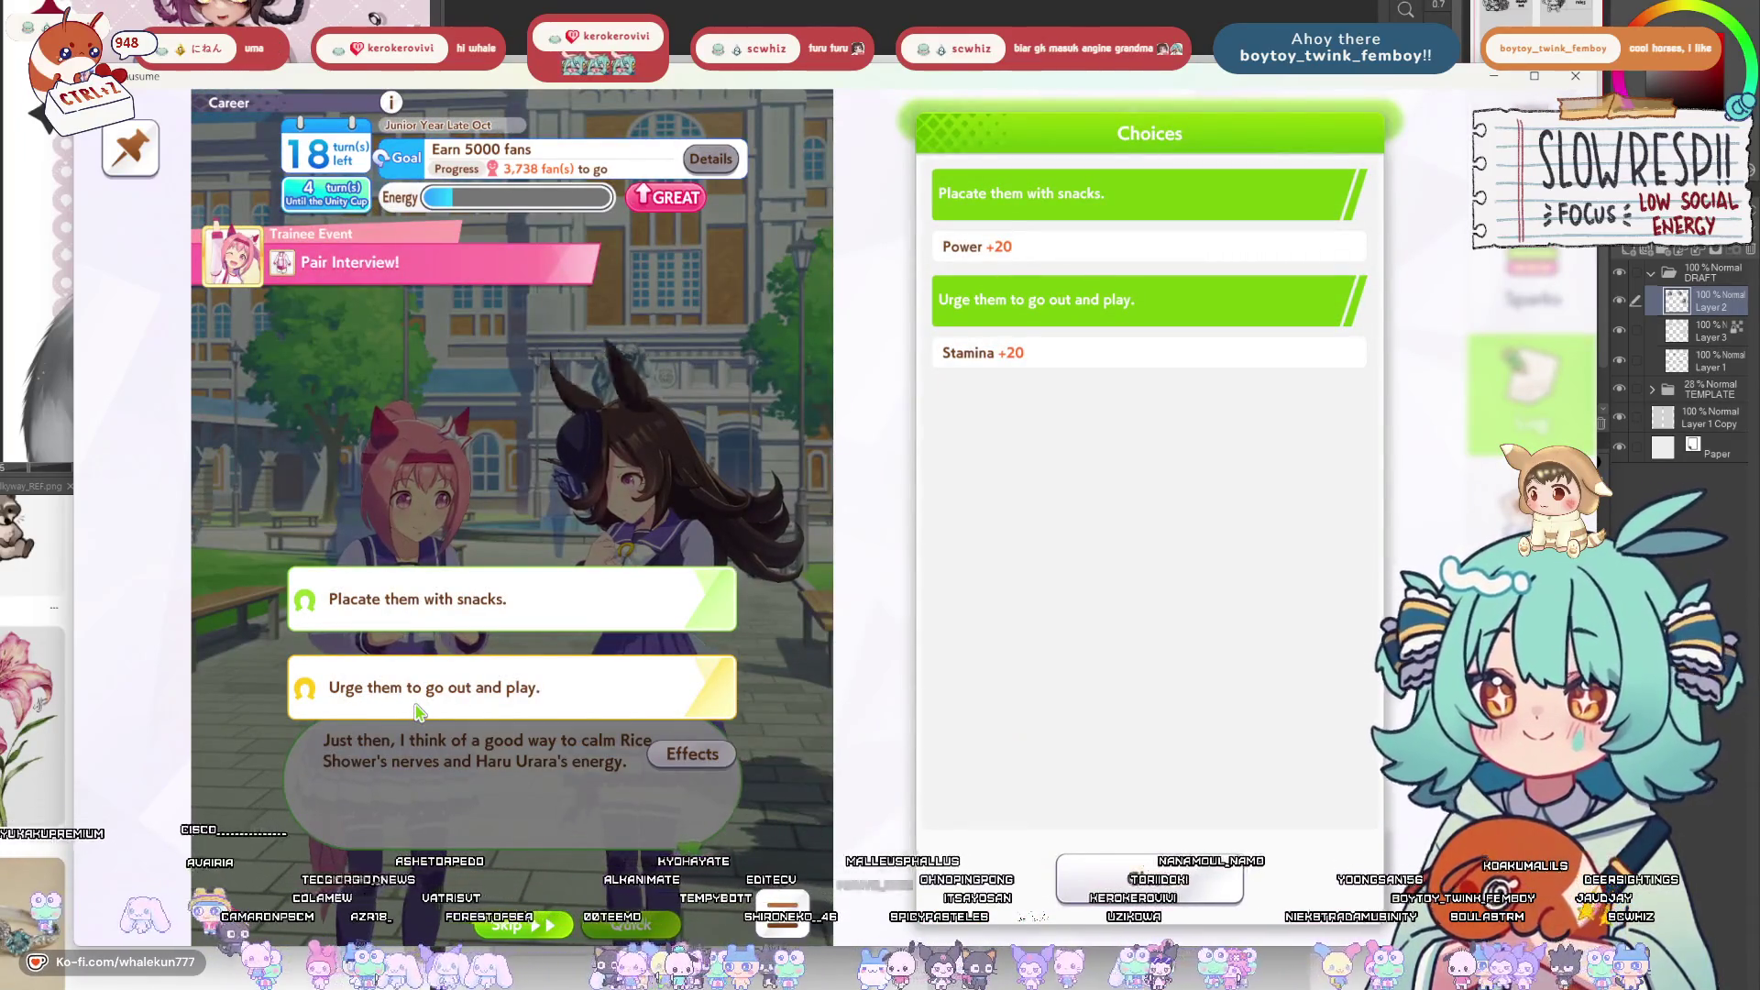
Choose 'Urge them to go out and play' and the Seiun Sky cleaning option, then open the Early Nov races.
click(417, 712)
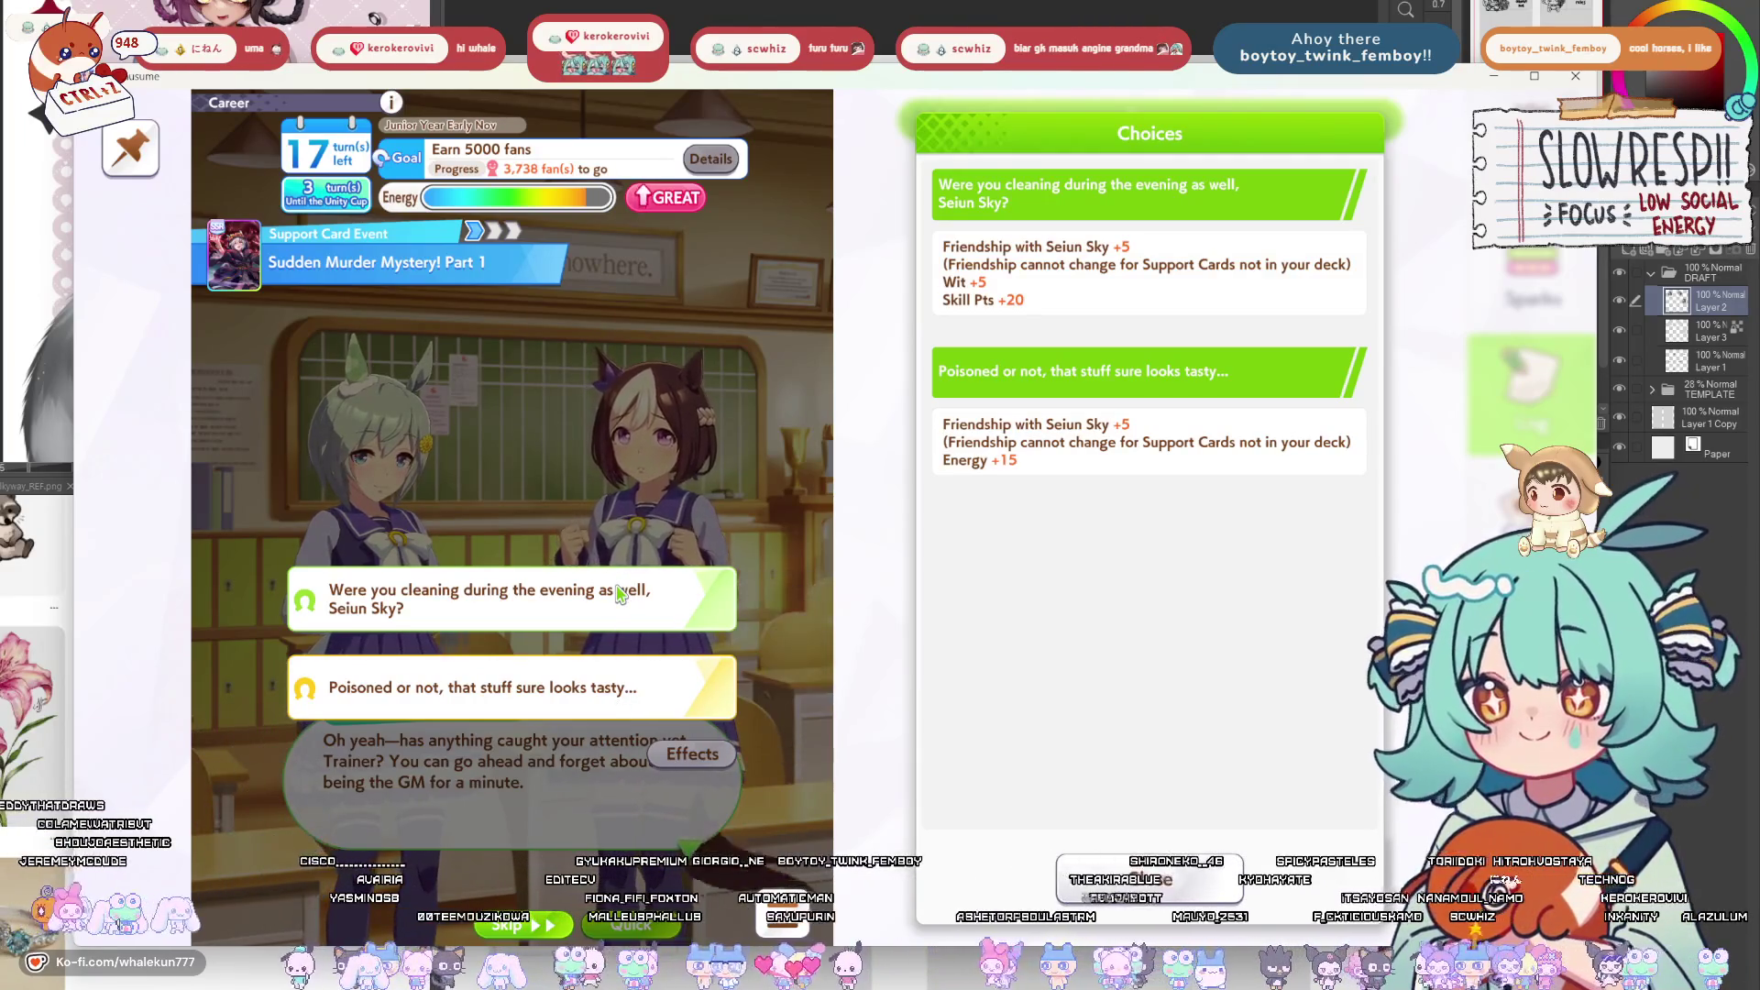
click(619, 594)
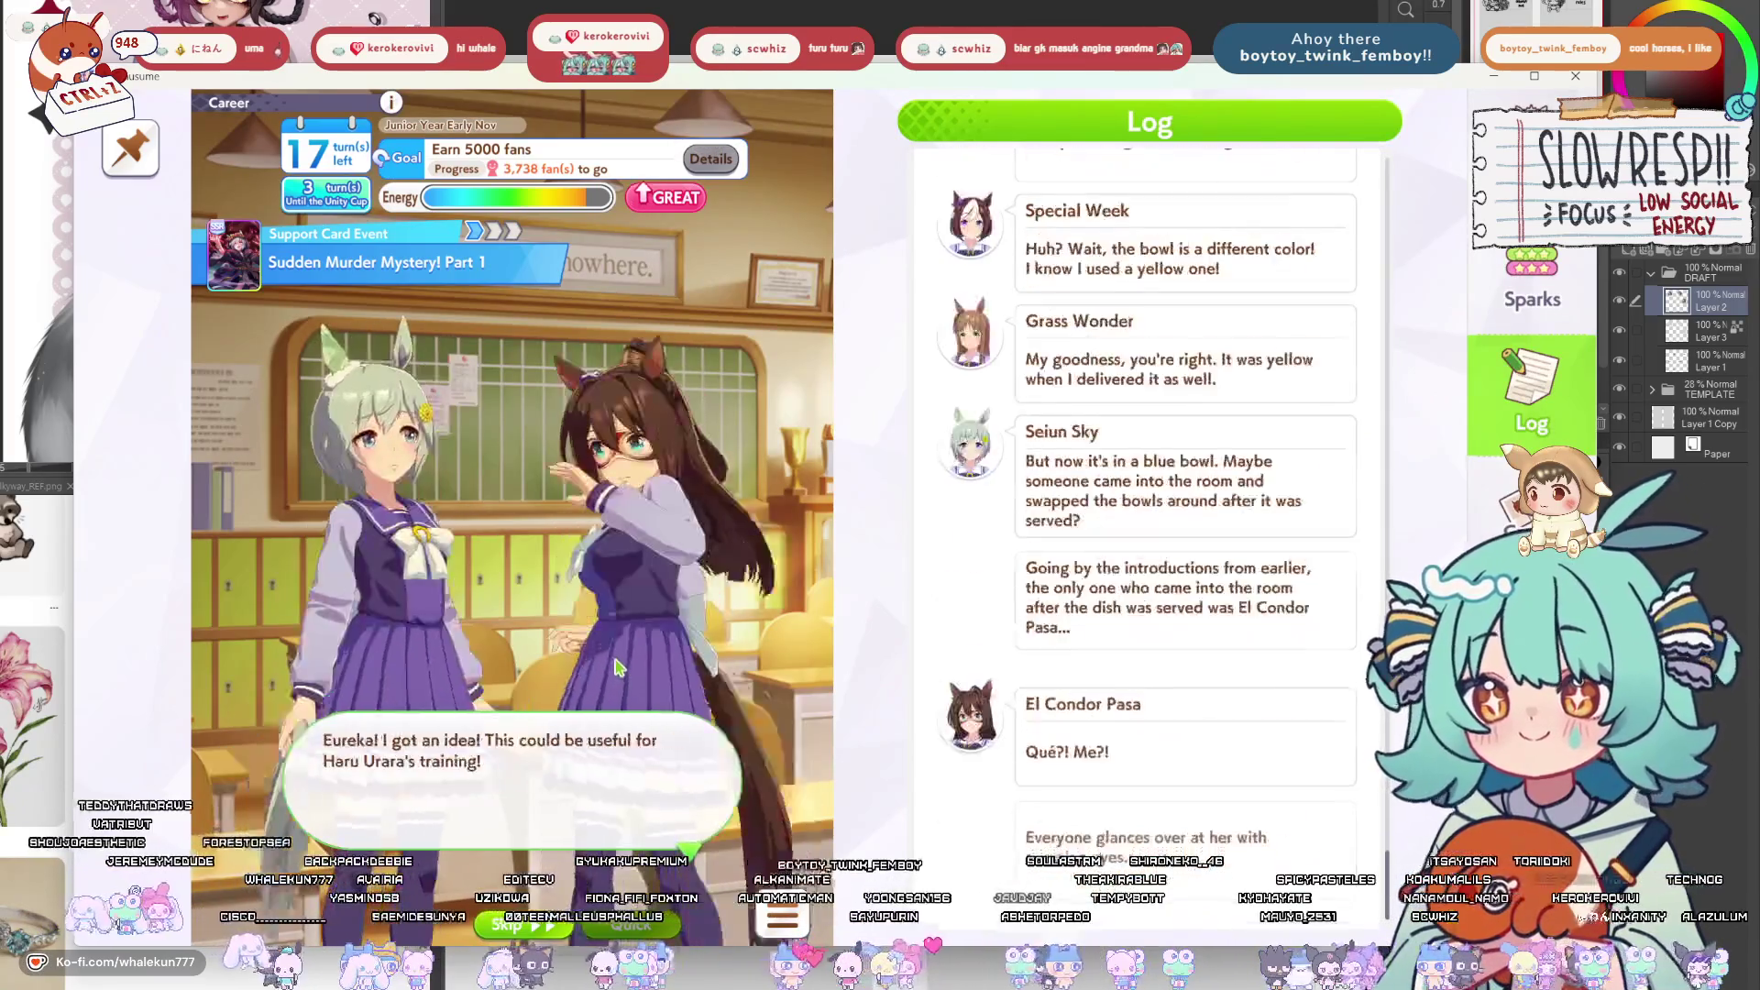
click(617, 666)
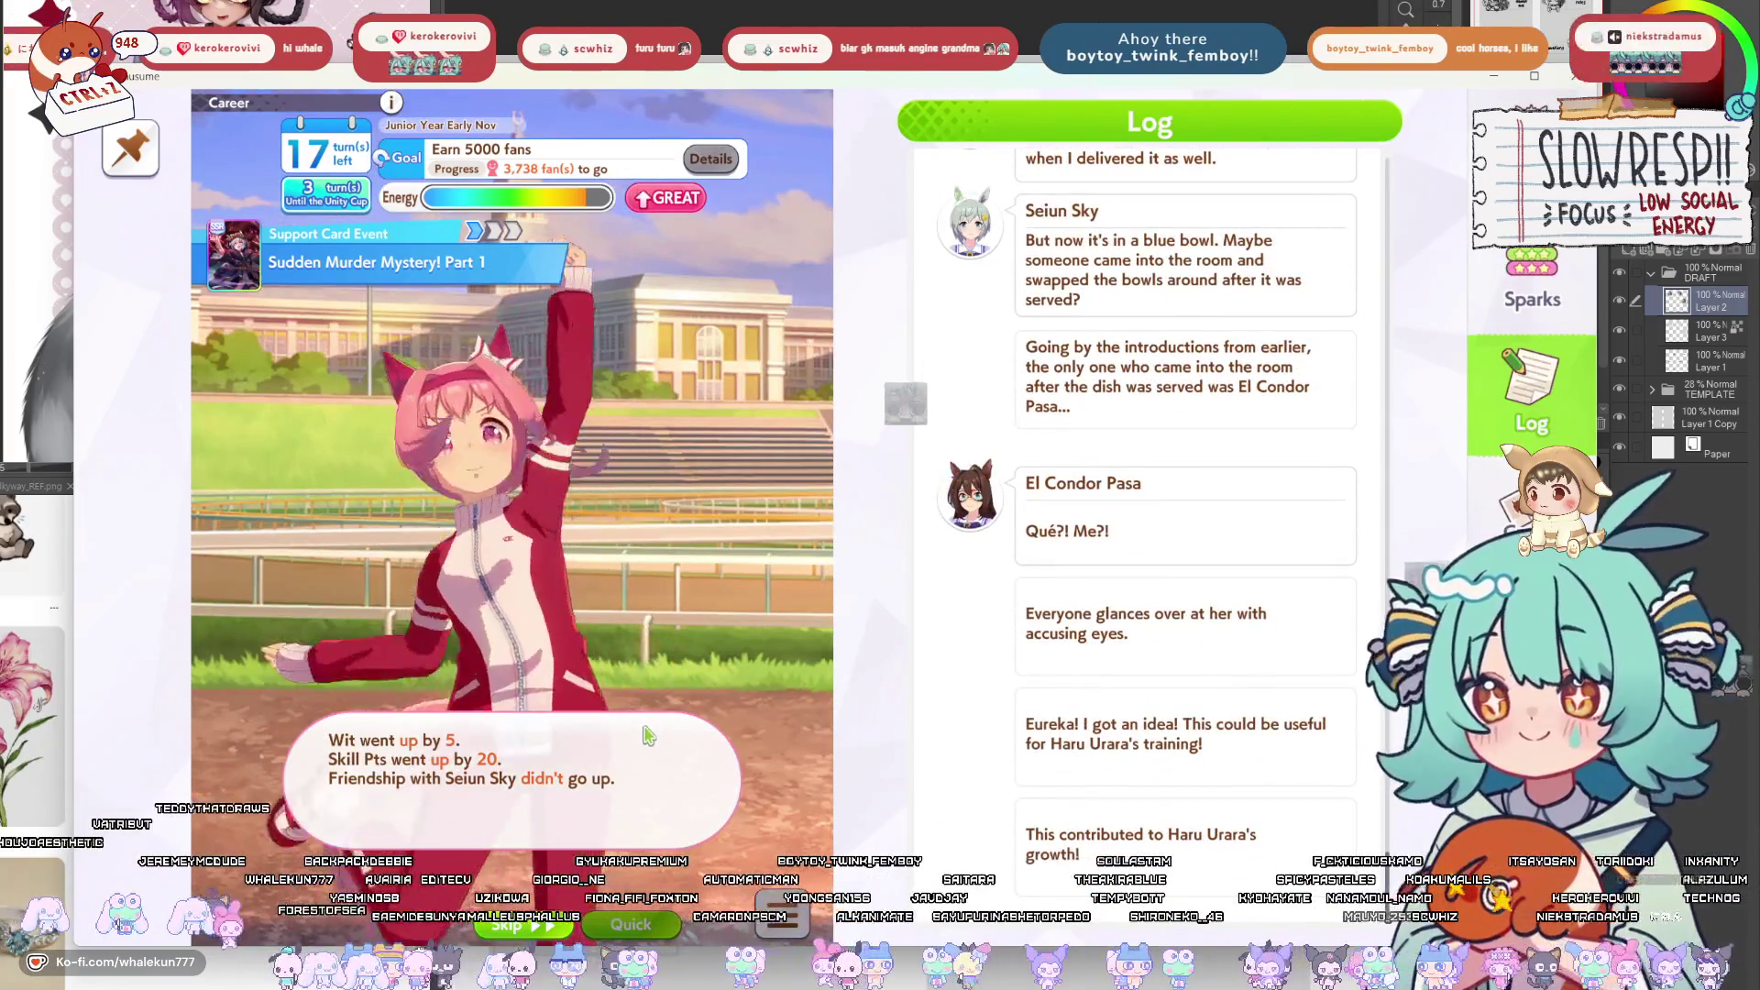
click(672, 776)
click(679, 848)
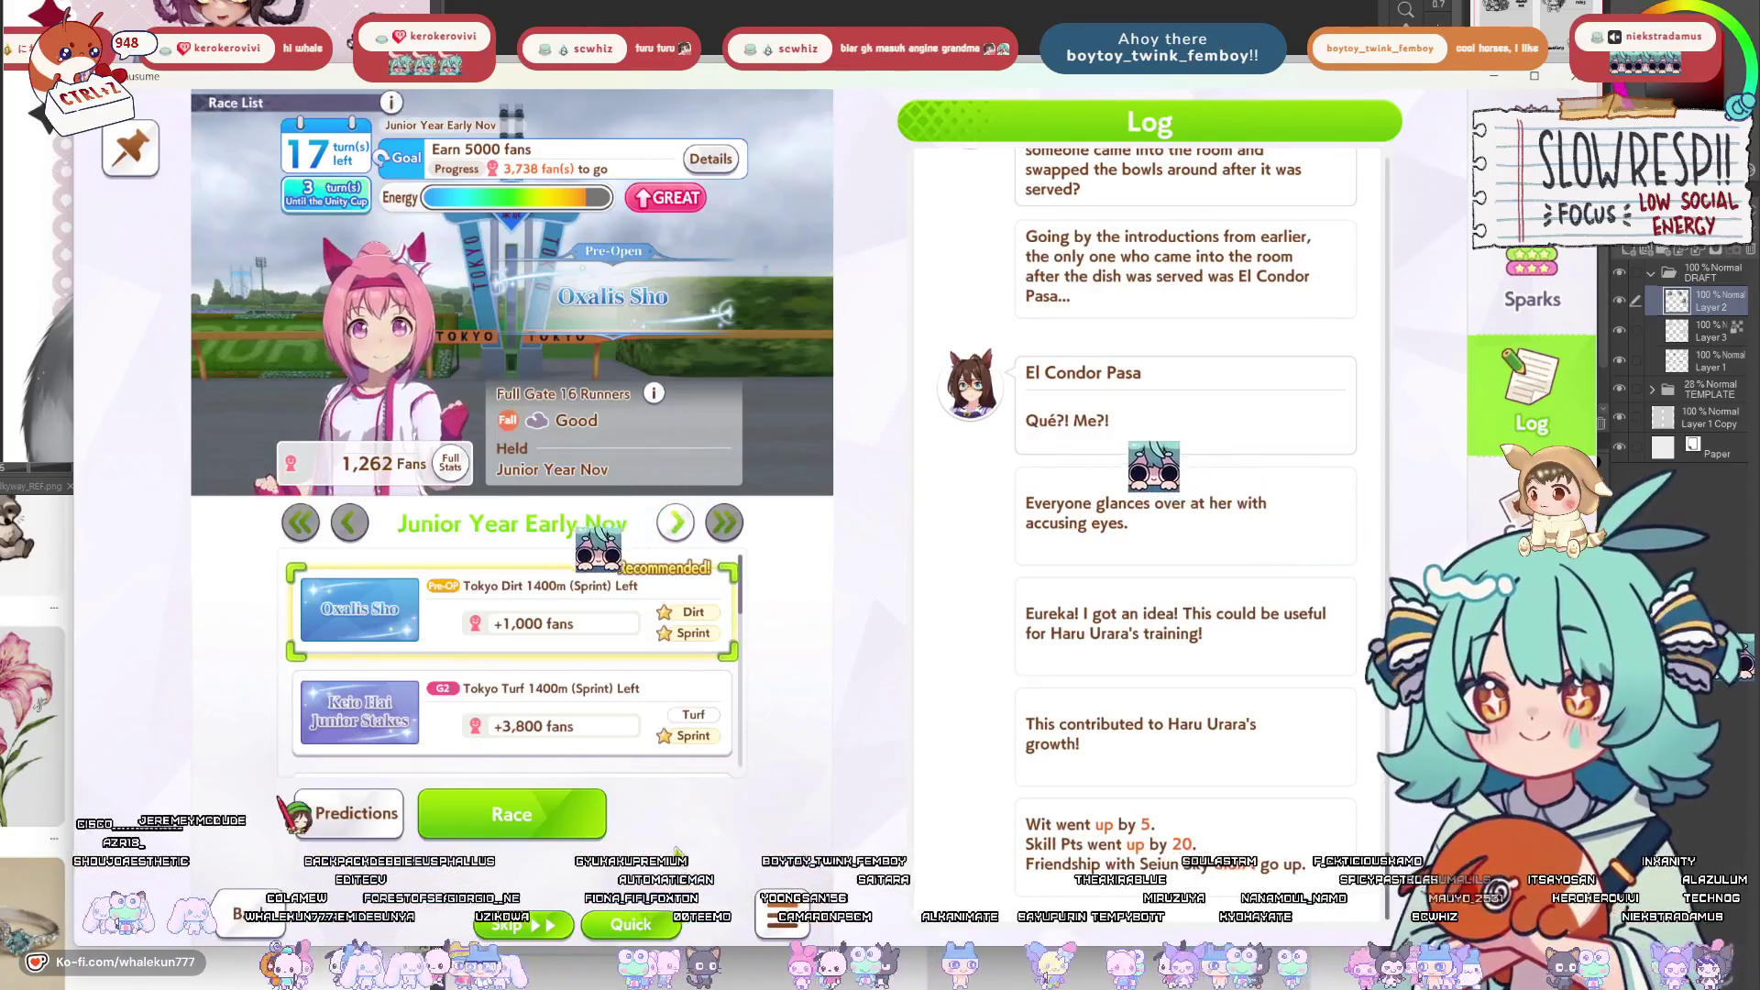
scroll(586, 709, down, 2)
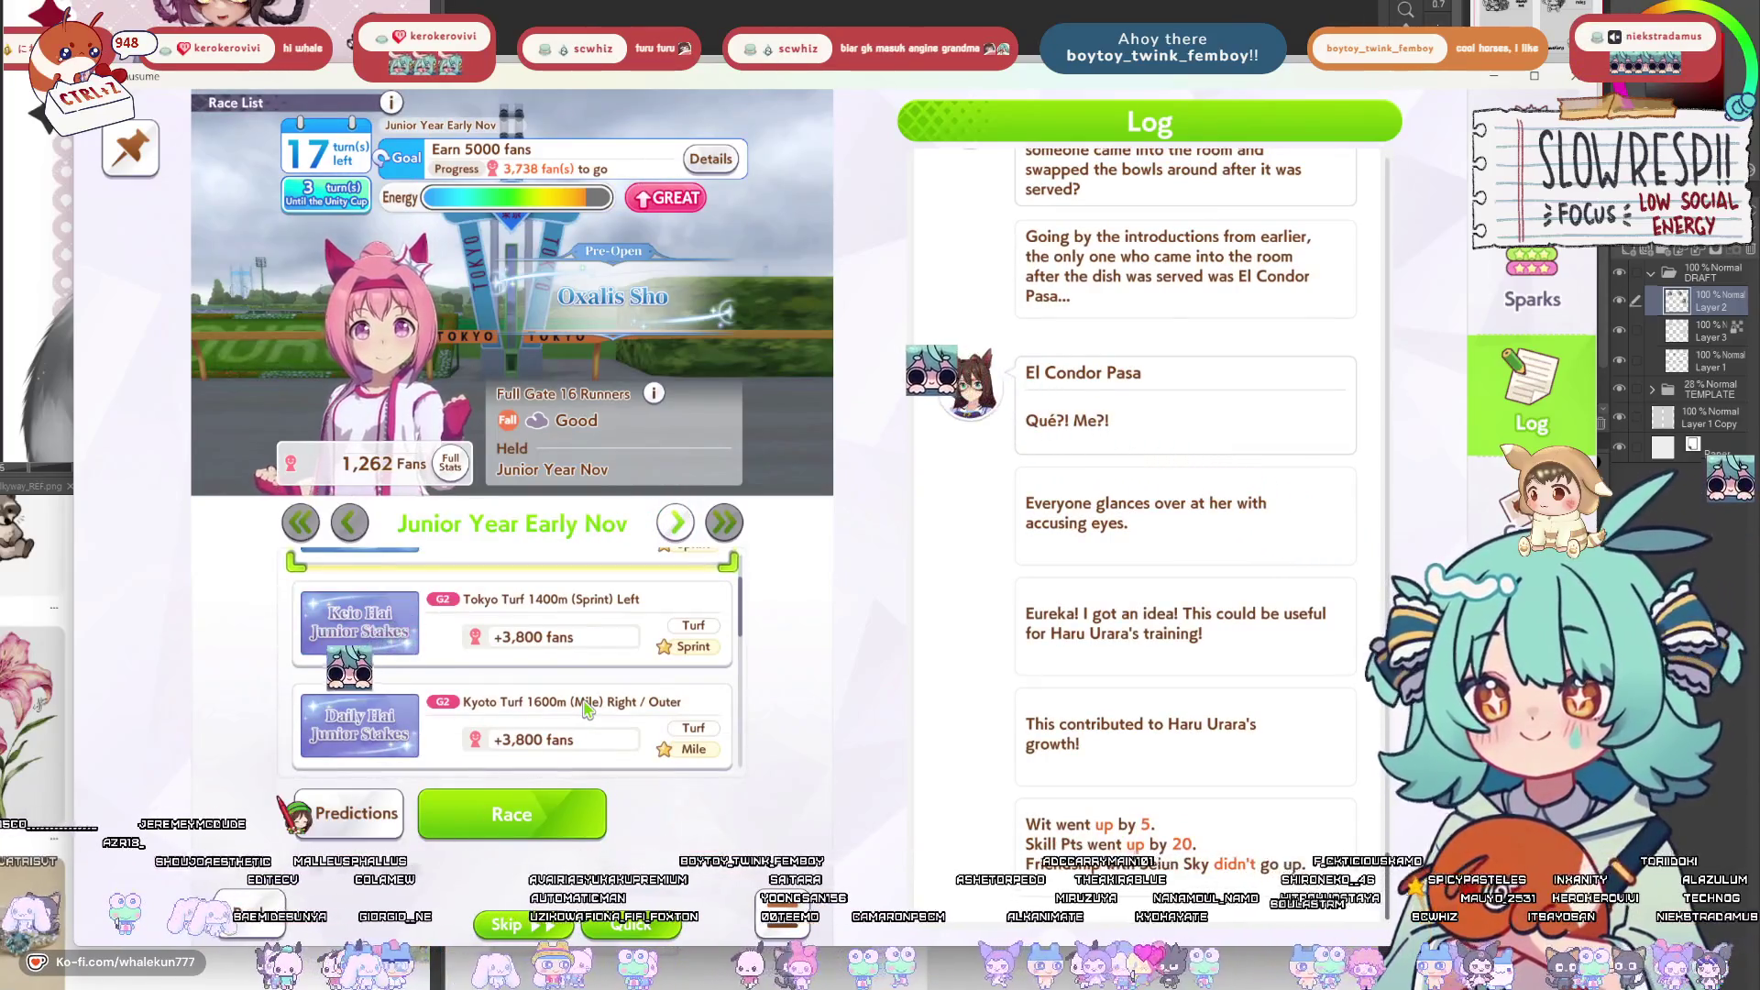
Check Oxalis Sho predictions without racing it, and browse the skill list without learning anything.
scroll(587, 709, down, 5)
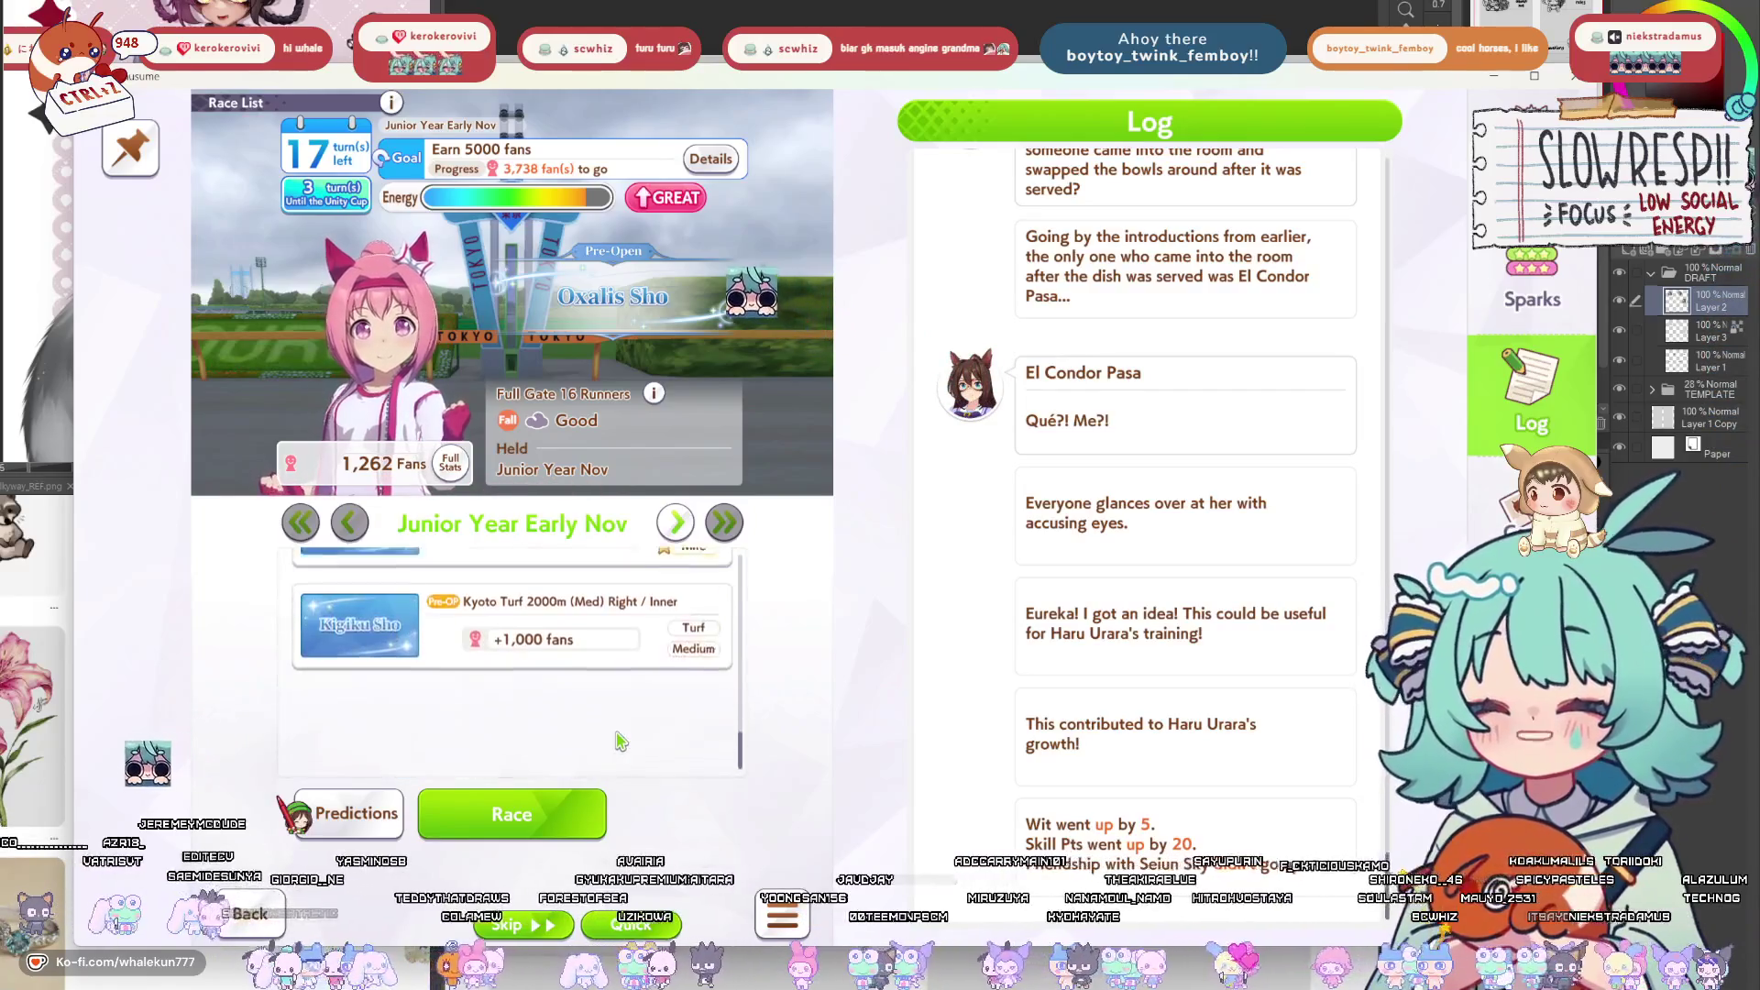
click(512, 813)
click(453, 724)
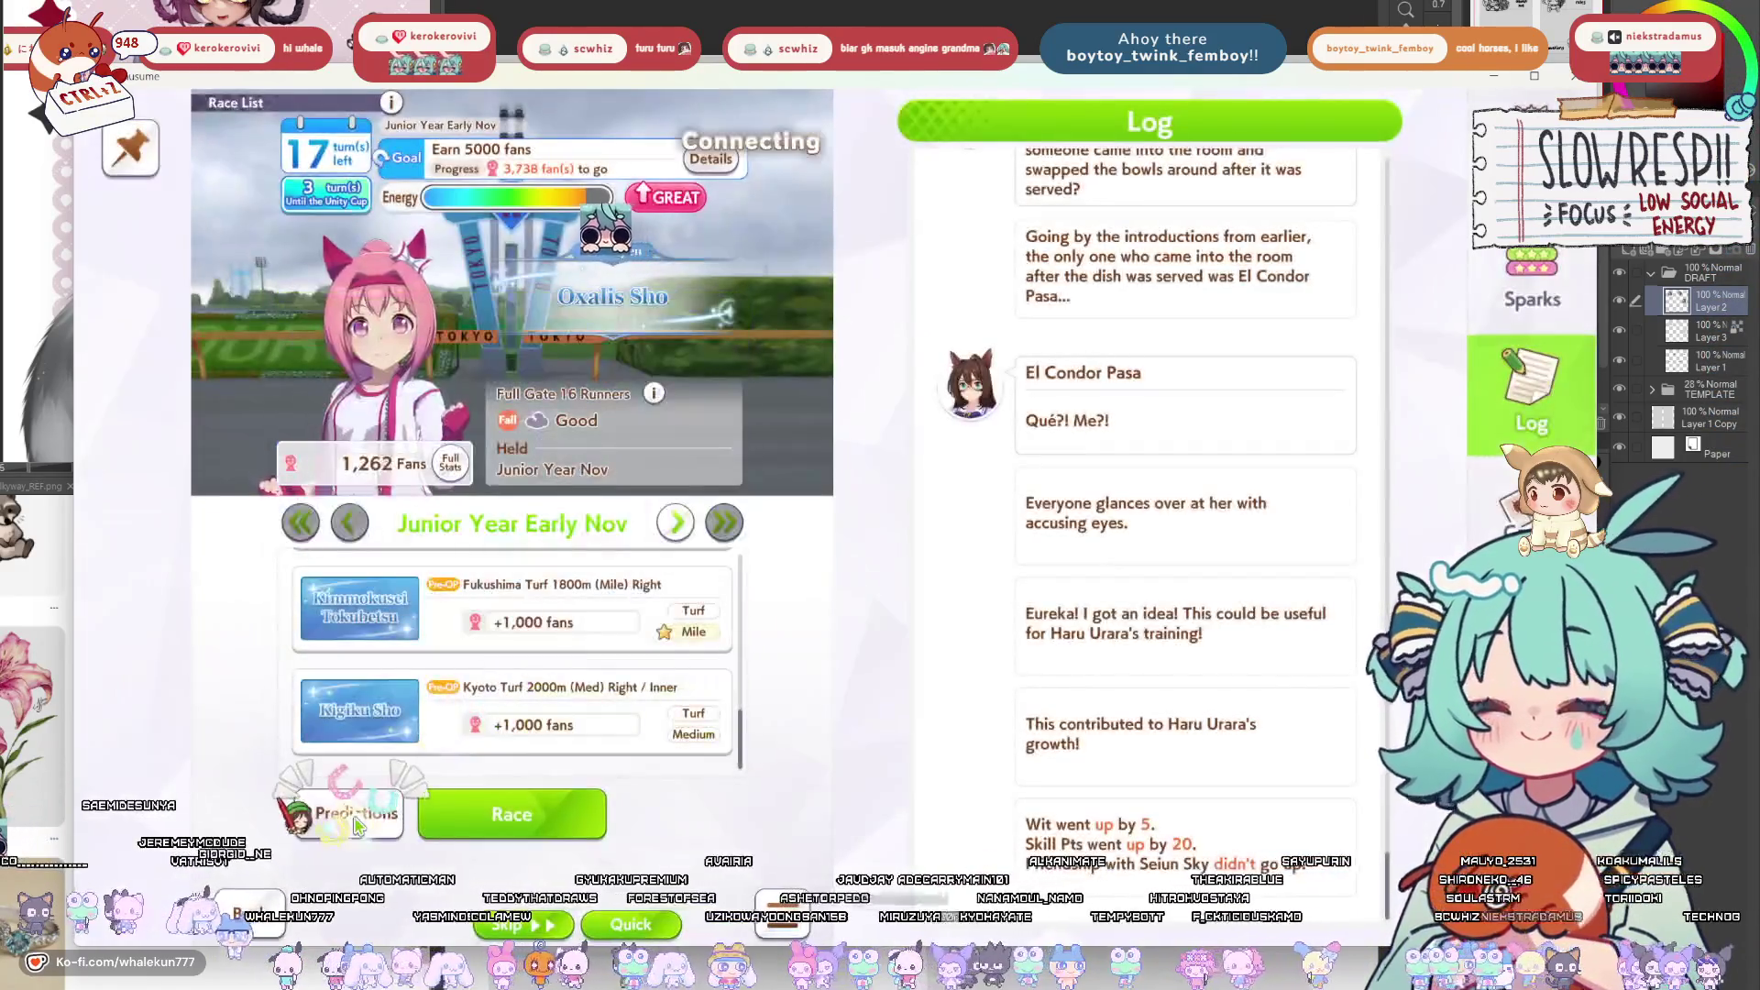
click(348, 813)
click(550, 713)
click(511, 813)
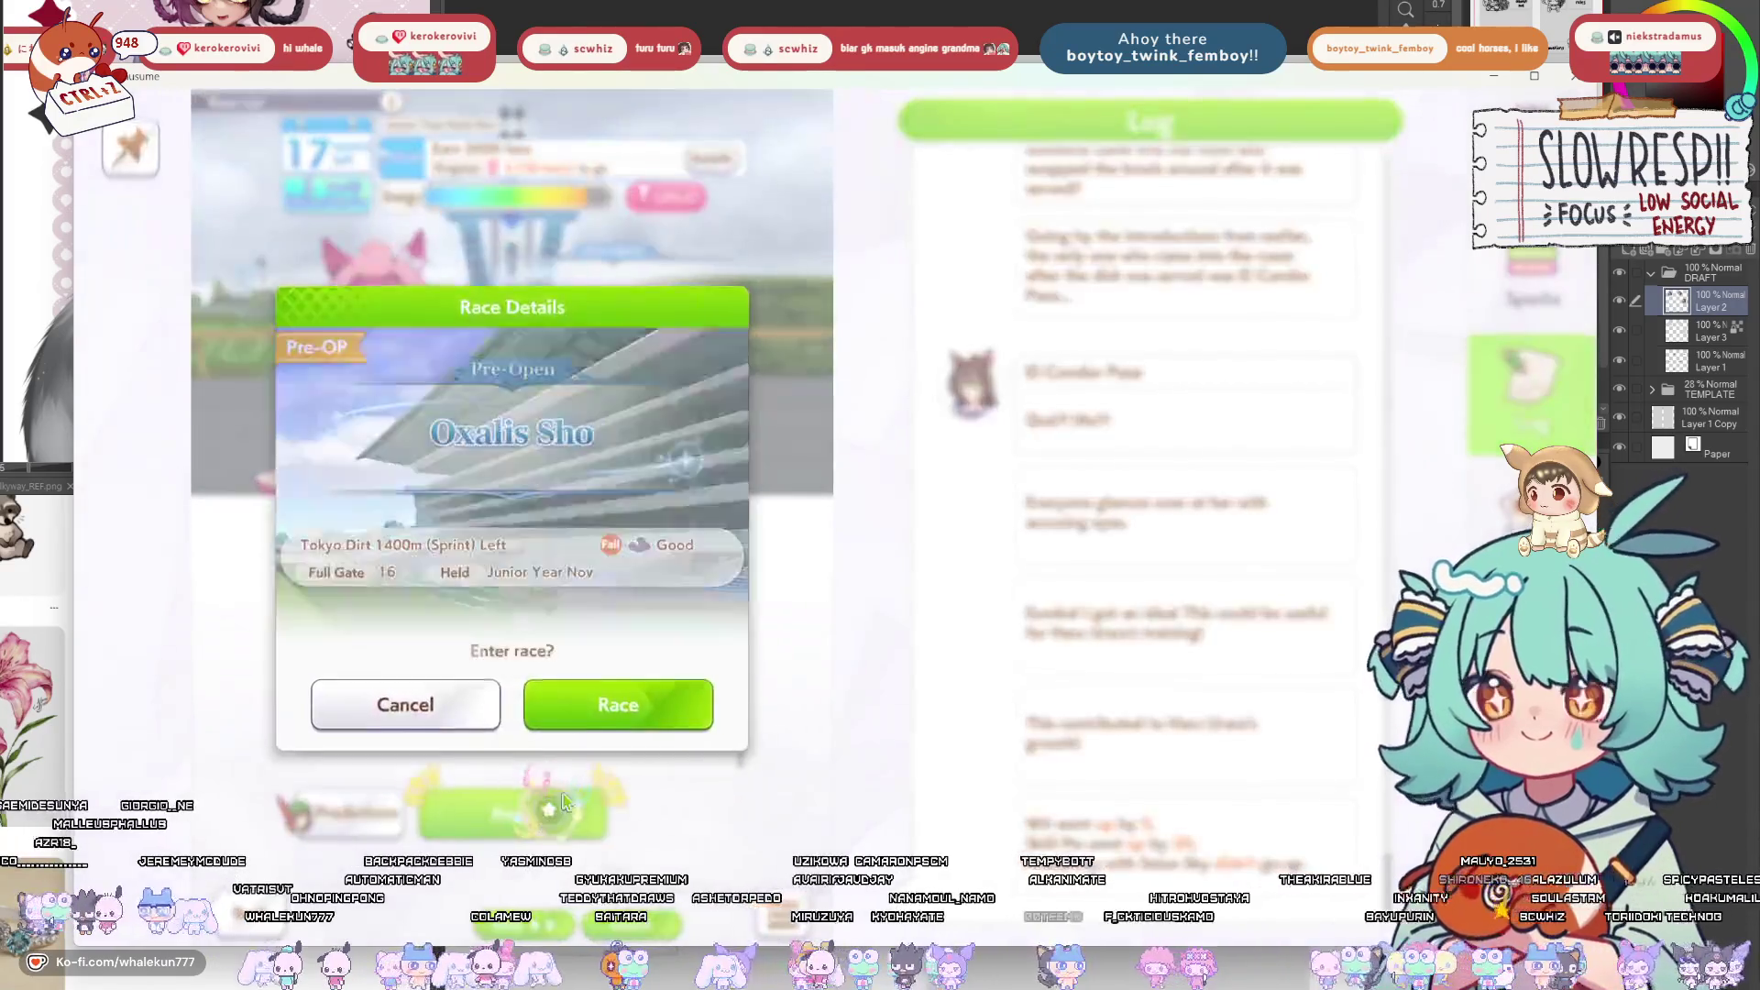
click(597, 724)
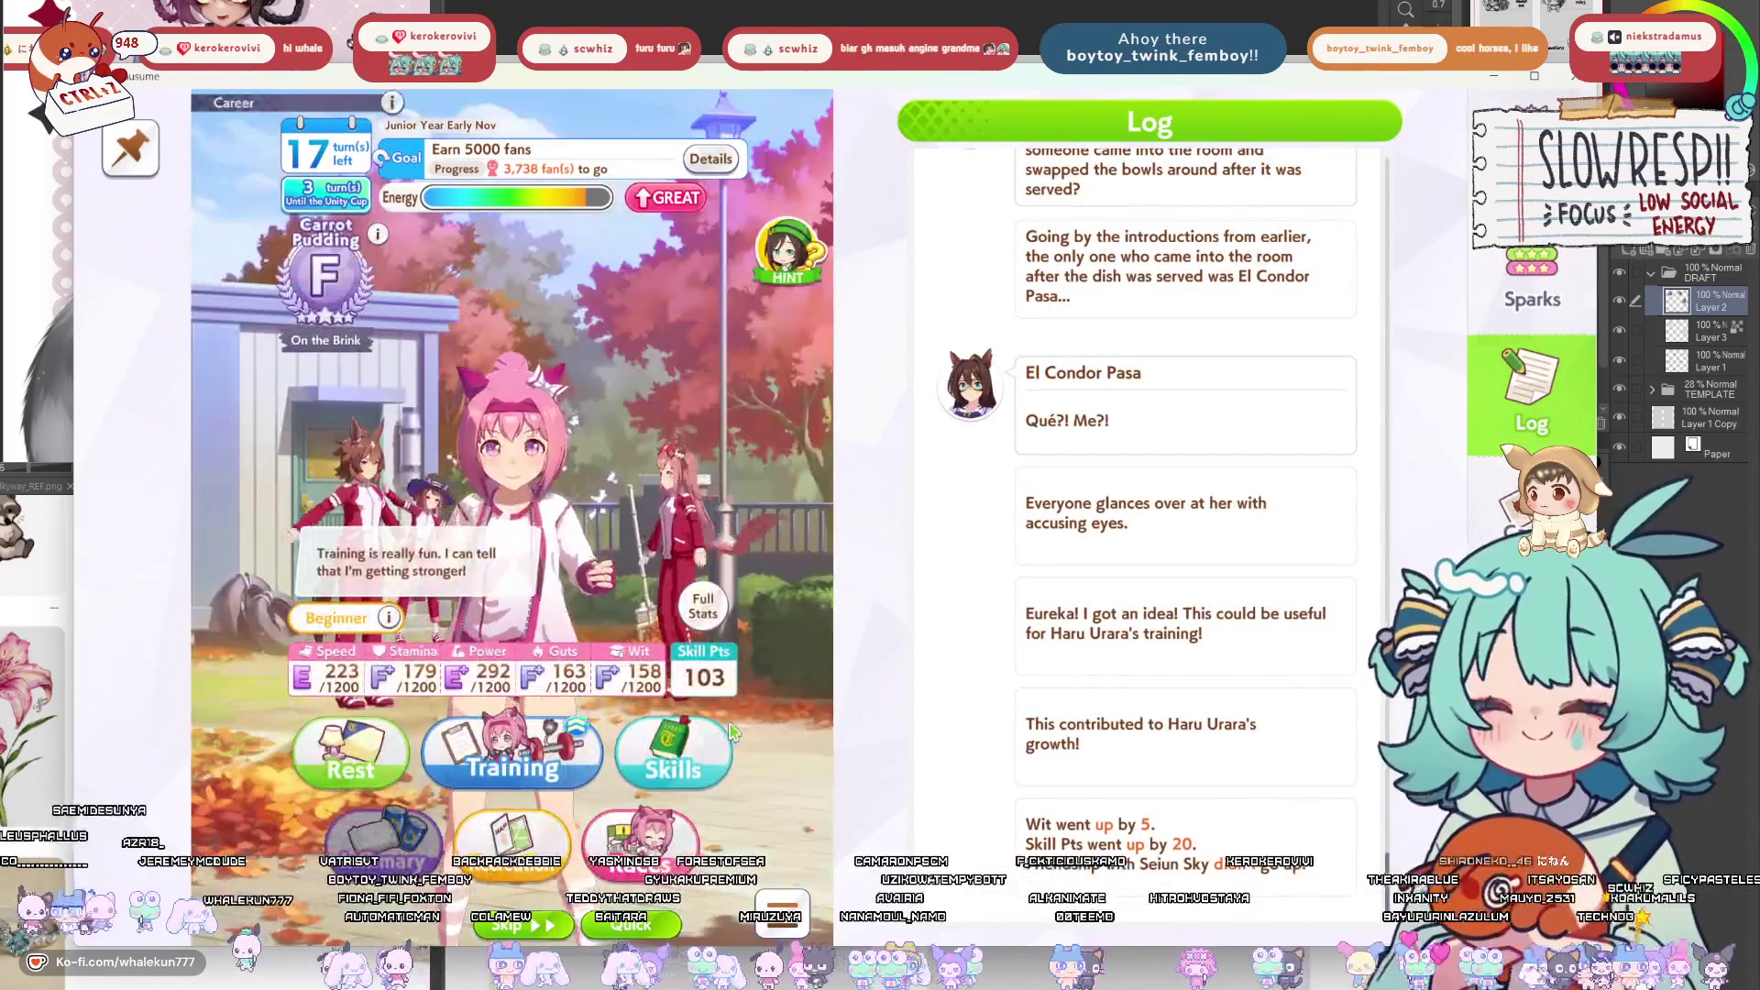
scroll(647, 614, down, 10)
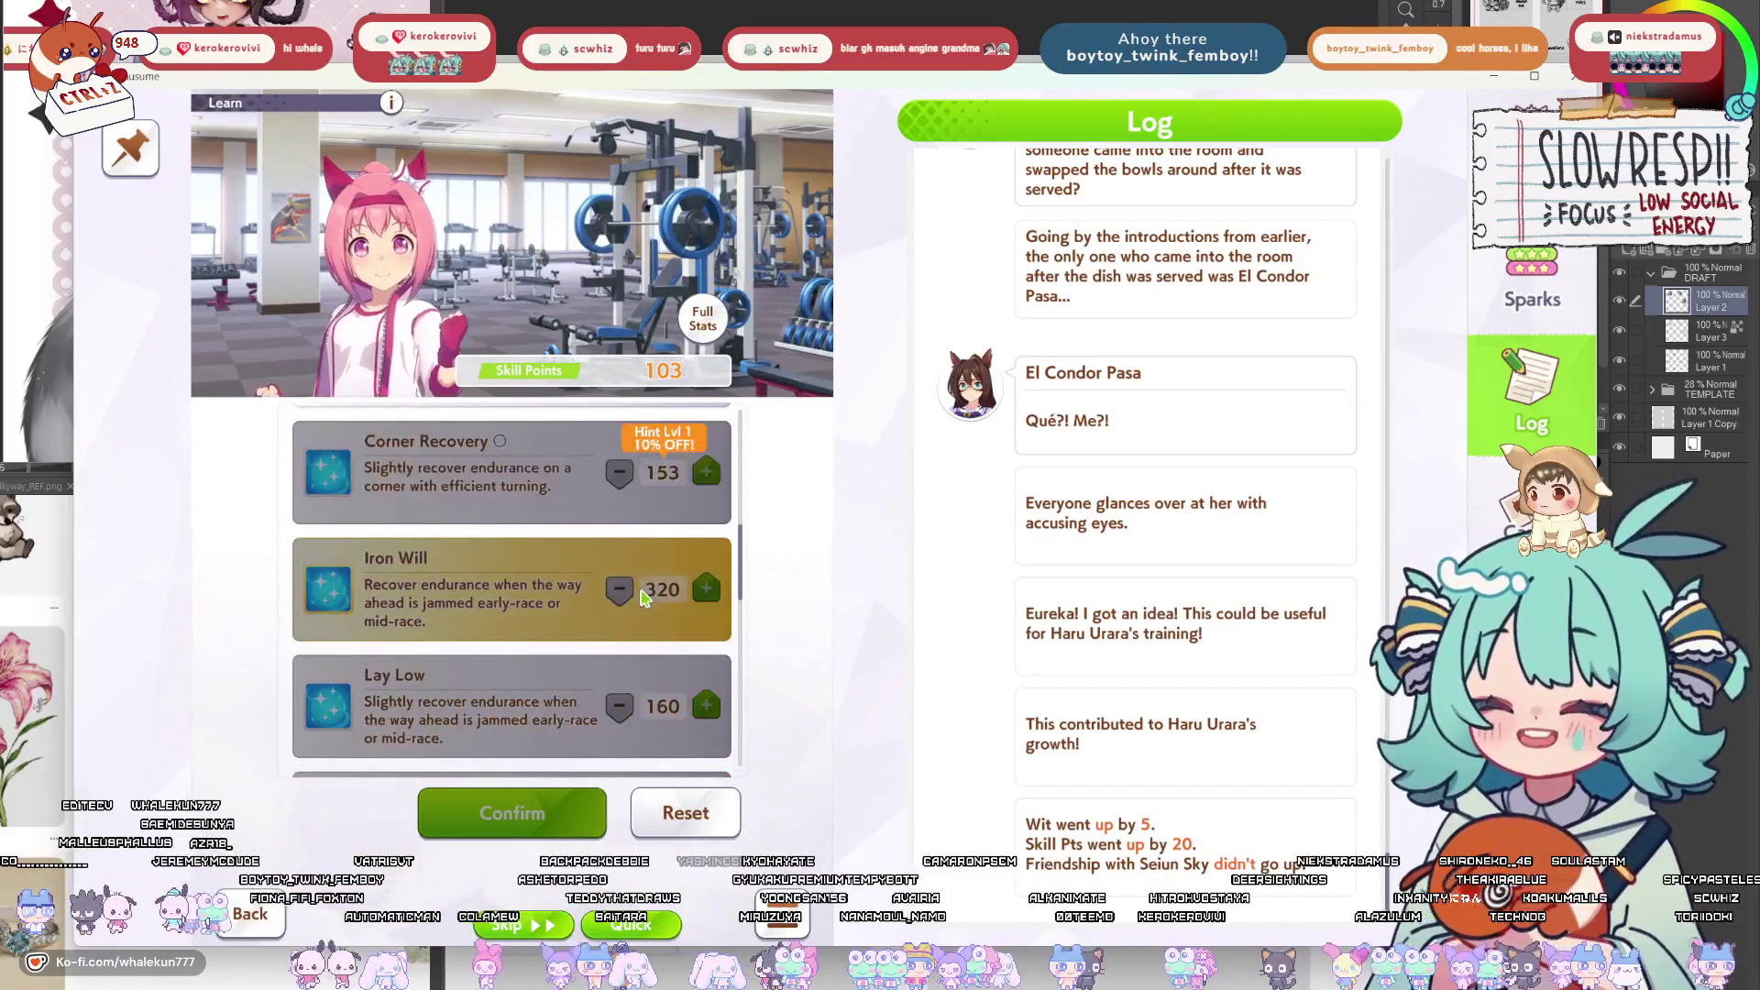
scroll(646, 615, down, 10)
key(Escape)
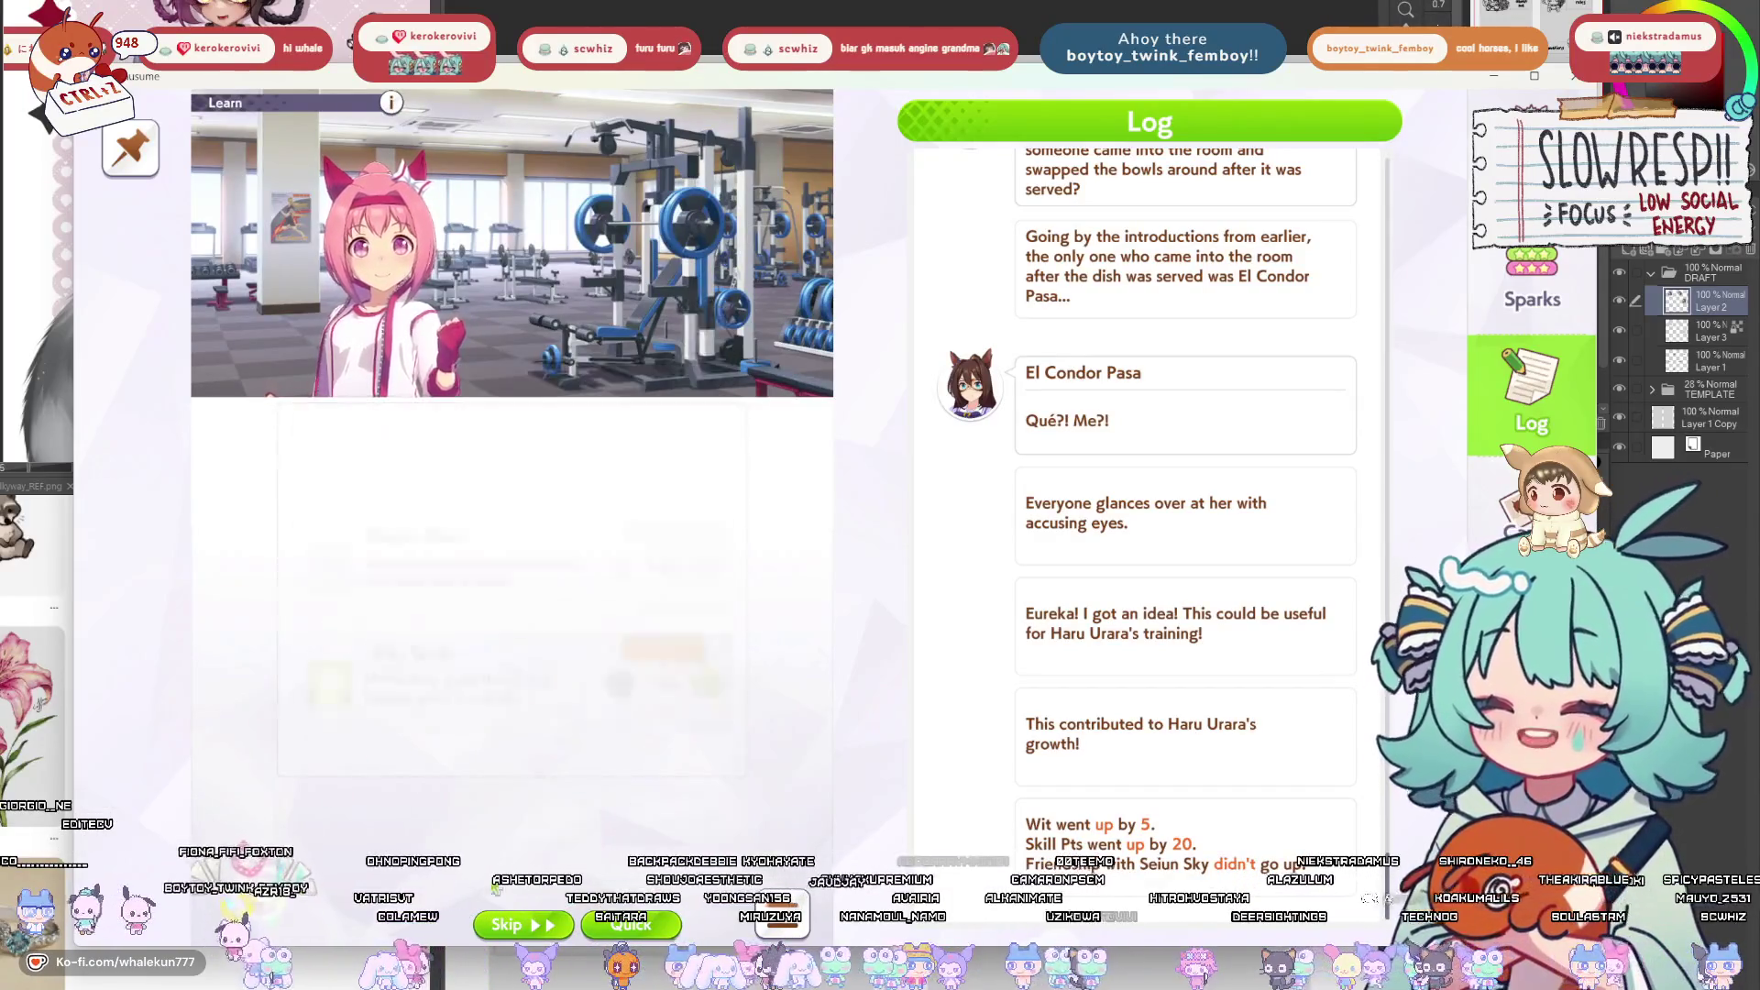
Train Wit, then train Power in the gym.
click(512, 760)
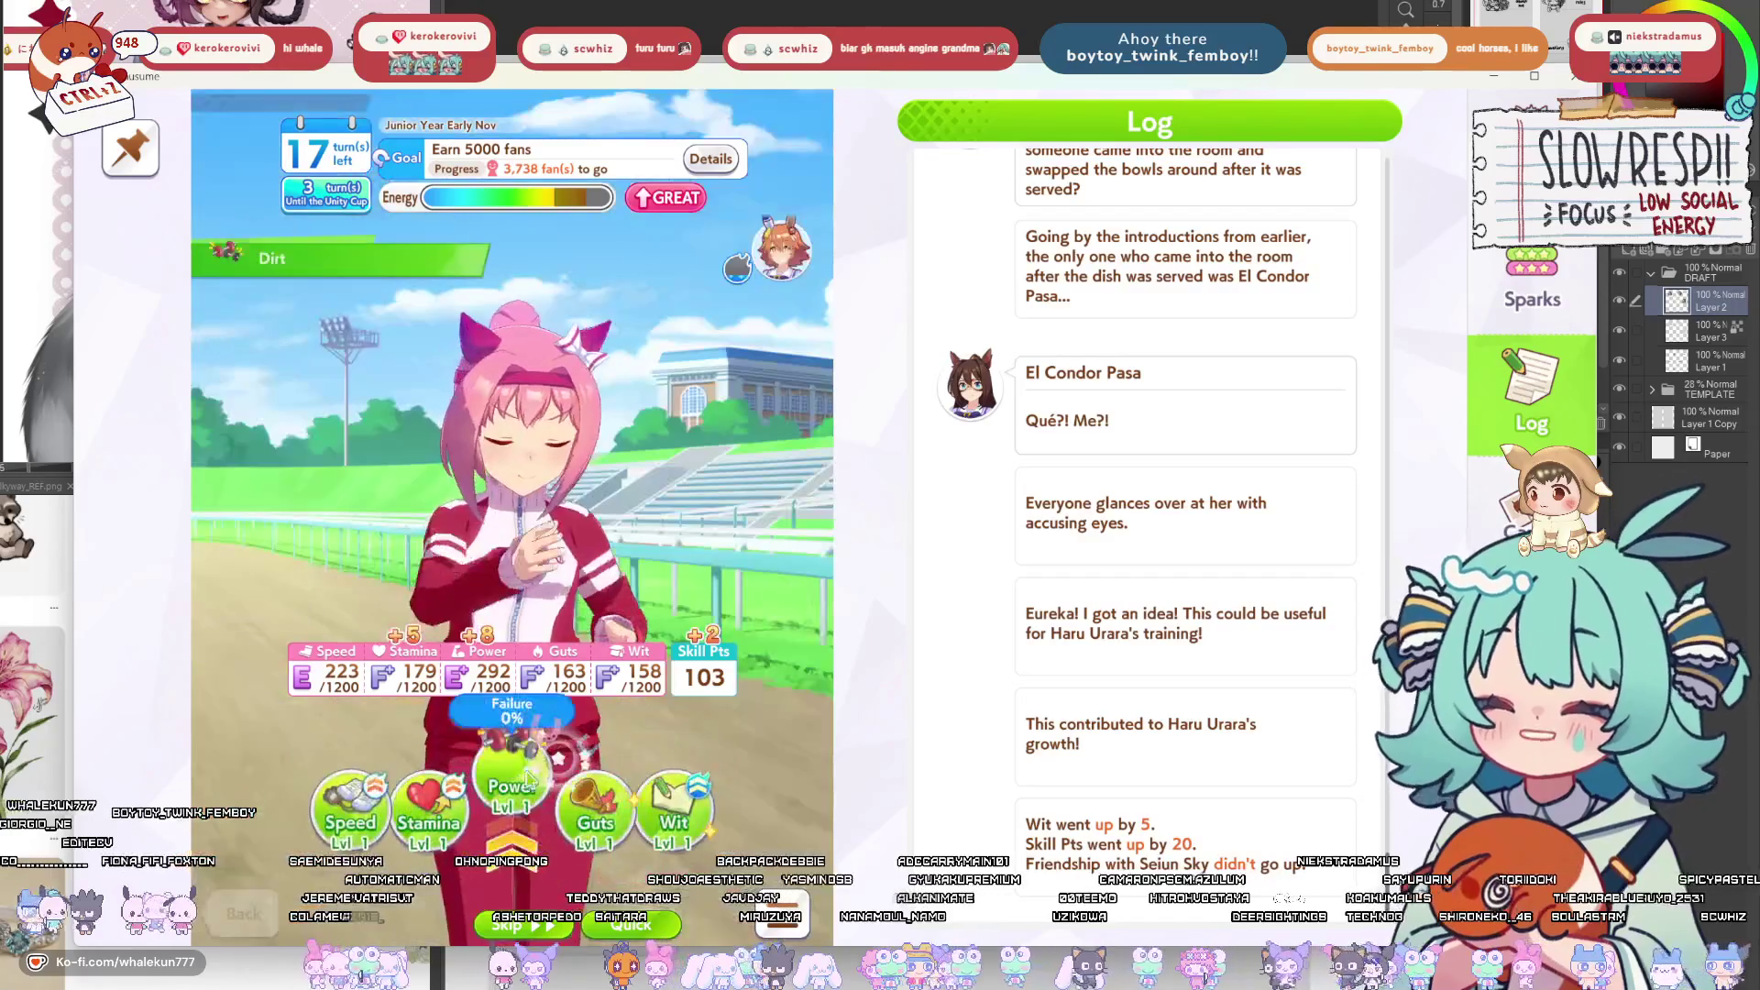
click(694, 811)
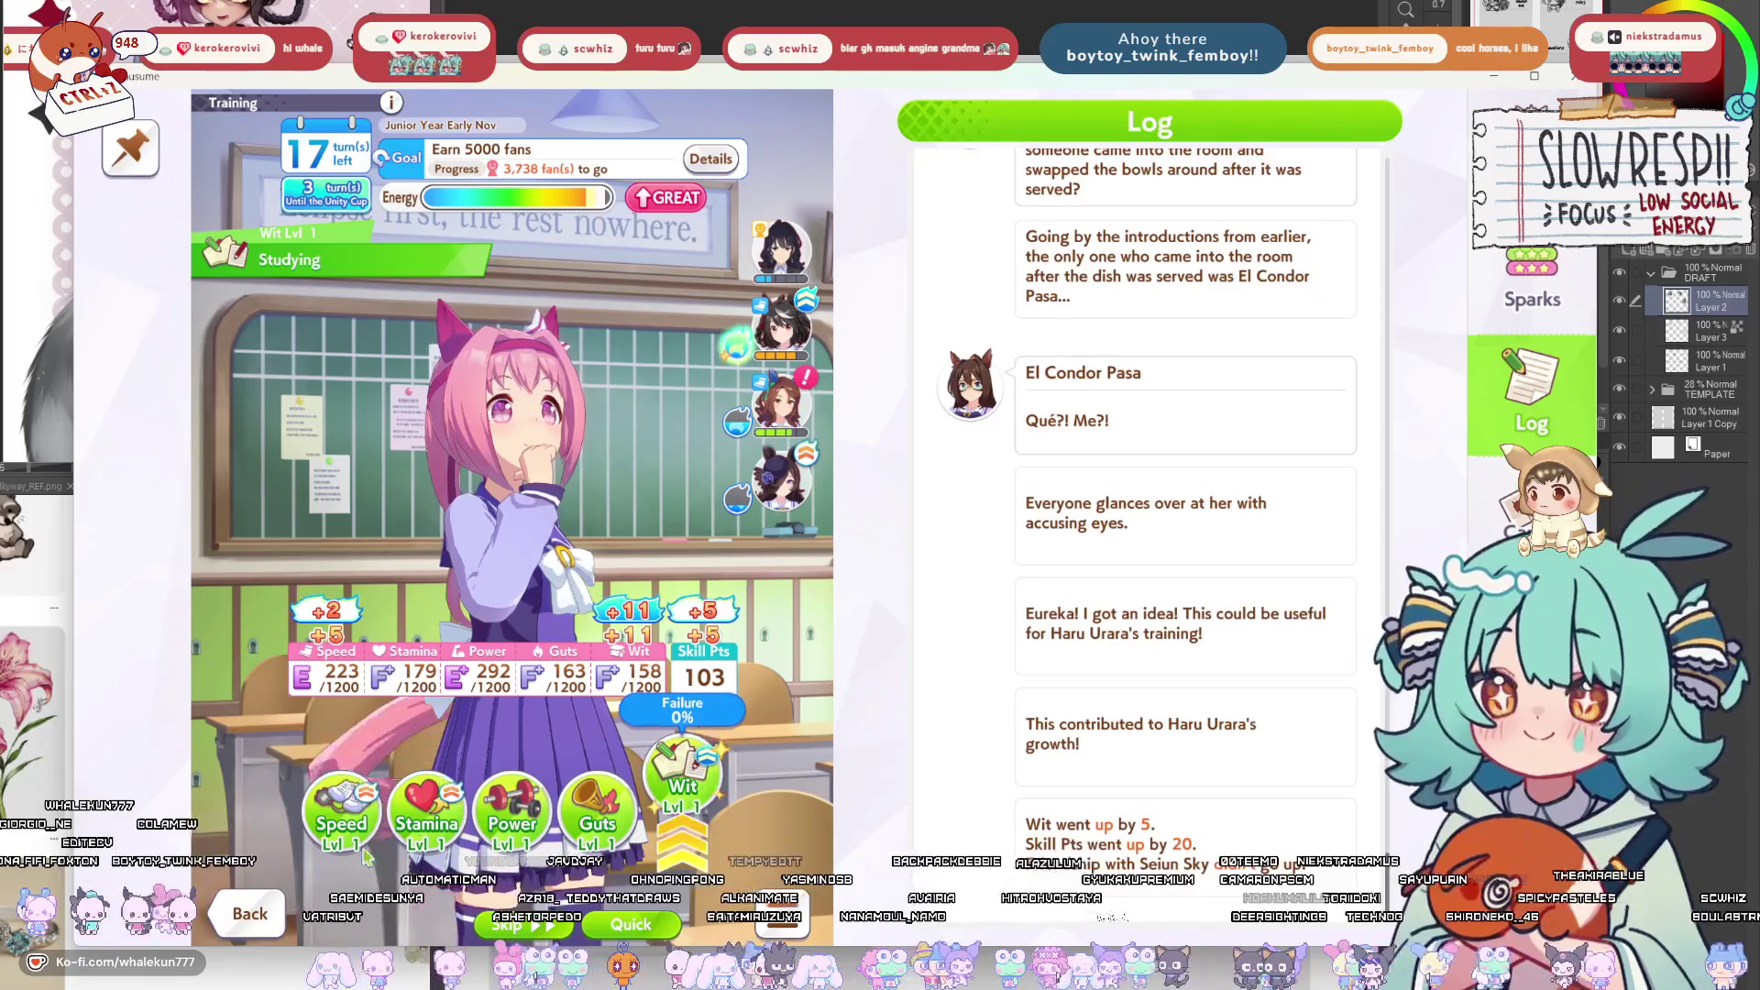
click(694, 779)
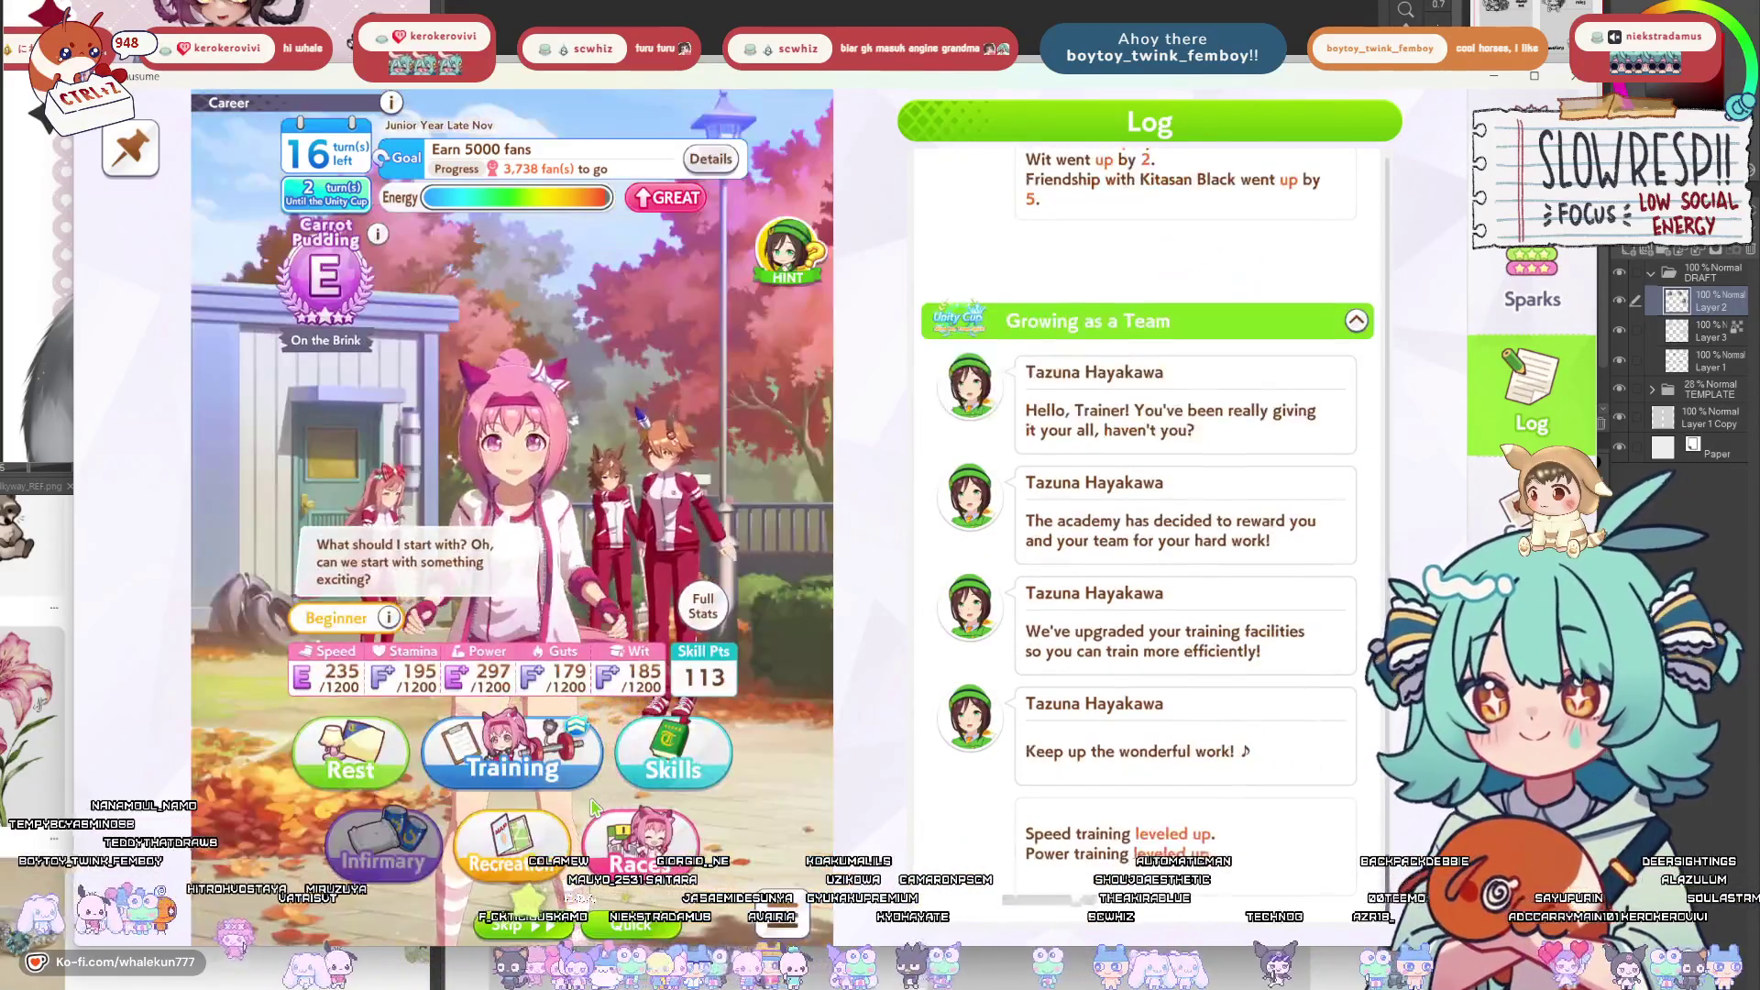
click(509, 761)
click(511, 819)
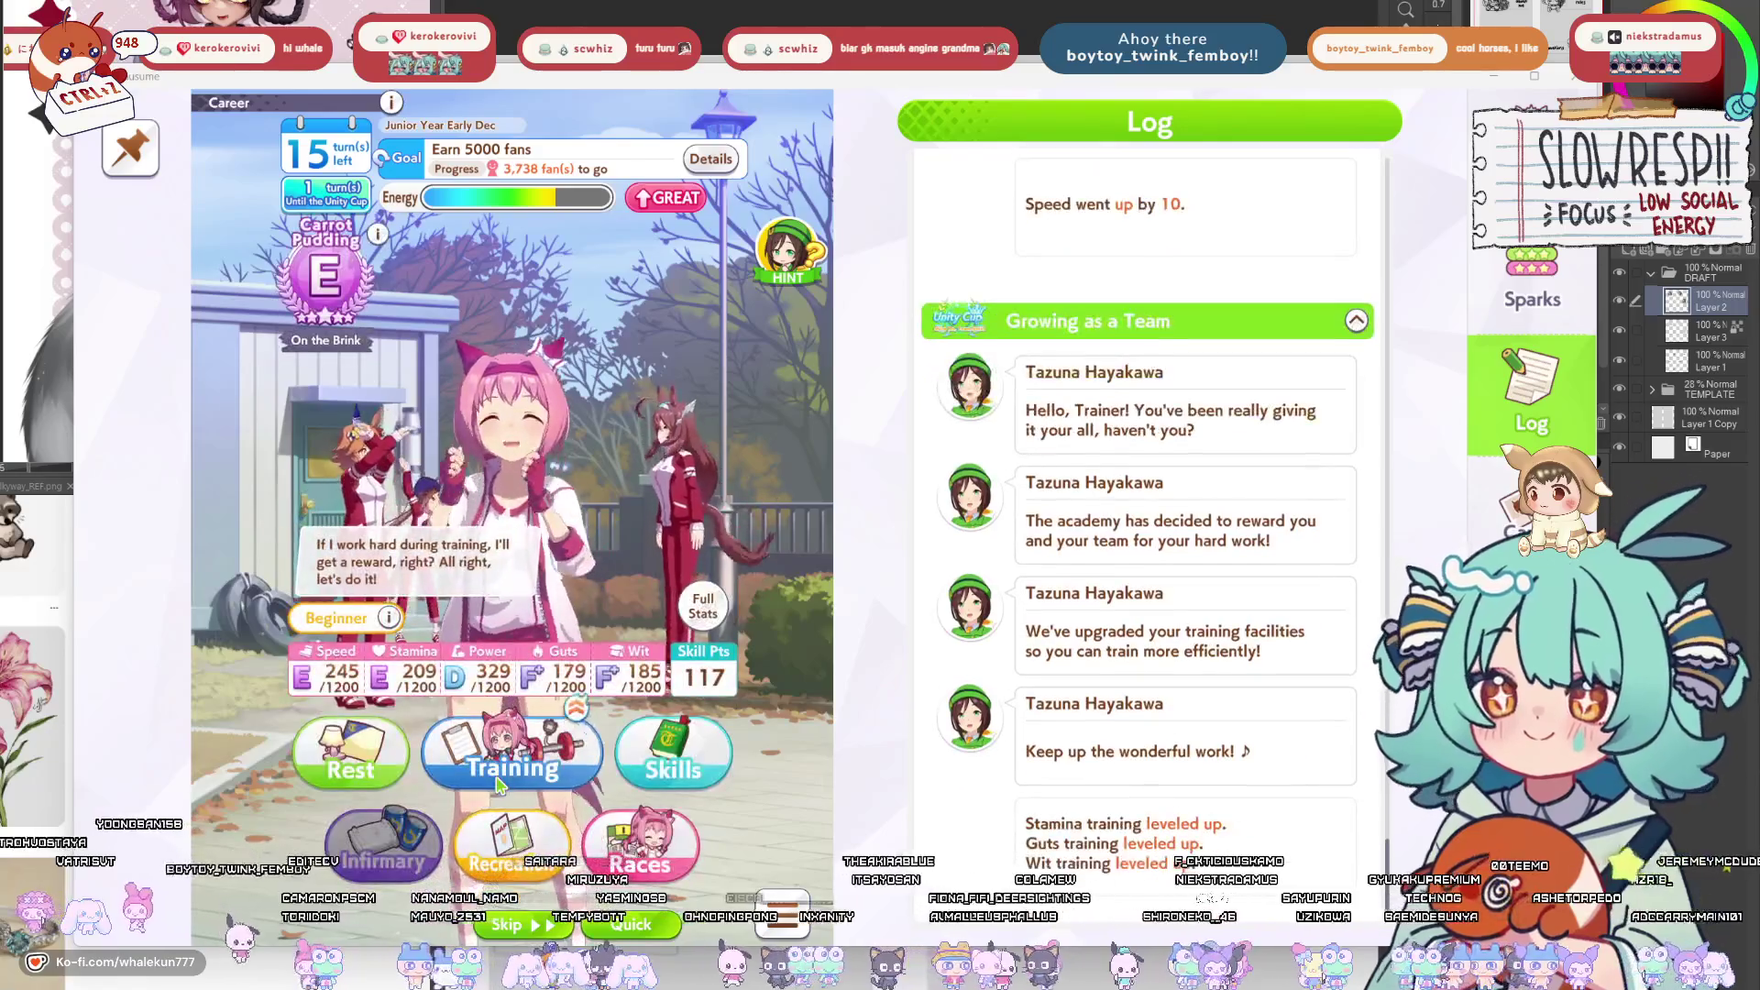
Compare Wit and Speed trainings, back out, and open the Early Dec race list.
click(498, 784)
click(695, 818)
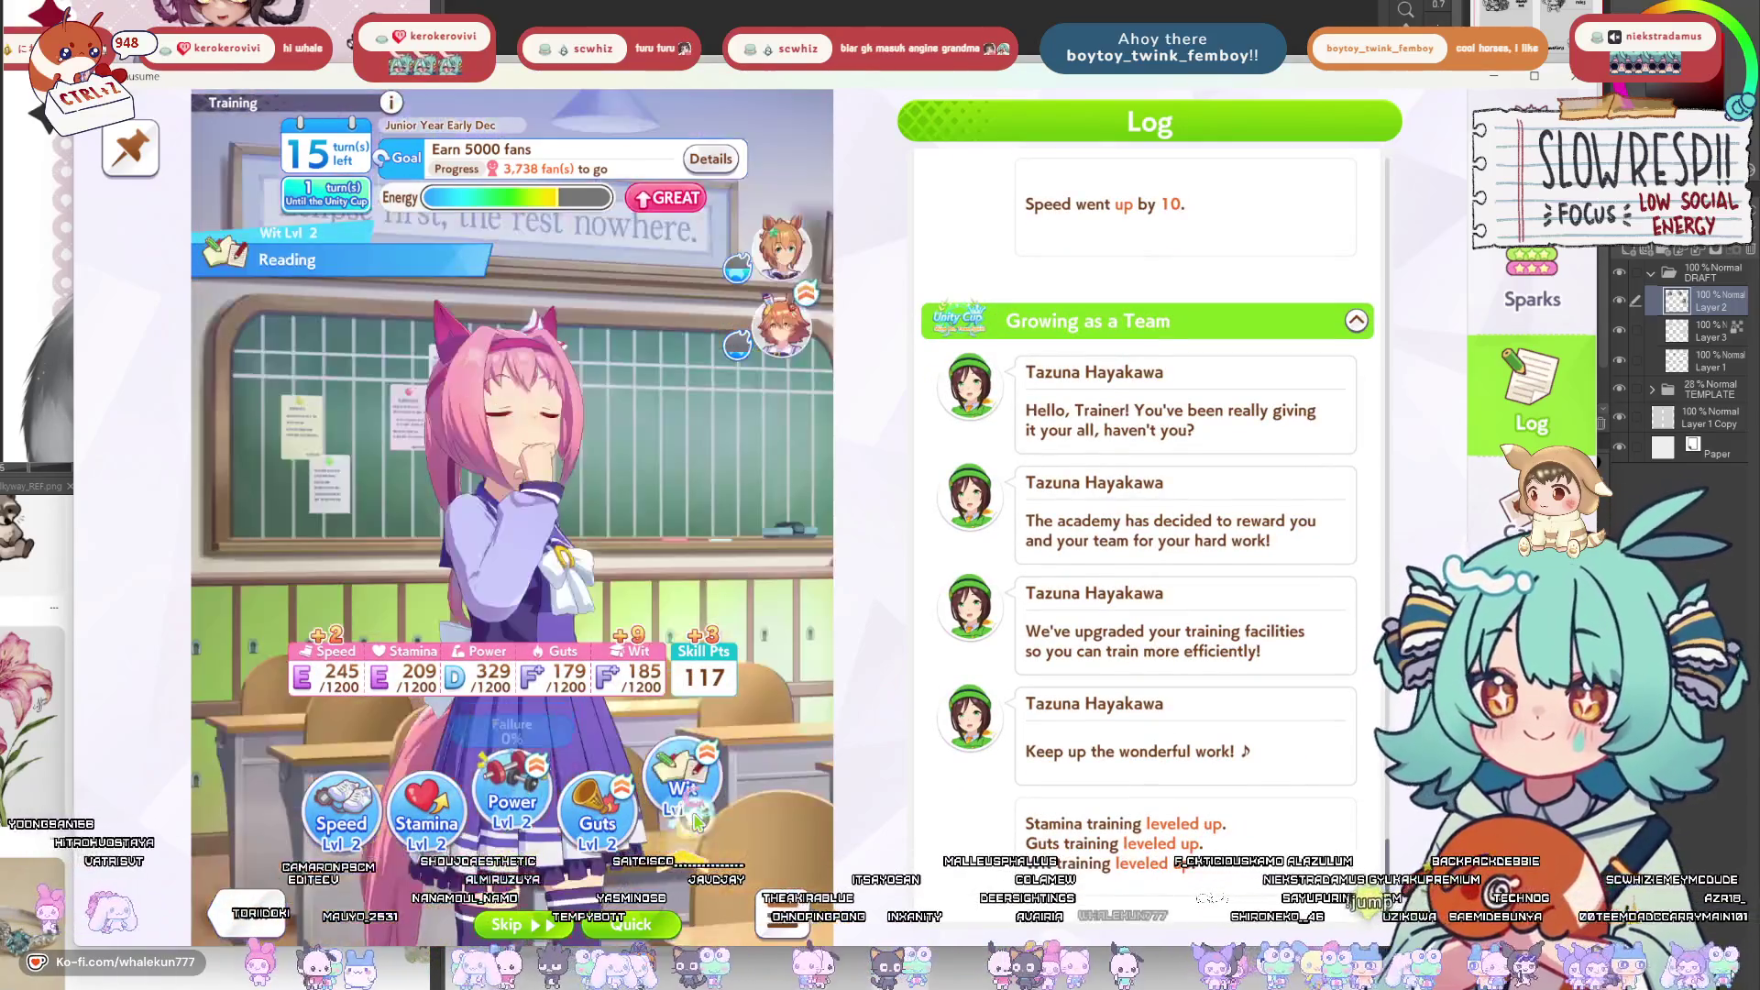
click(356, 797)
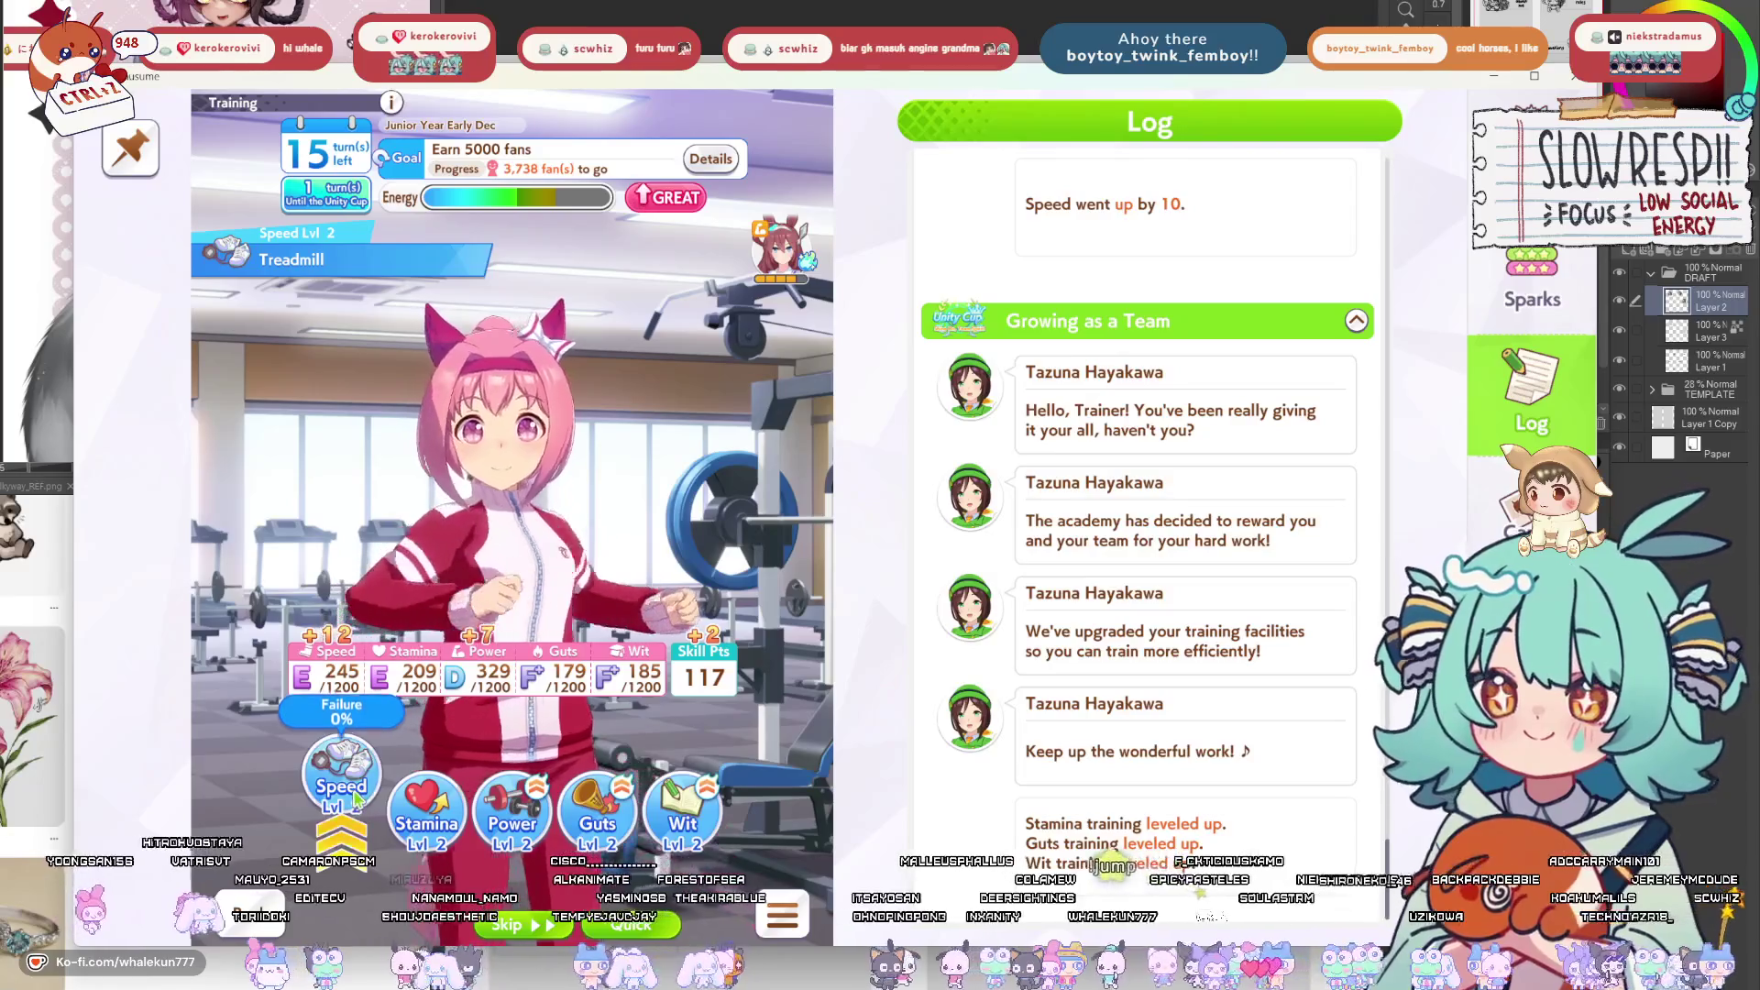
key(Escape)
click(679, 862)
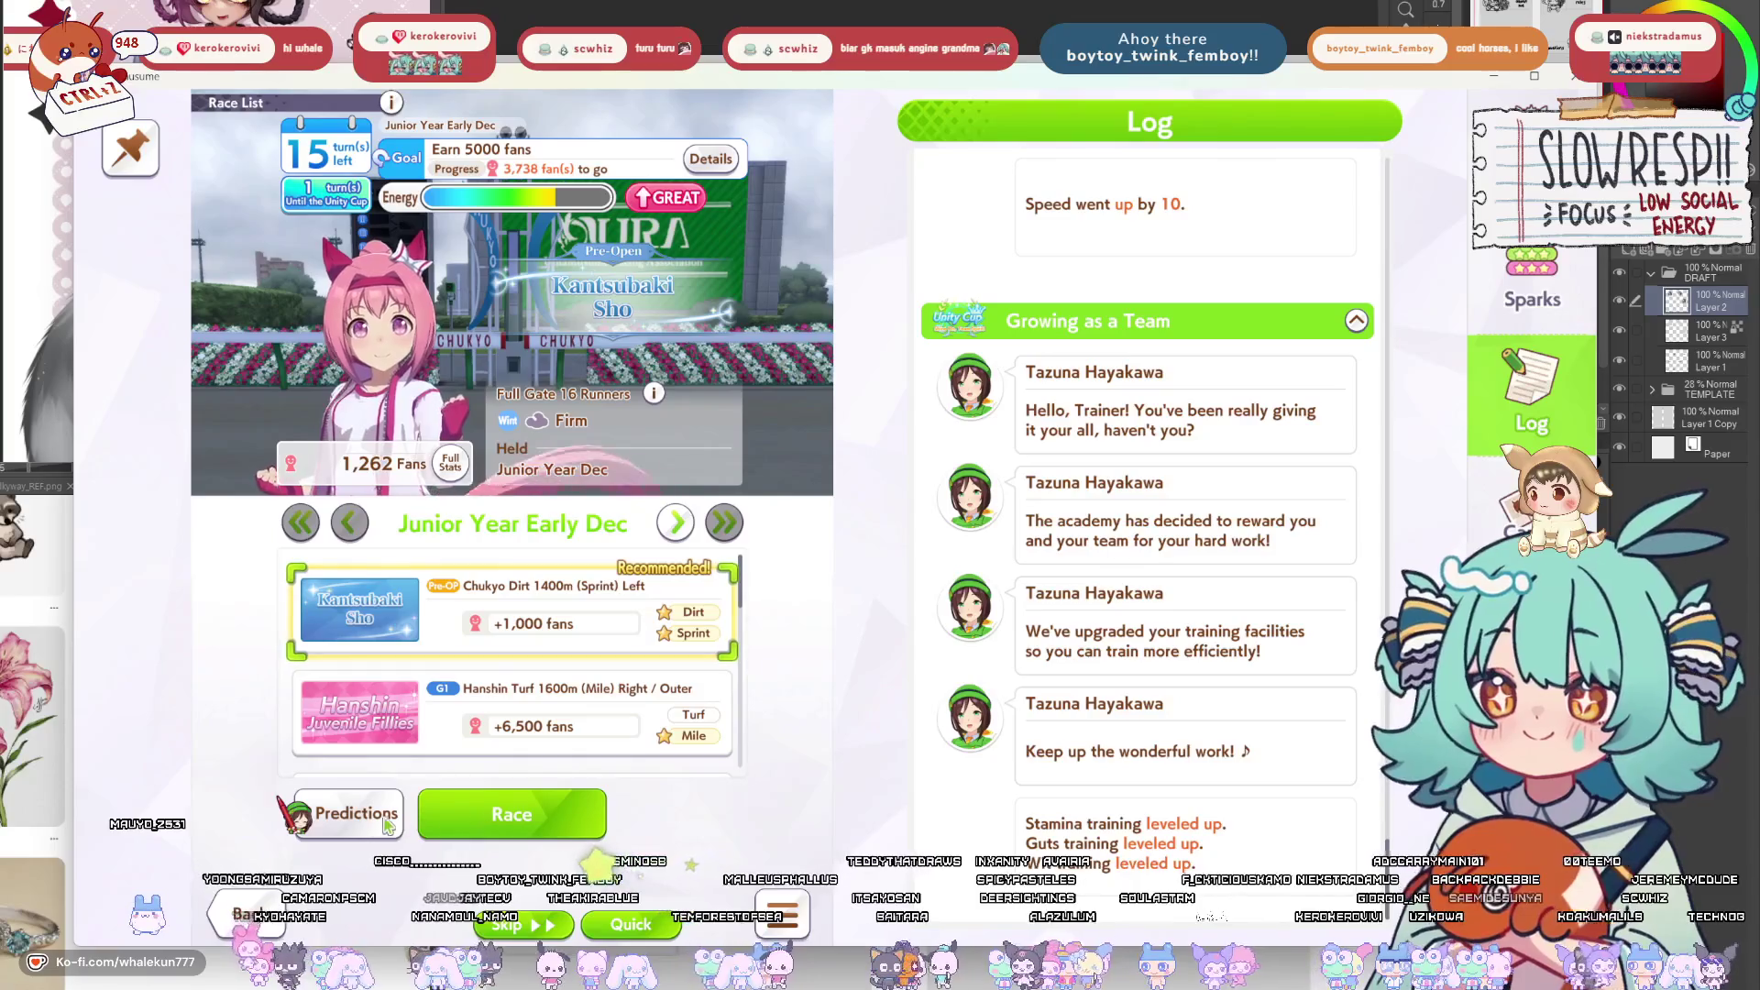
Check Kantsubaki Sho predictions, enter and run it, and continue past the 1st-place results.
click(348, 814)
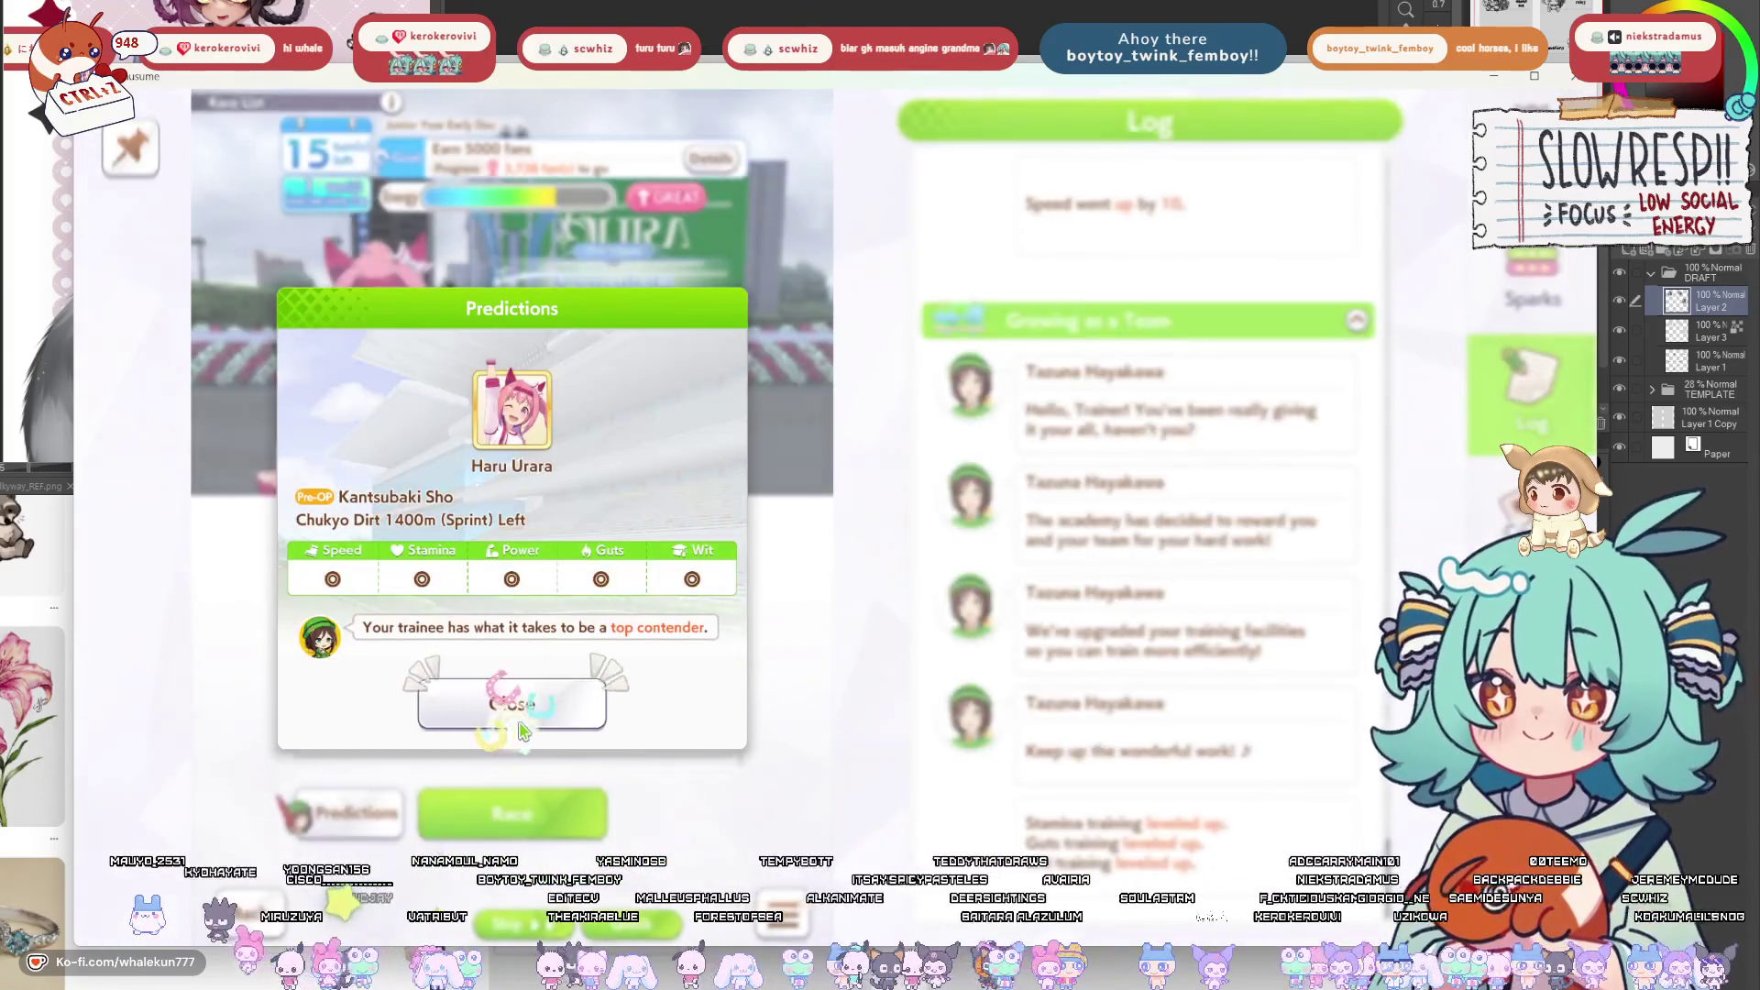
click(511, 704)
drag(744, 603, 724, 770)
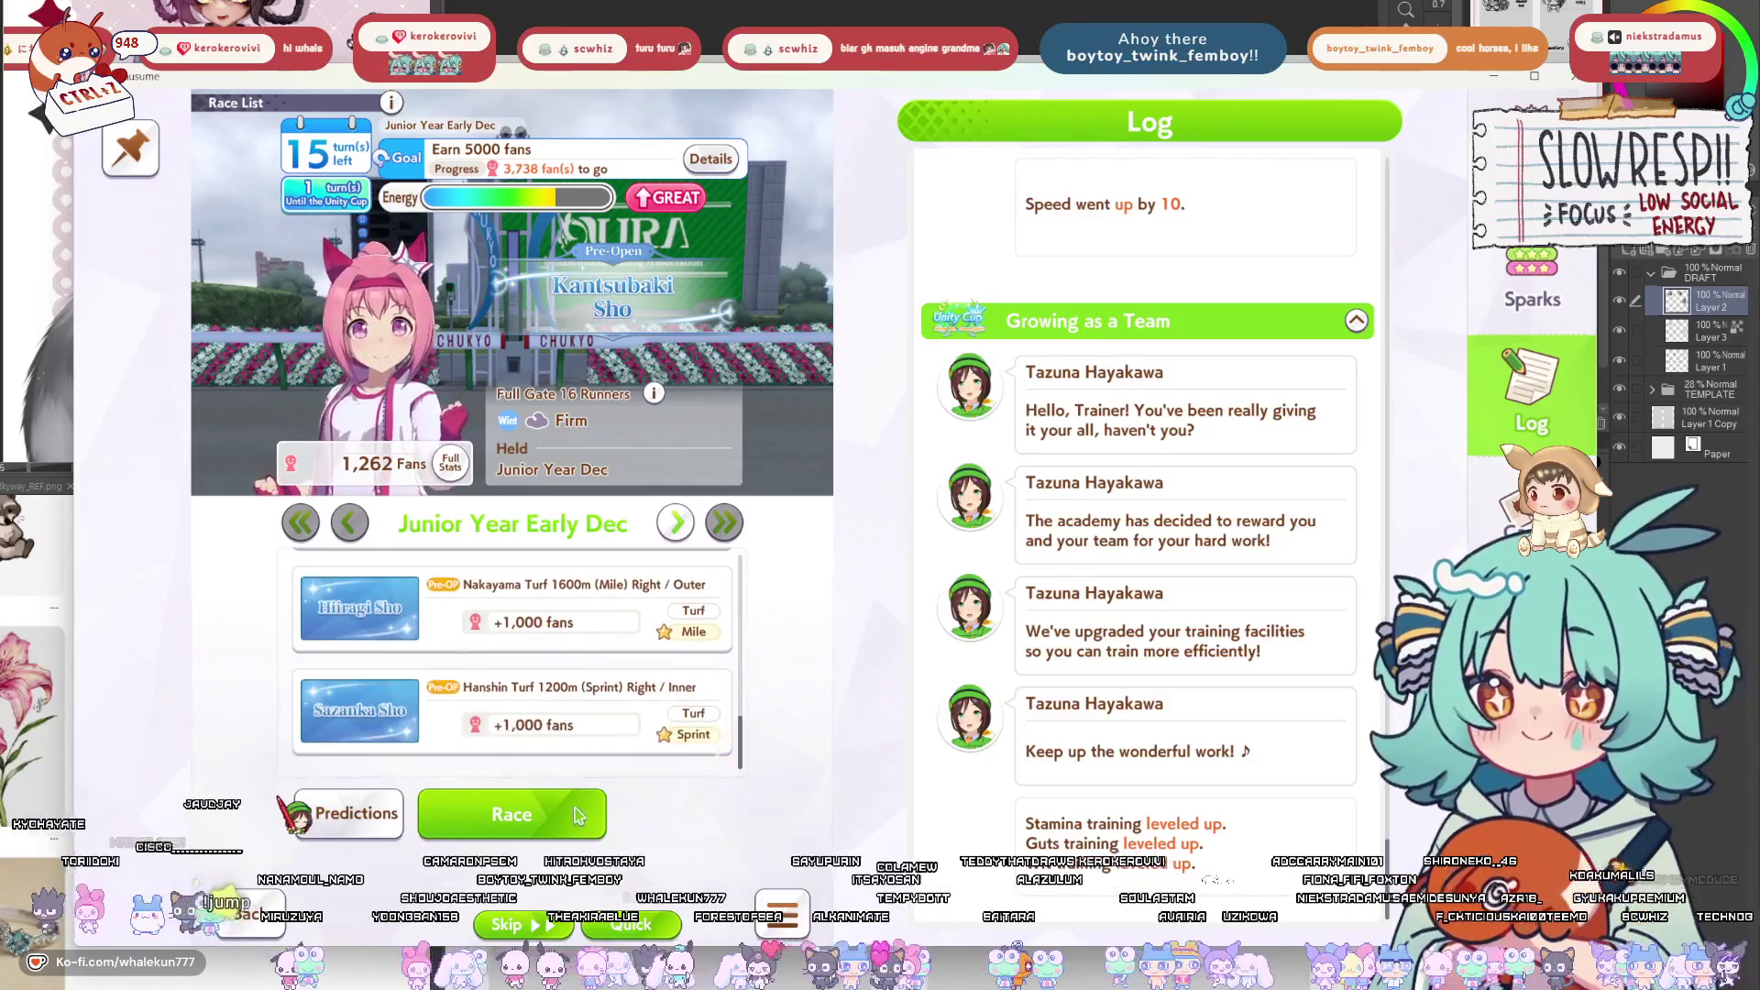
click(511, 814)
click(617, 702)
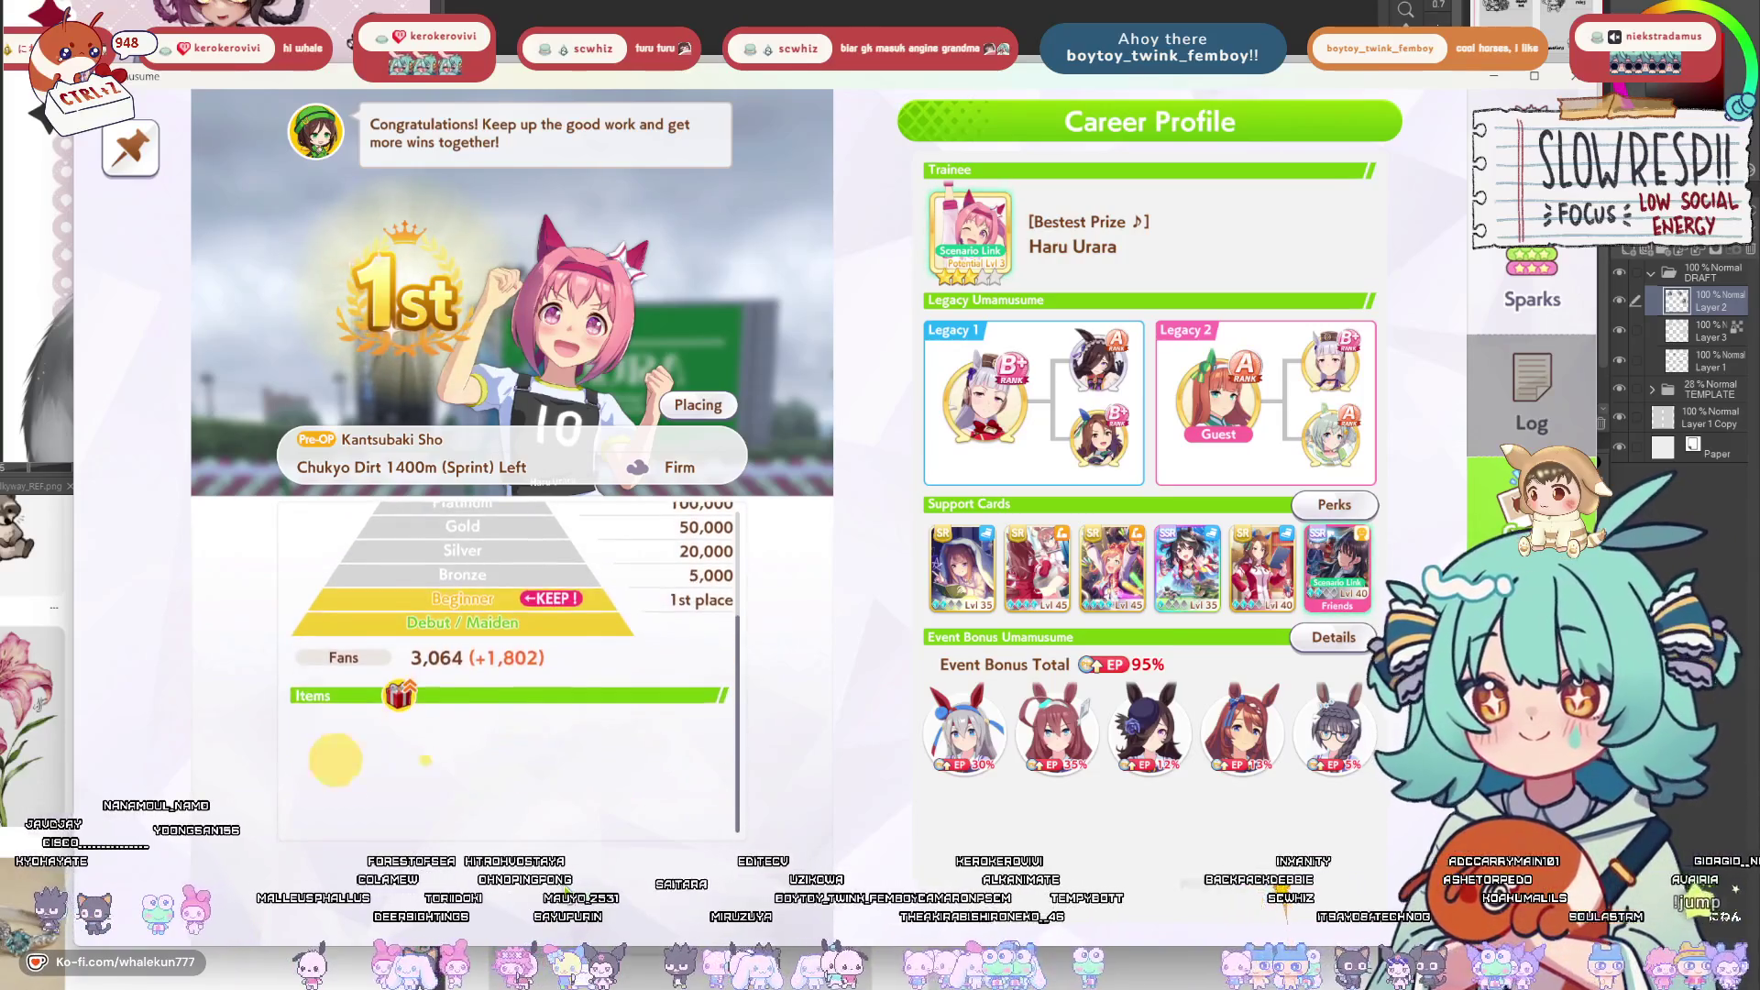
click(565, 892)
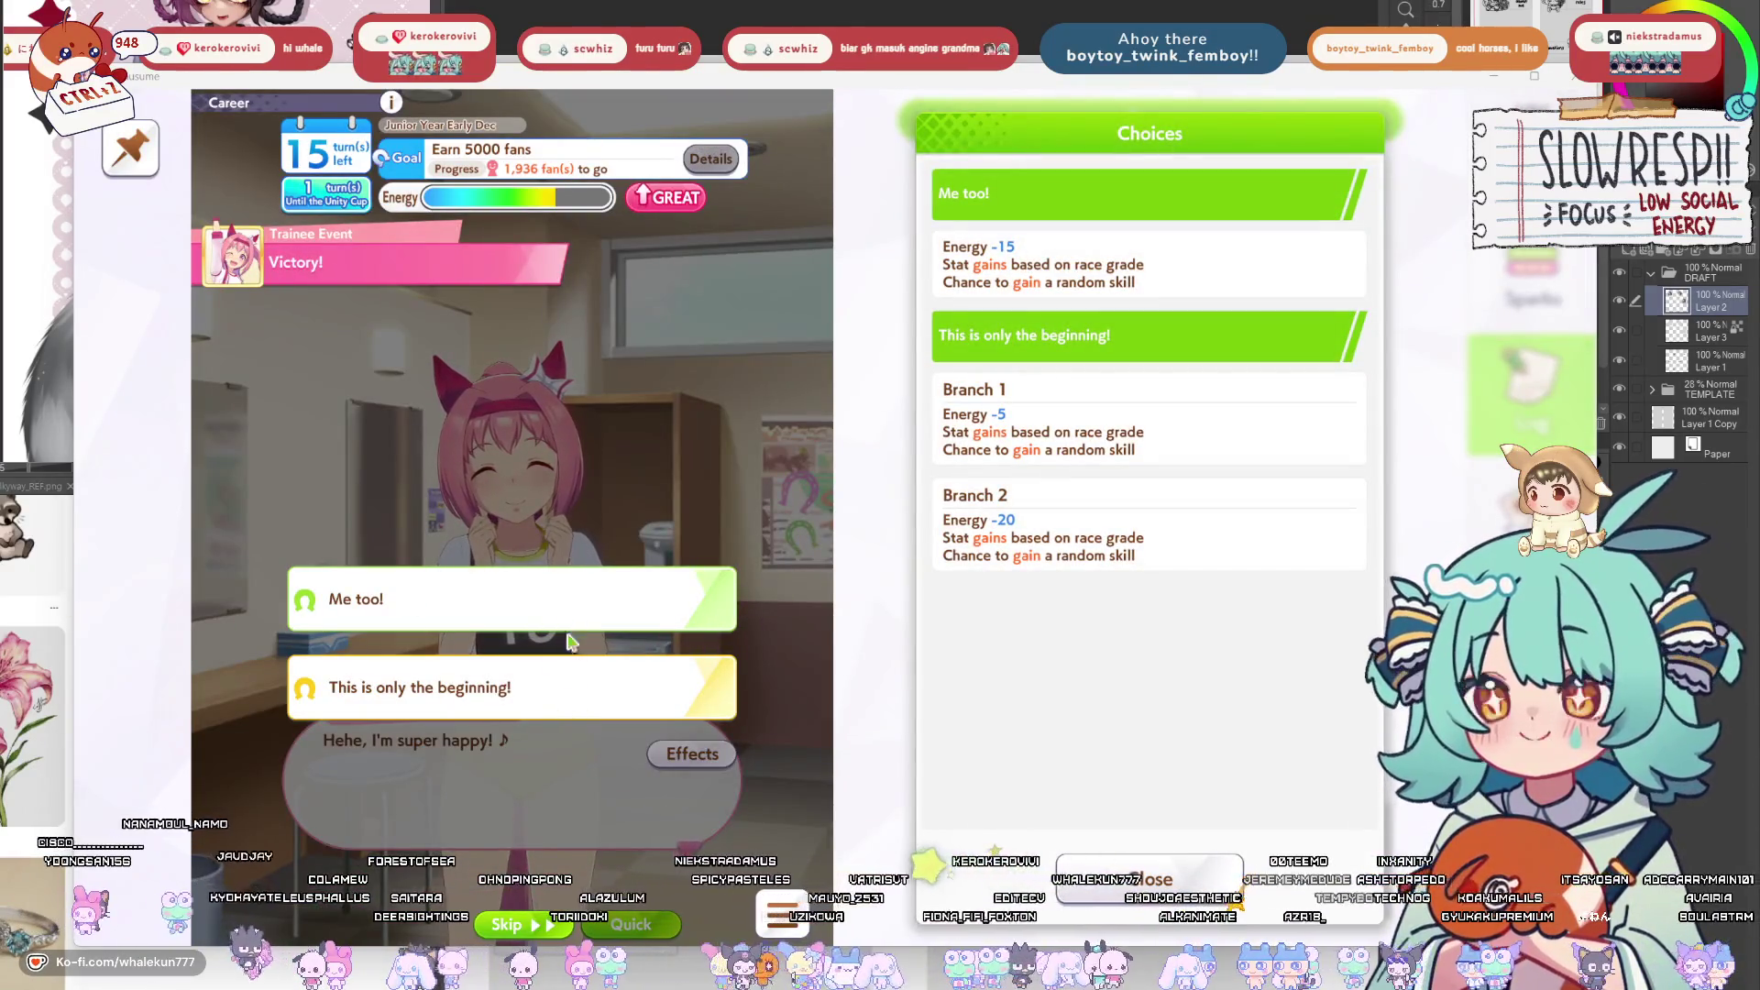
Reply that this is only the beginning, then promise carrot cake in Tug of War.
click(563, 712)
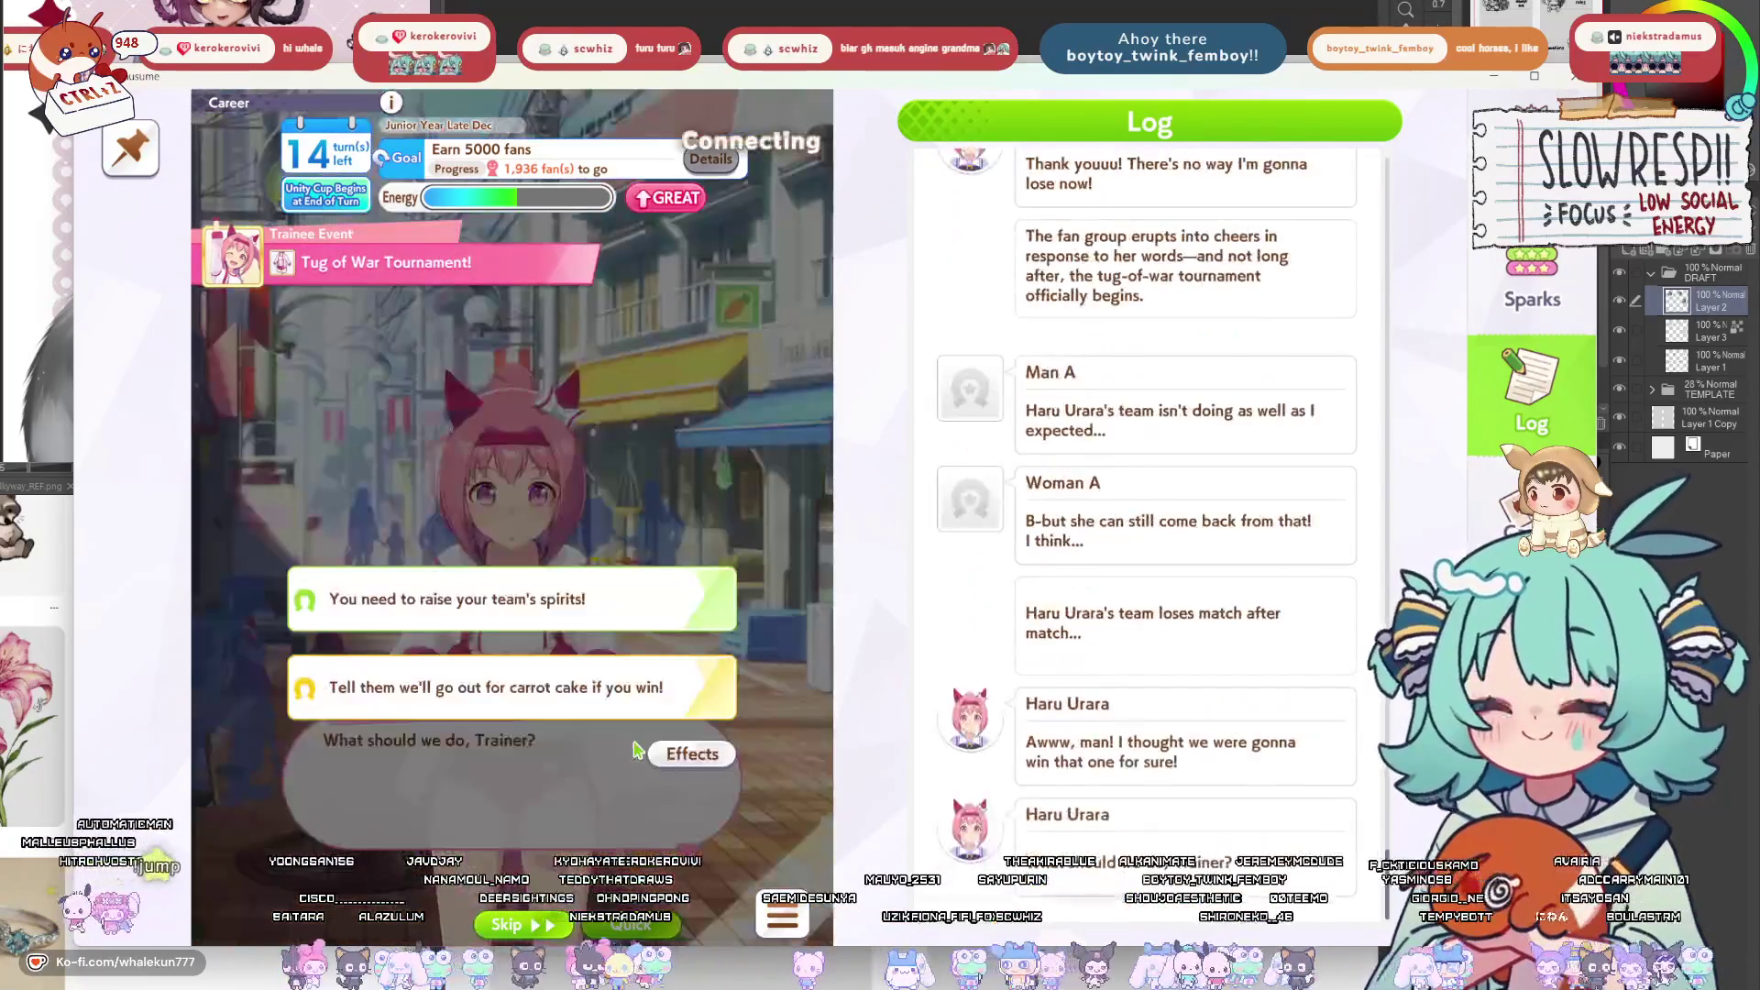
click(678, 752)
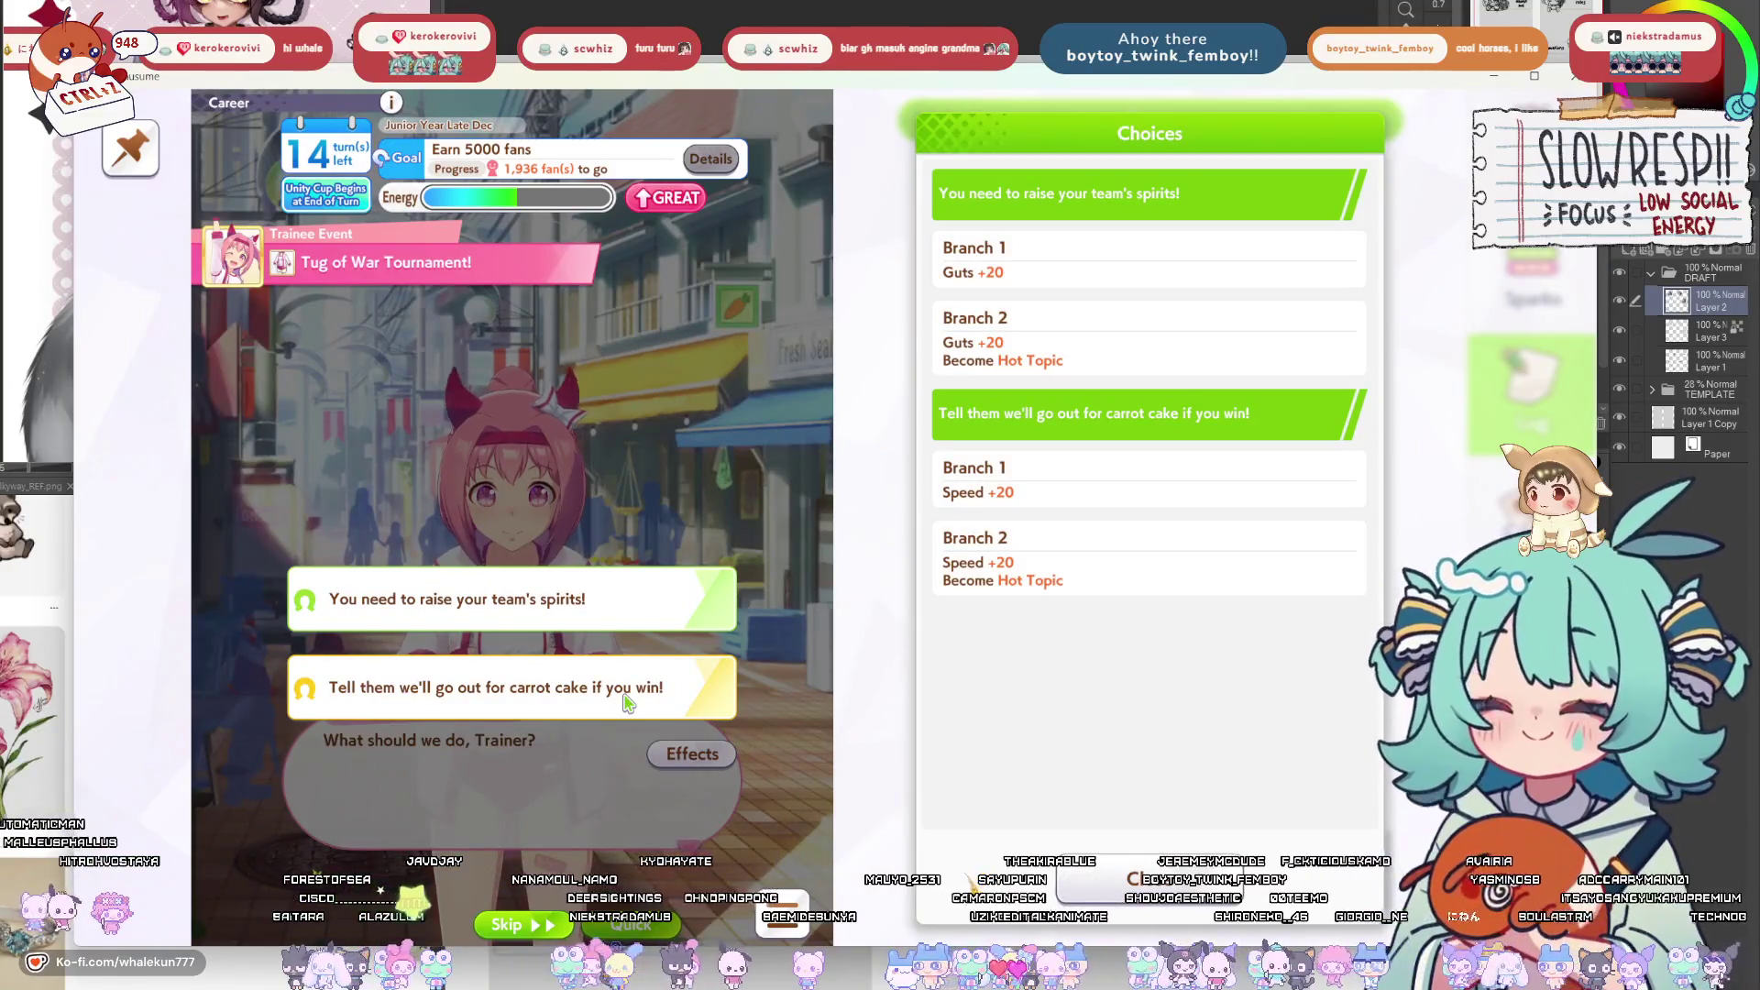
click(628, 703)
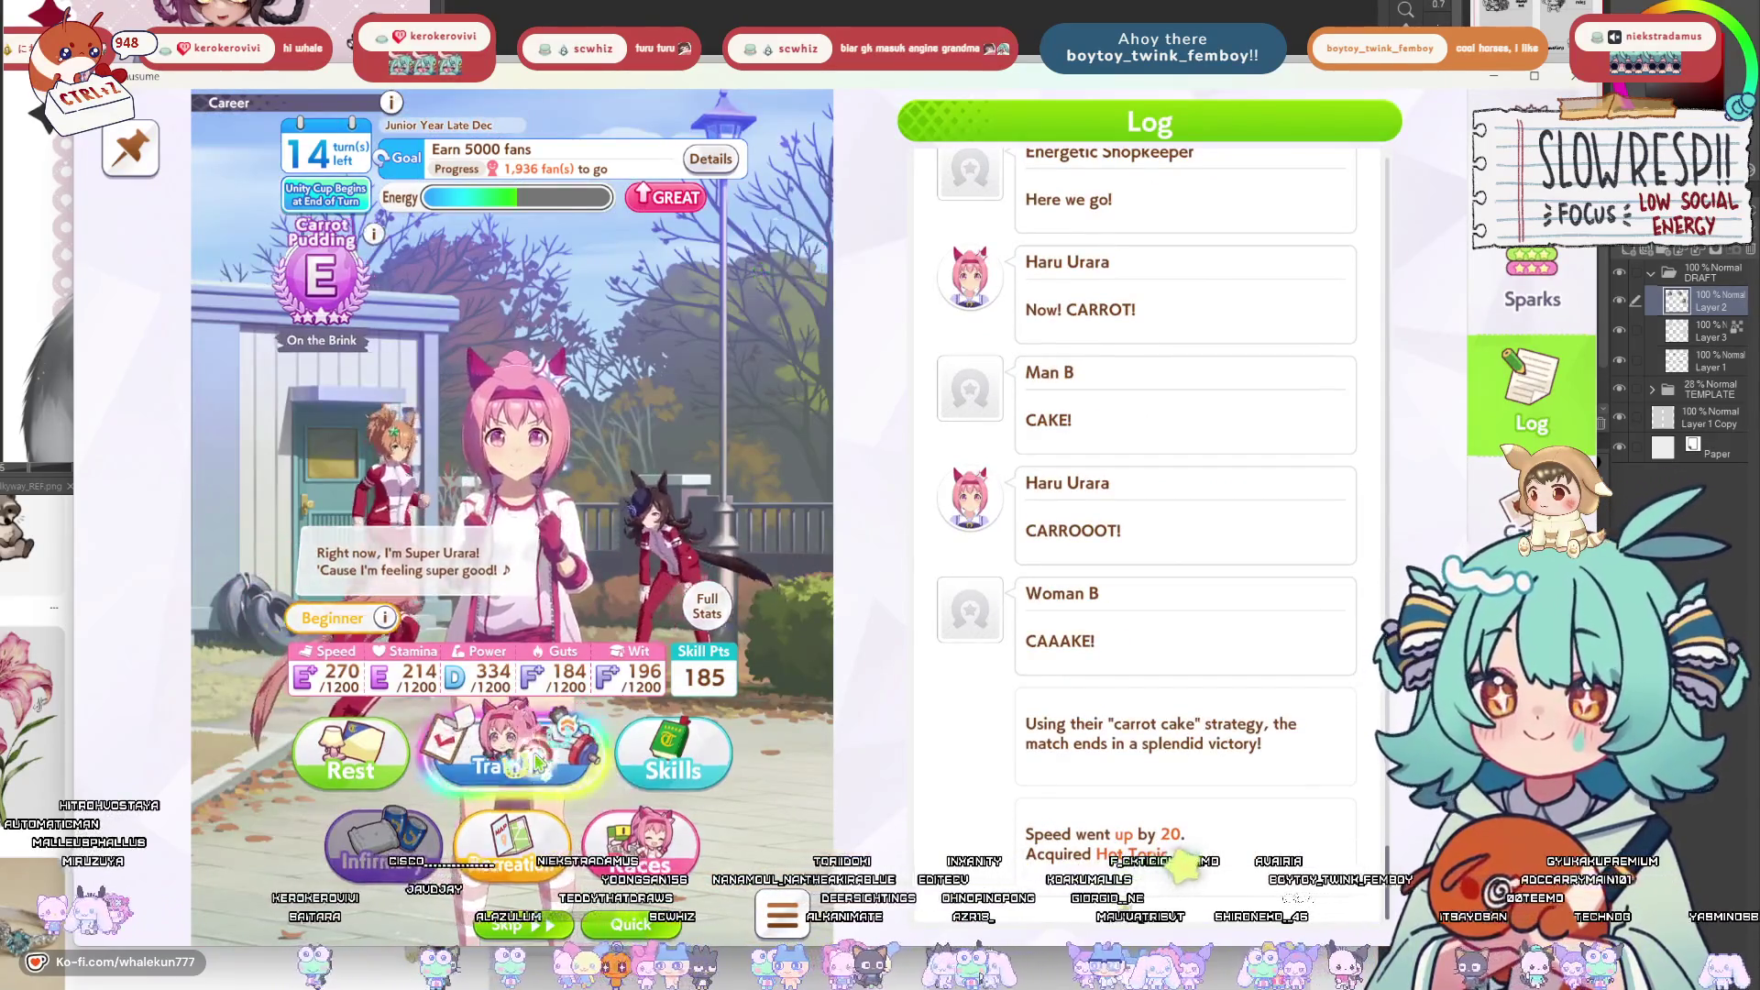
Compare Guts, Speed and Power trainings, then train Power this turn.
click(539, 761)
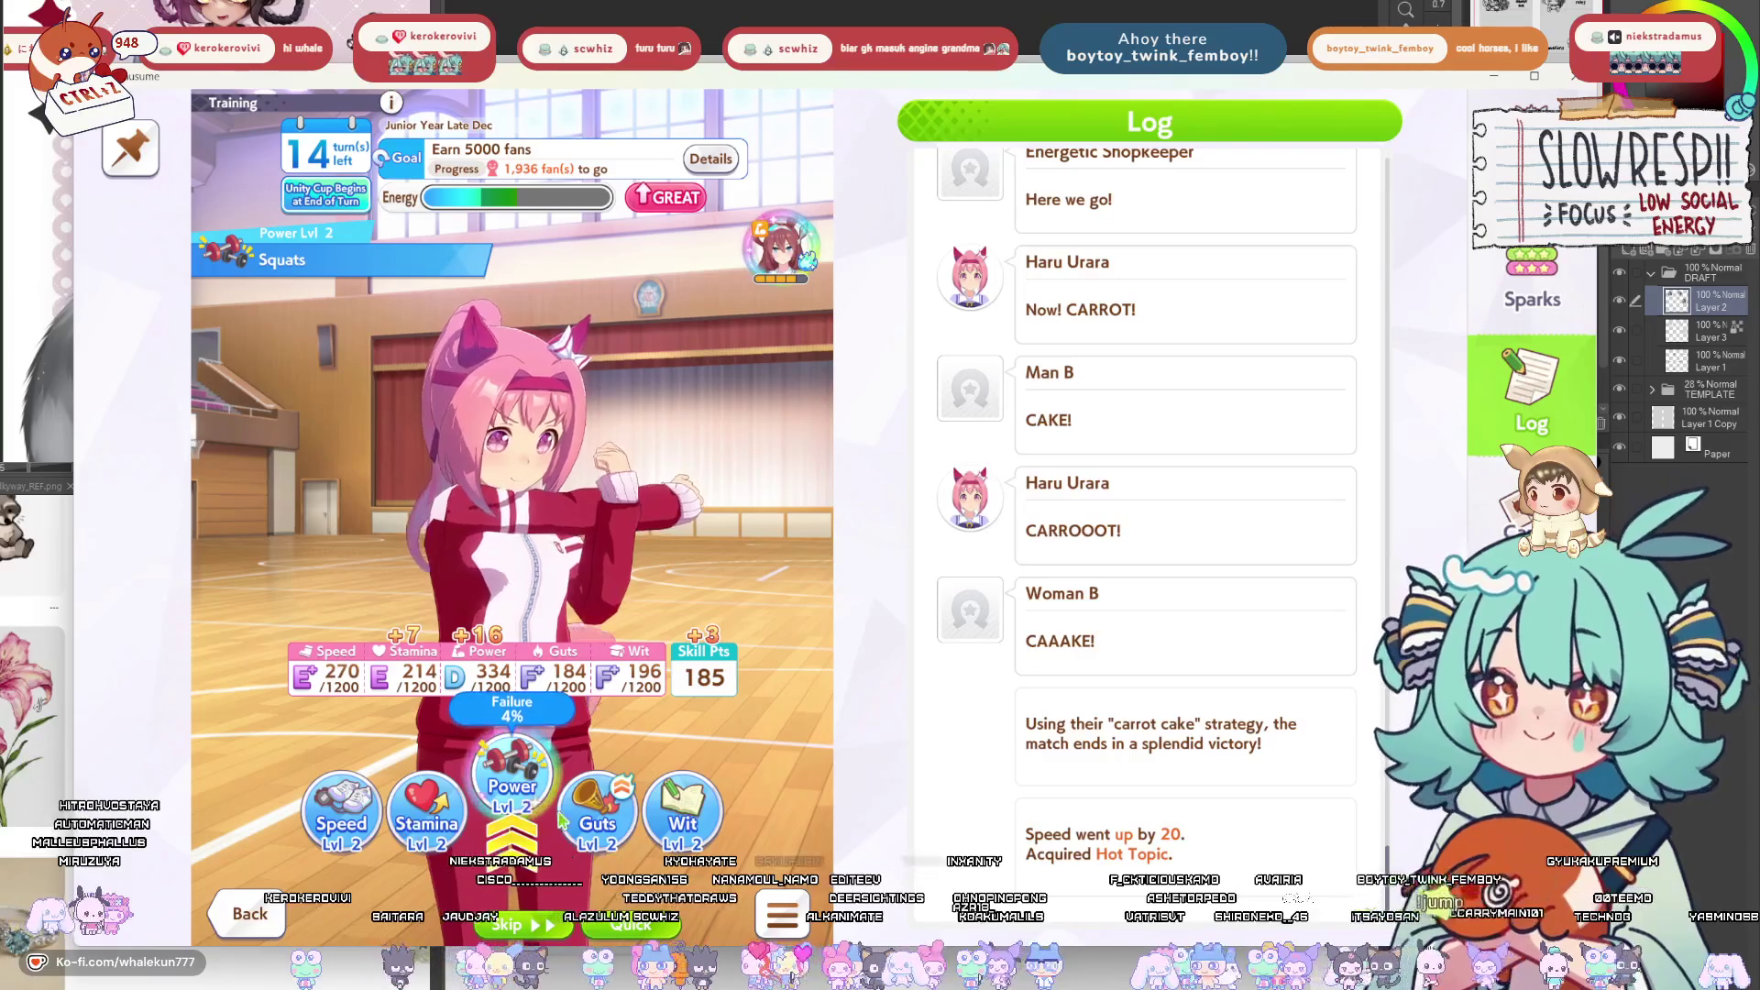
click(594, 823)
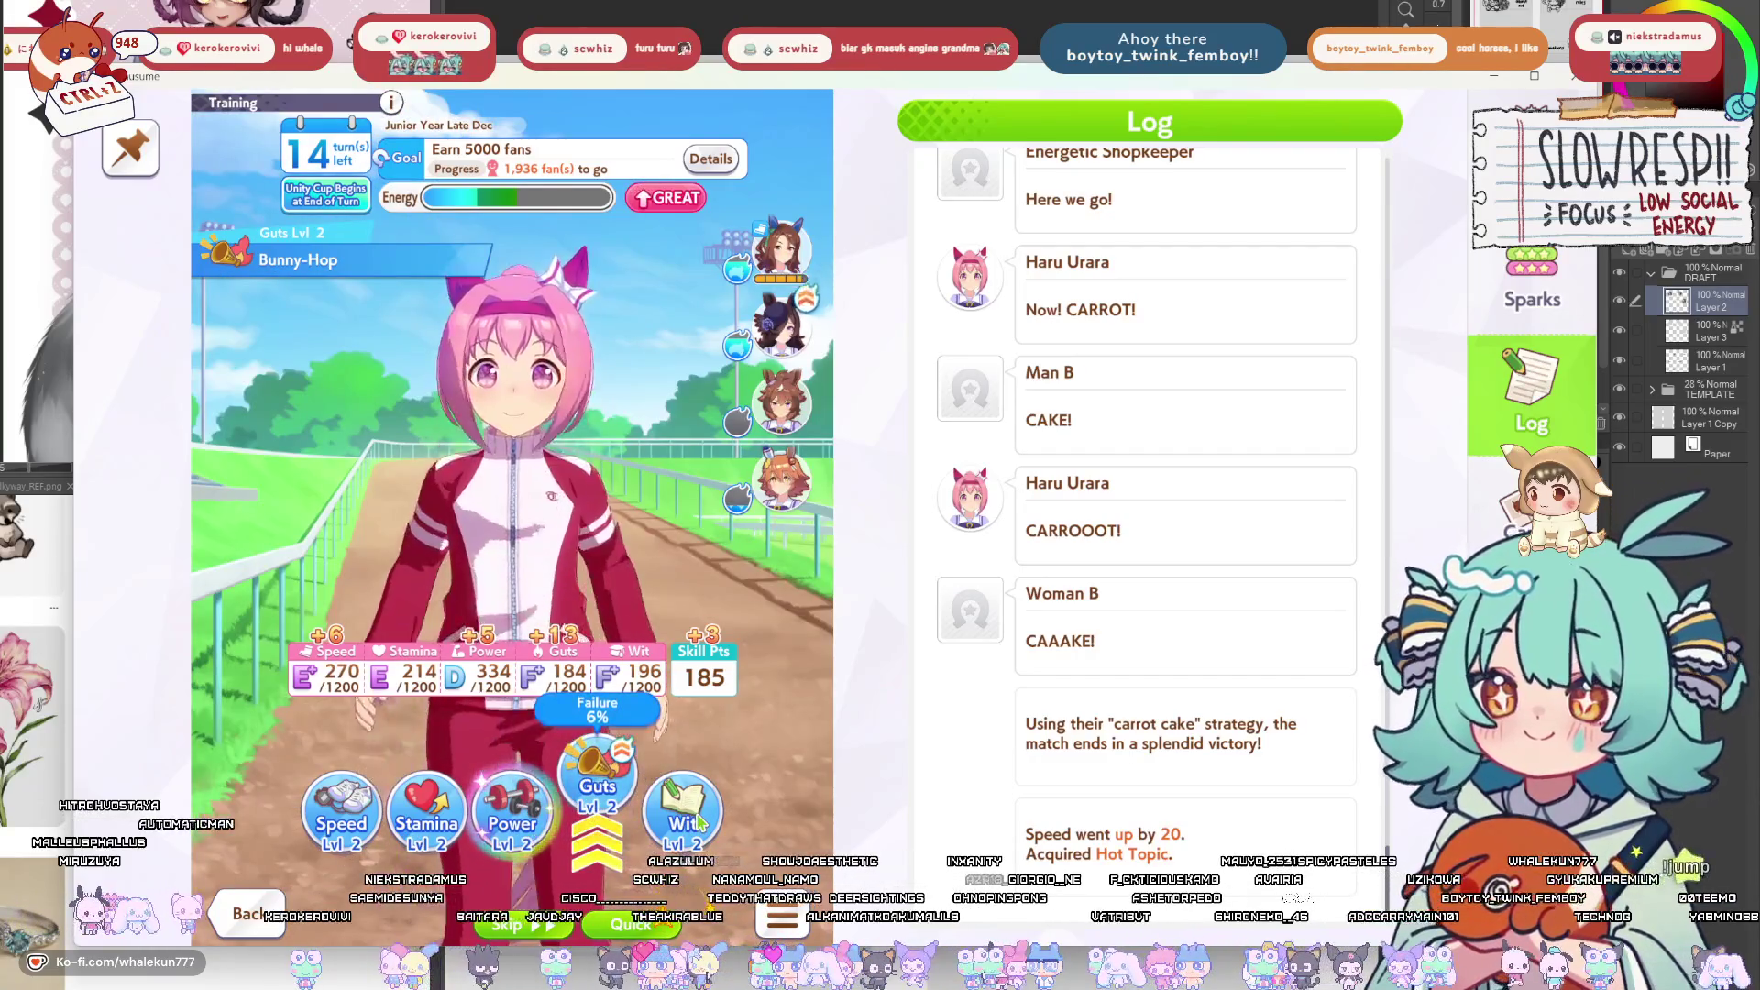
click(338, 822)
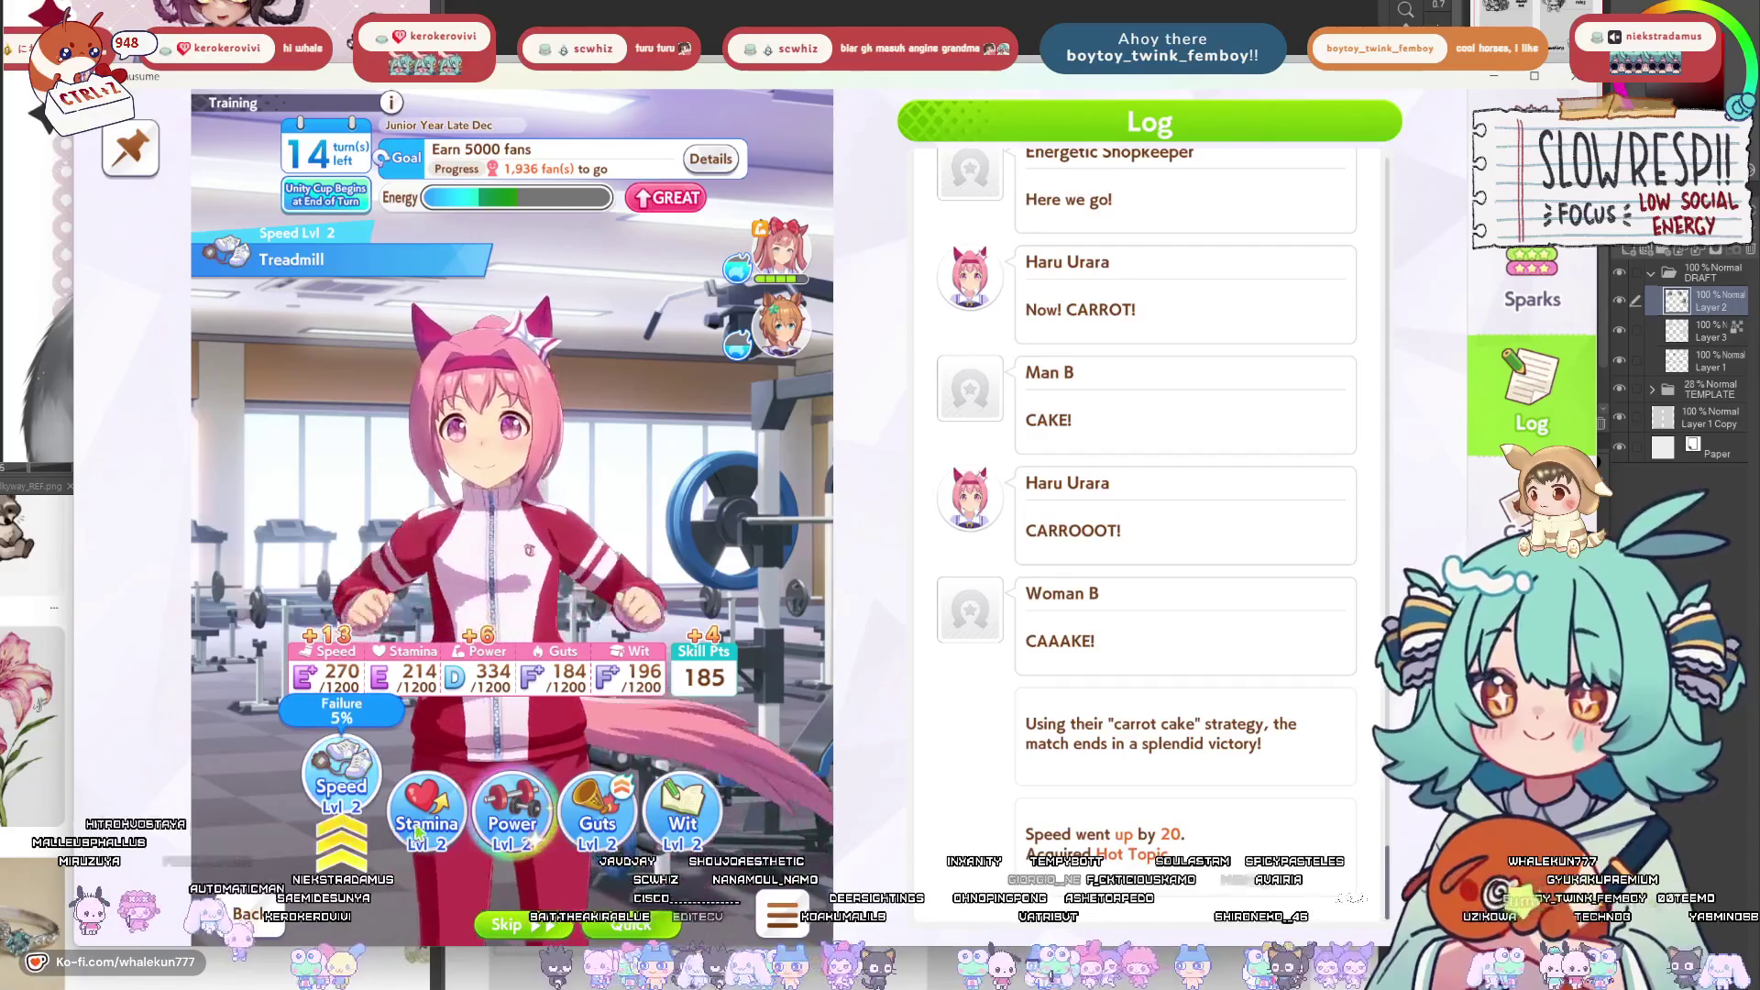
click(426, 812)
click(511, 807)
click(536, 825)
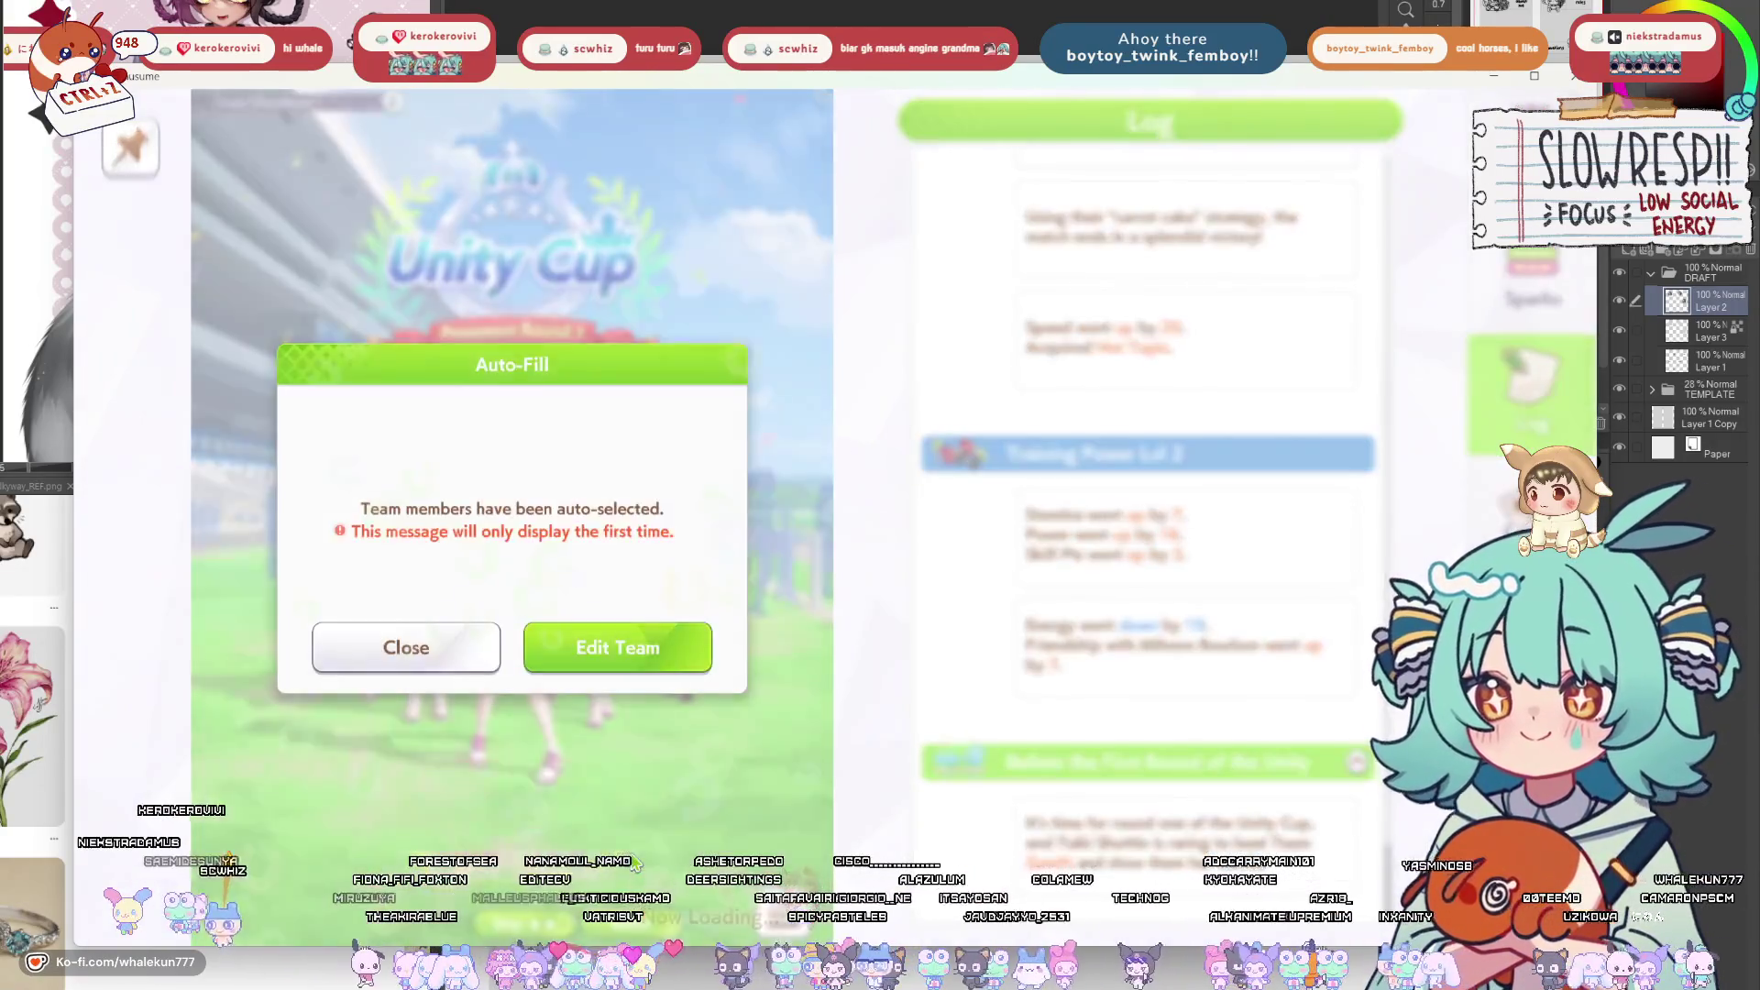
Auto-fill and save the Preseason Round 1 team, start race day, and open skill learning.
click(575, 648)
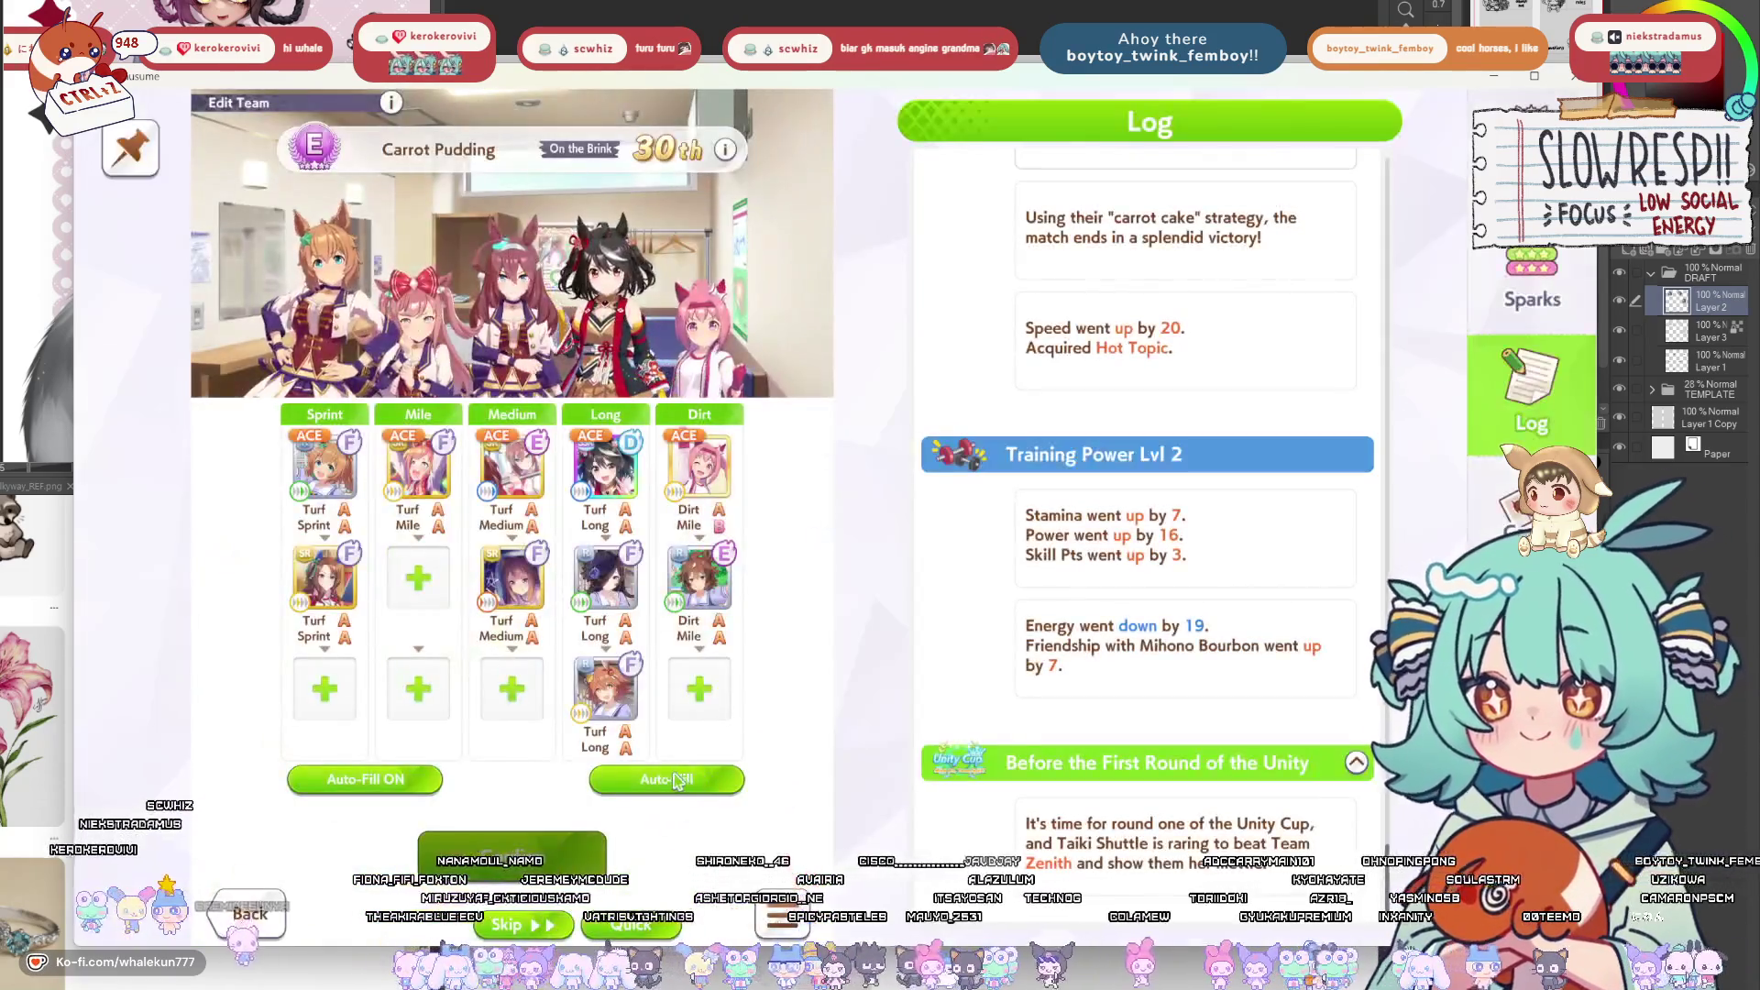
click(651, 787)
click(605, 659)
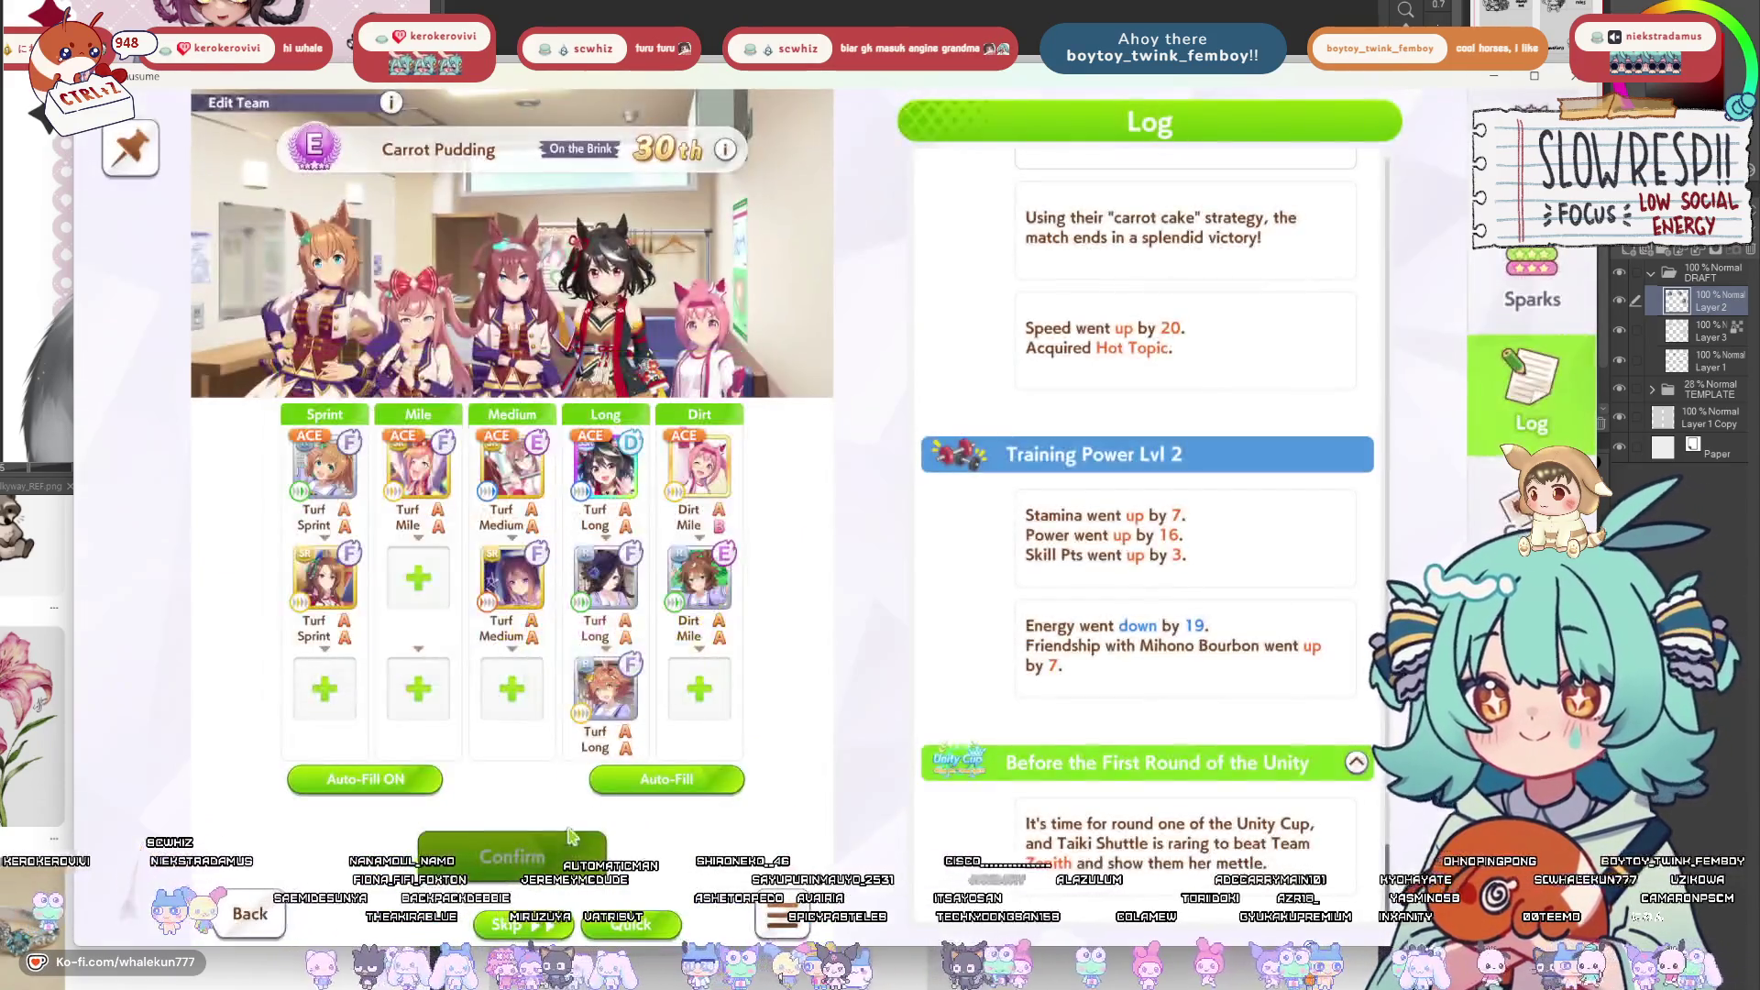
click(264, 910)
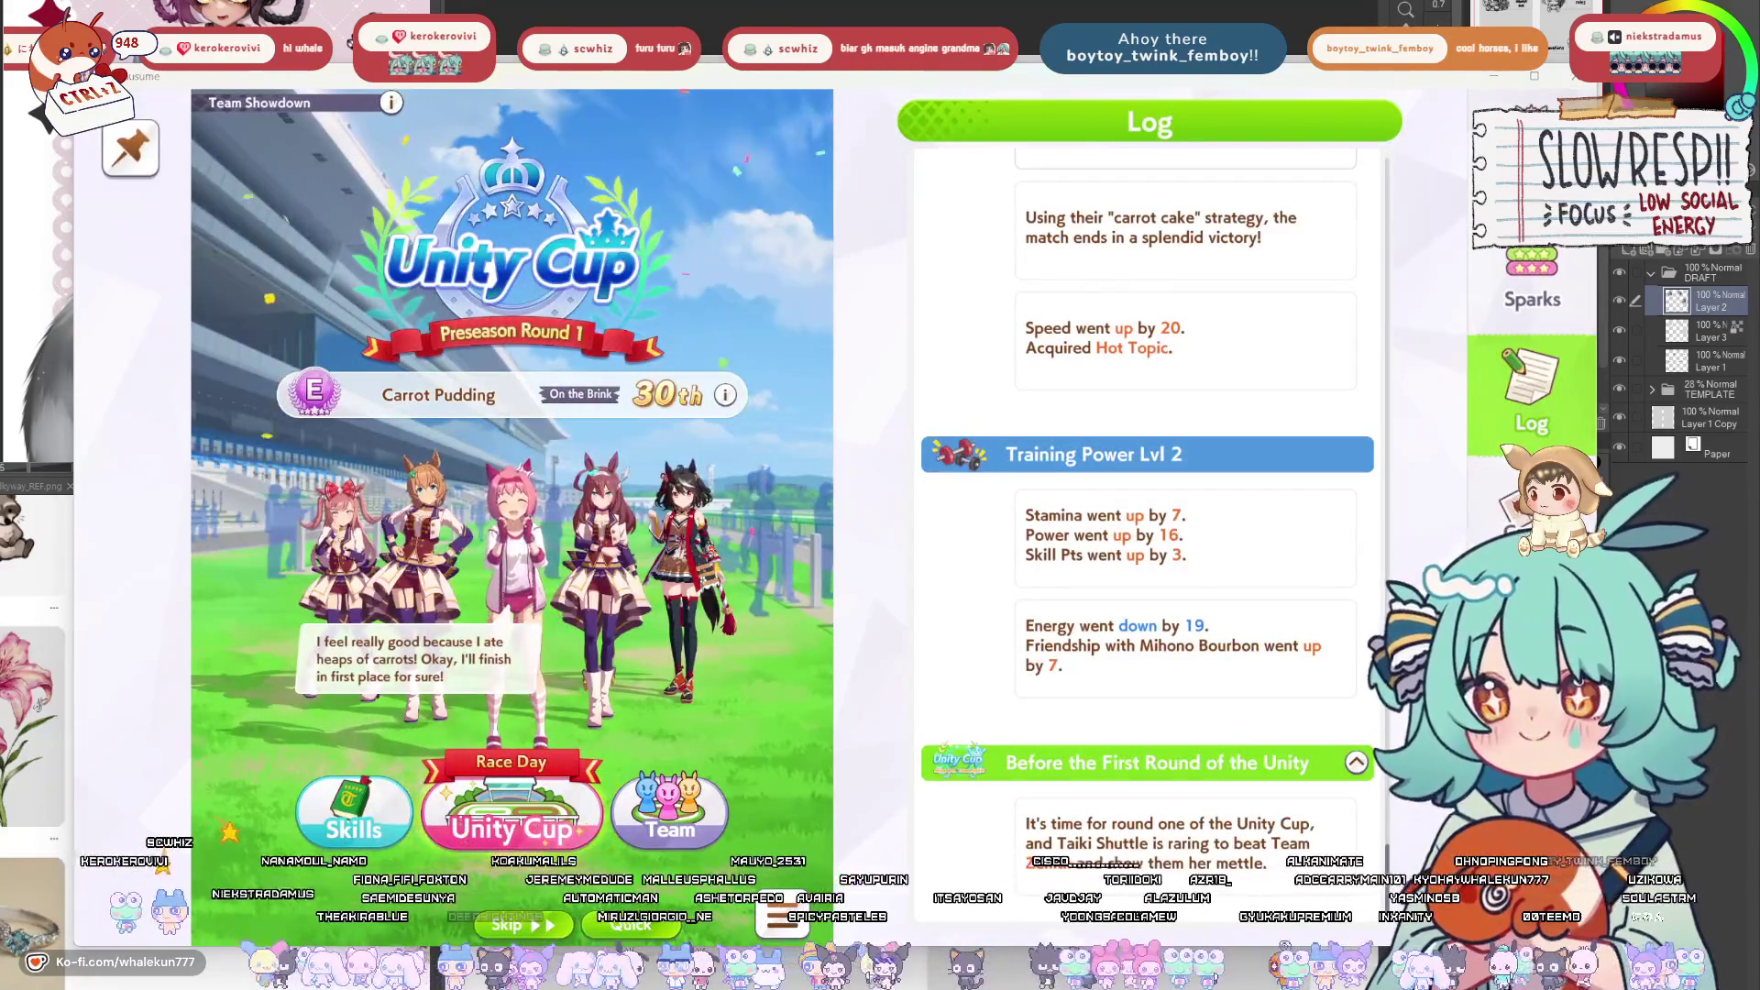
click(518, 827)
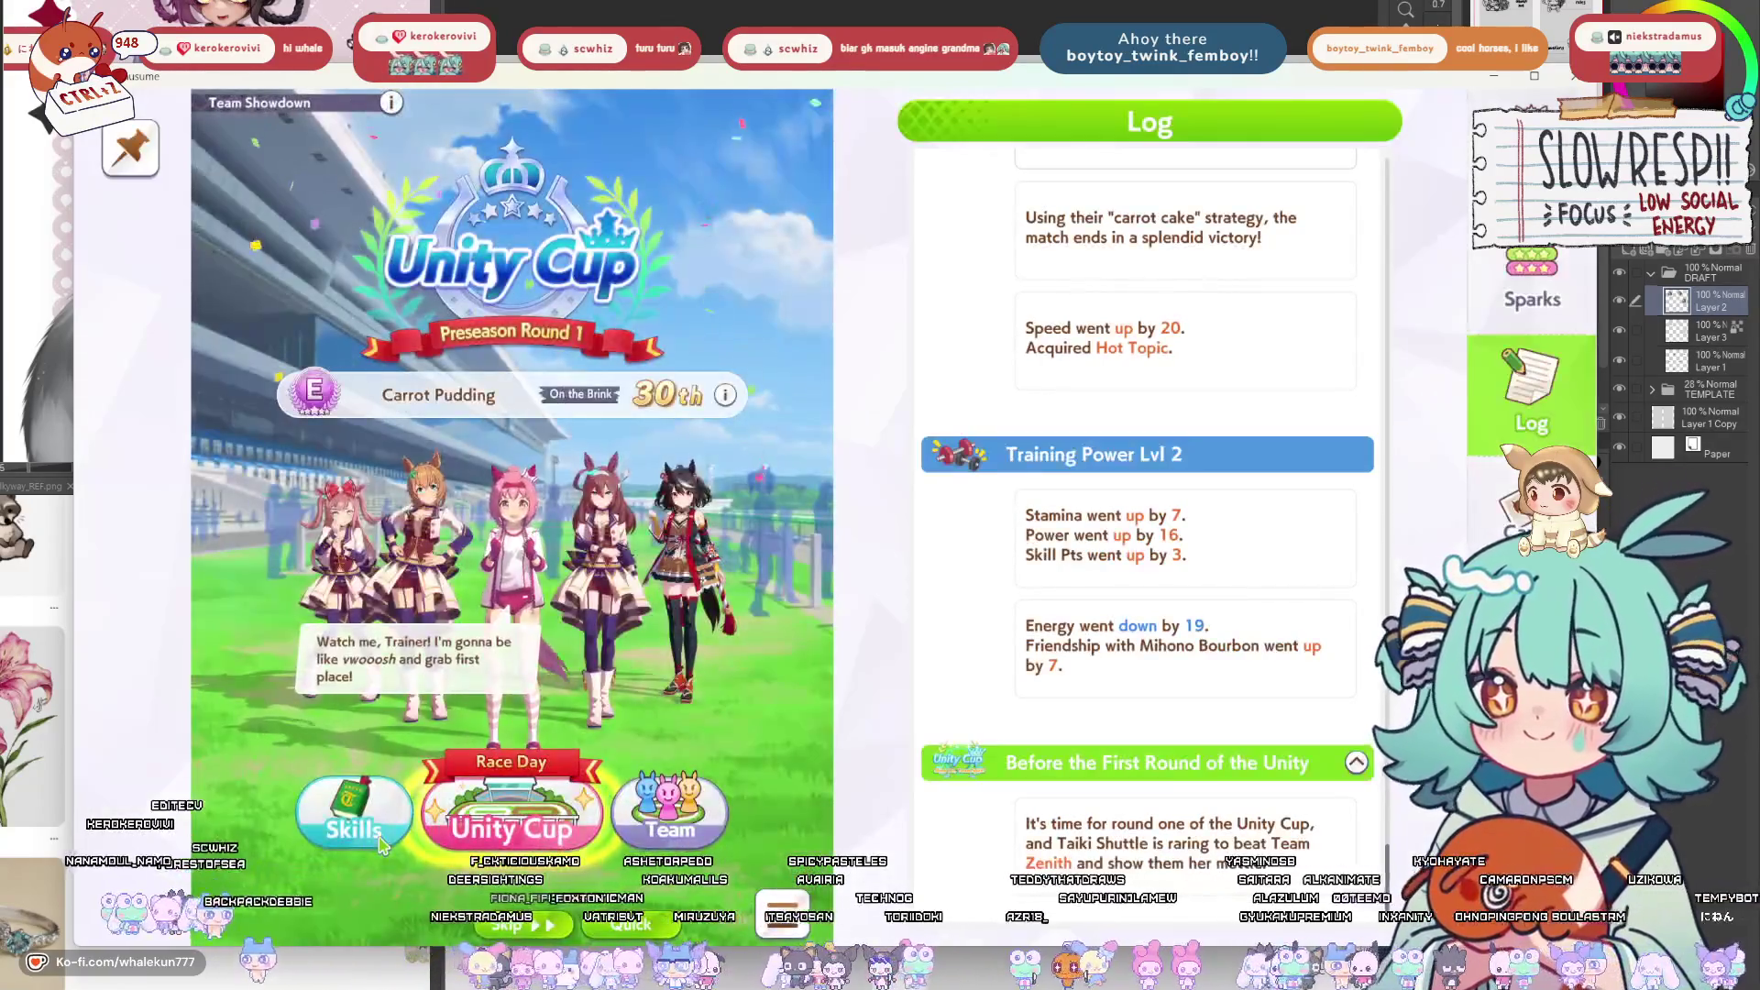
click(356, 829)
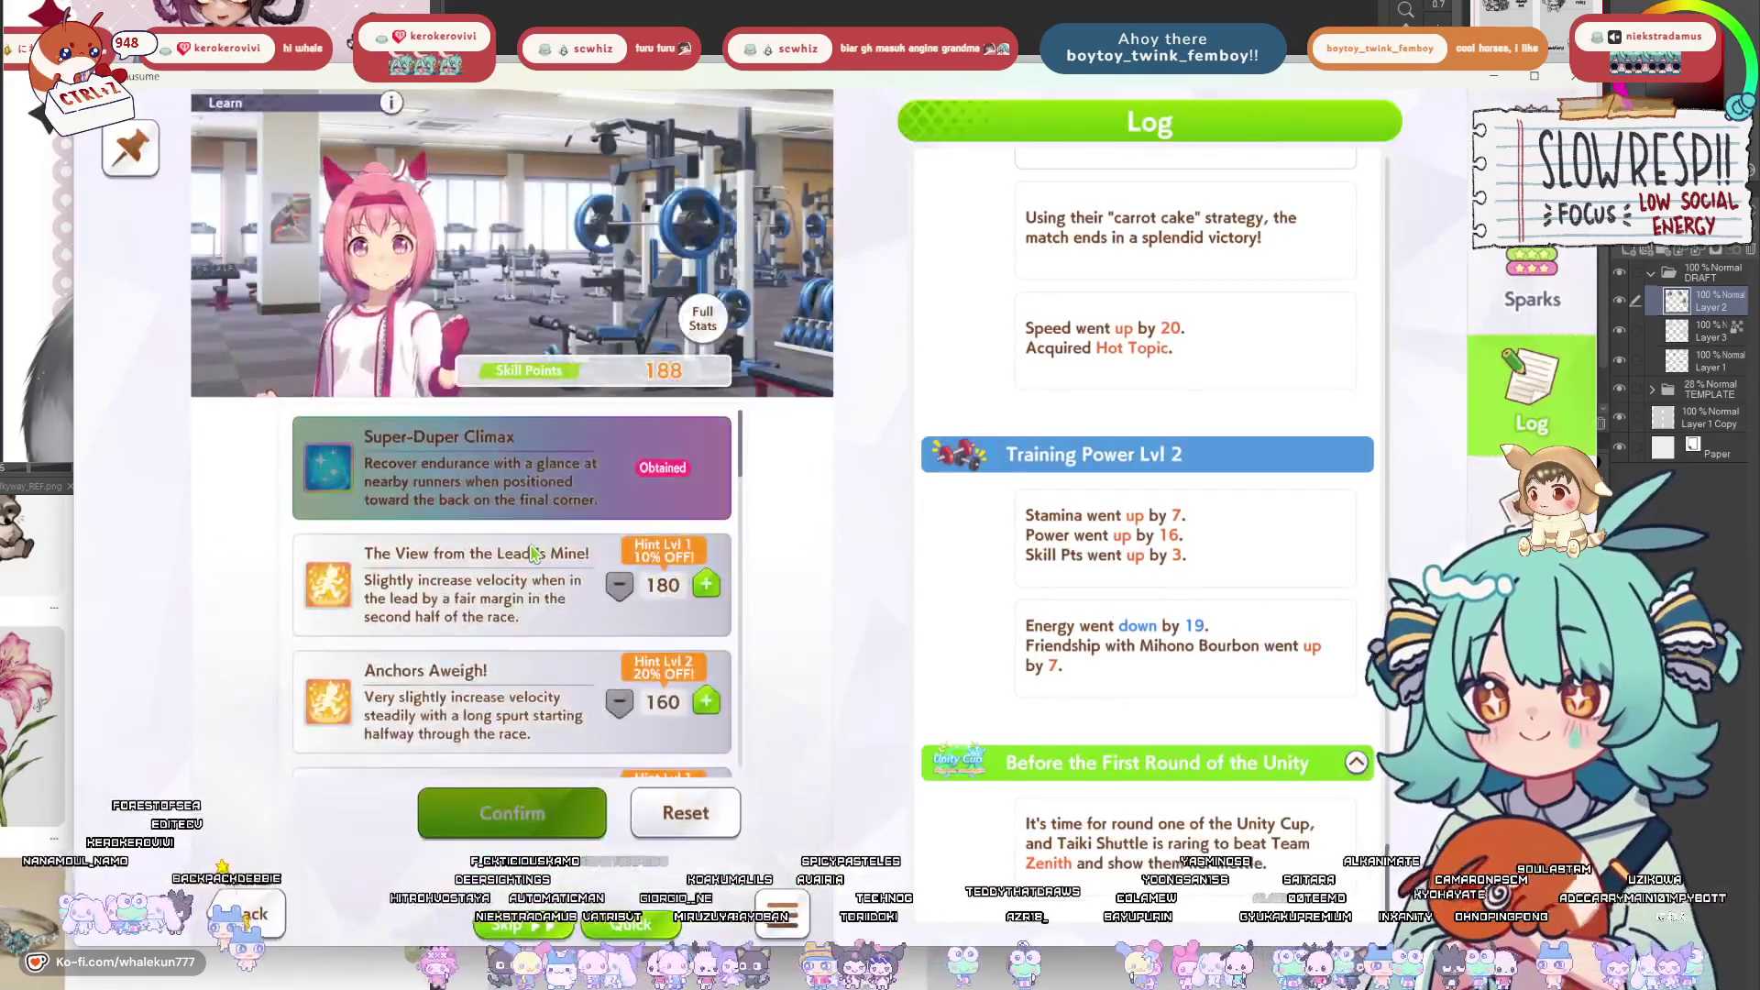
Find 1,500,000 CC in the Learn list and buy it, dropping Skill Points from 188 to 68.
scroll(532, 553, down, 2)
scroll(536, 569, up, 2)
scroll(547, 590, down, 1)
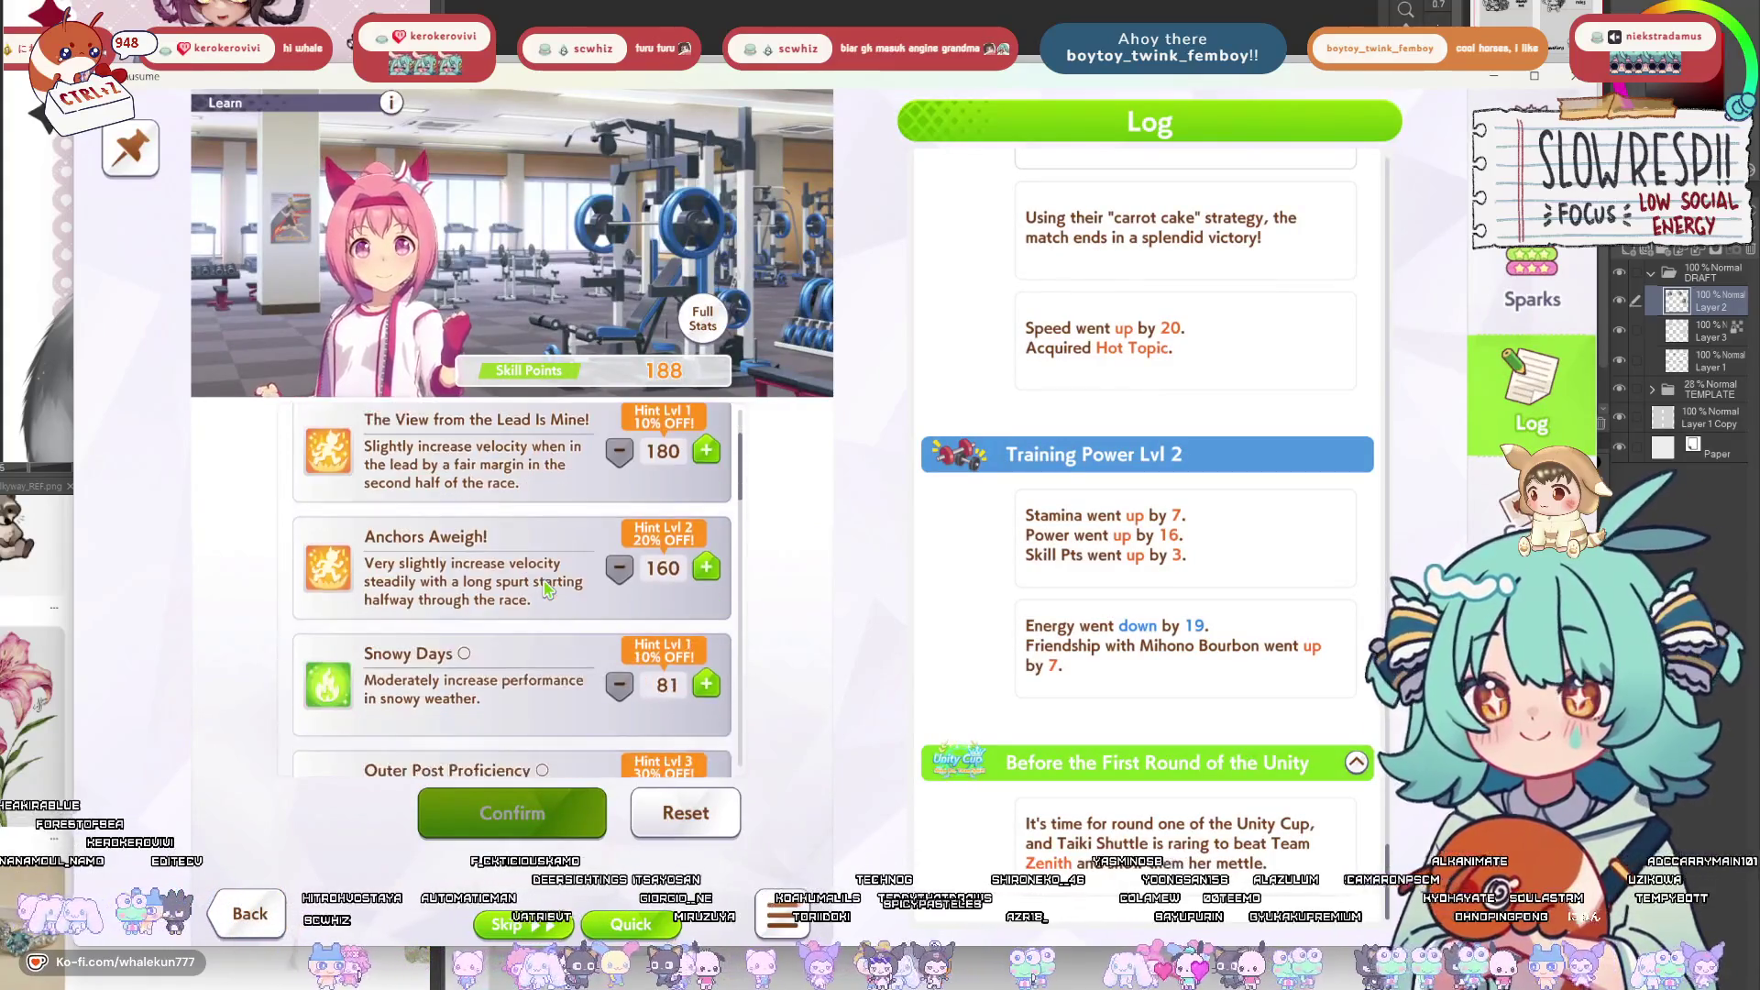
scroll(548, 589, down, 1)
scroll(548, 589, down, 4)
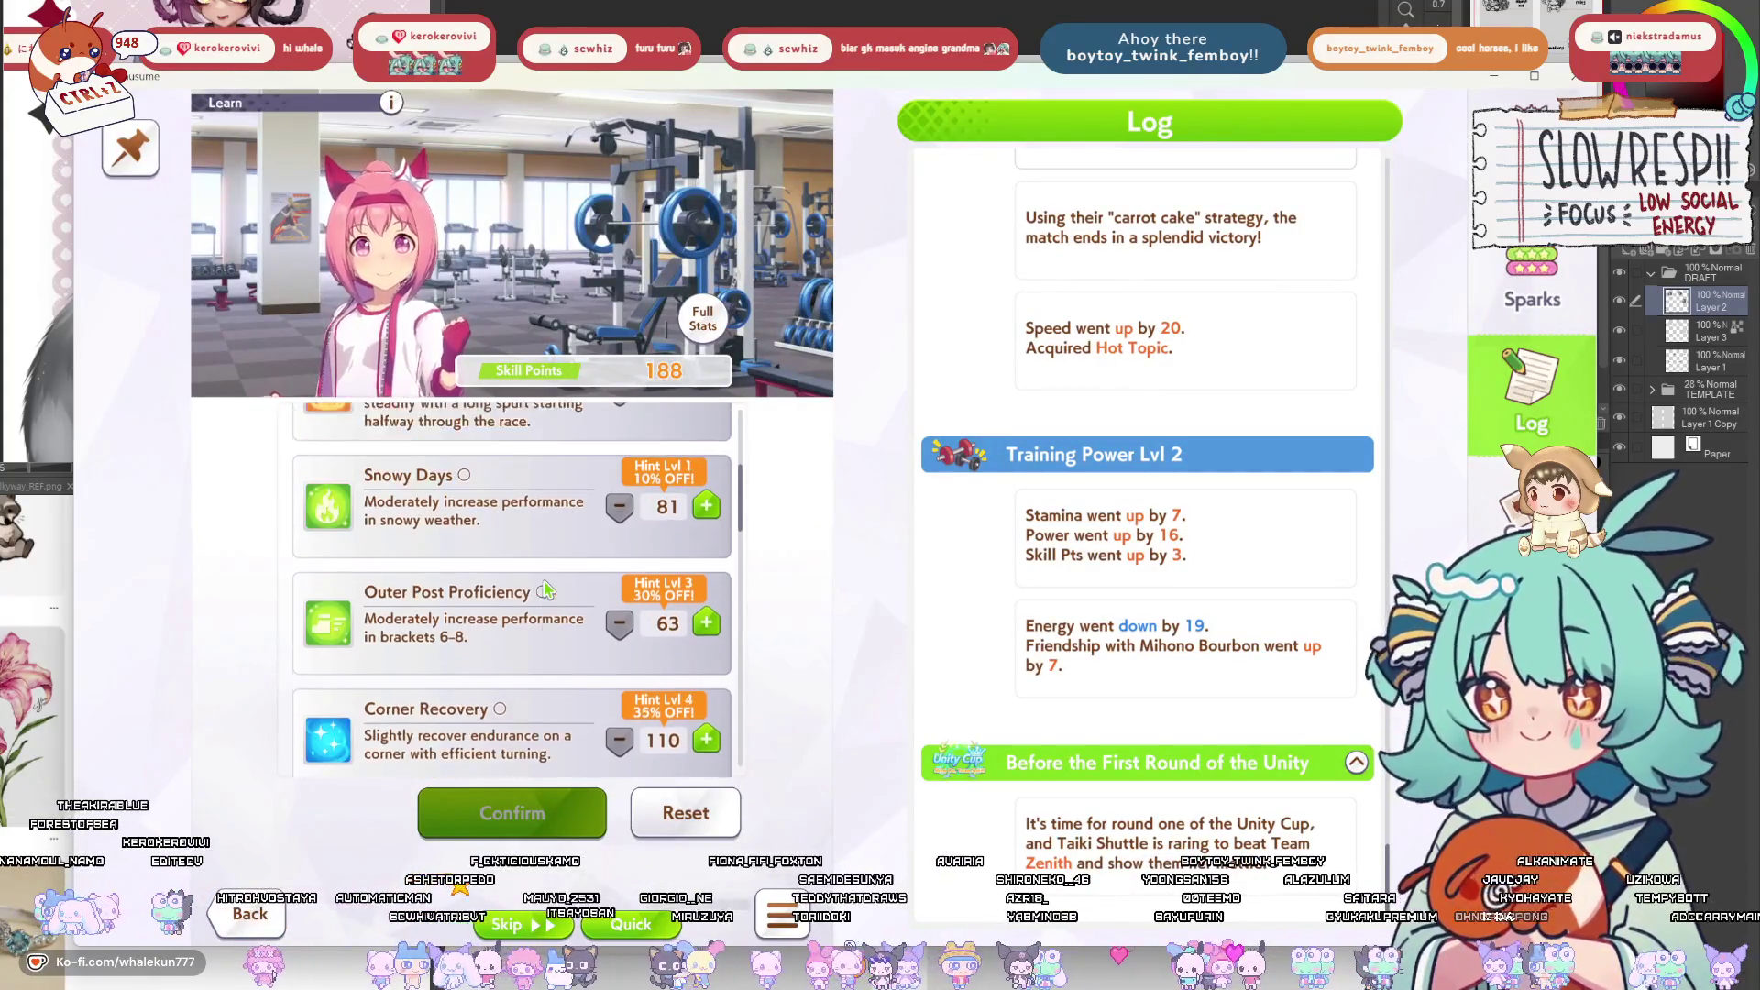
scroll(548, 589, down, 2)
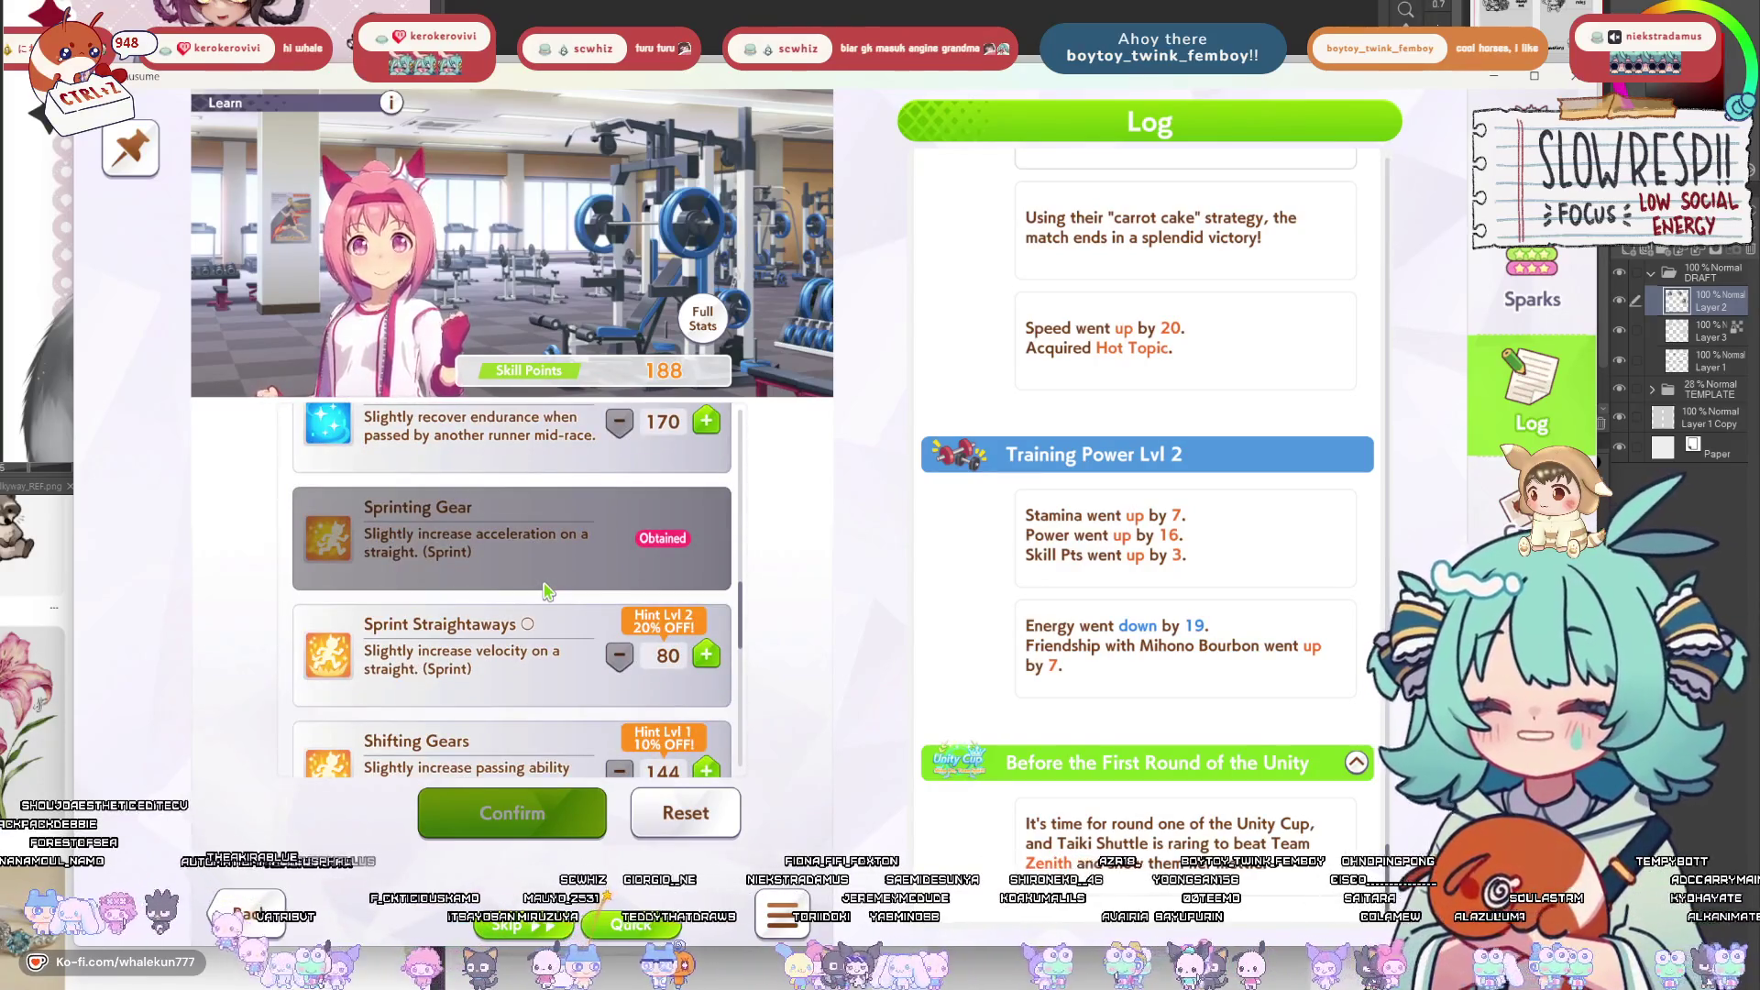
scroll(548, 594, down, 2)
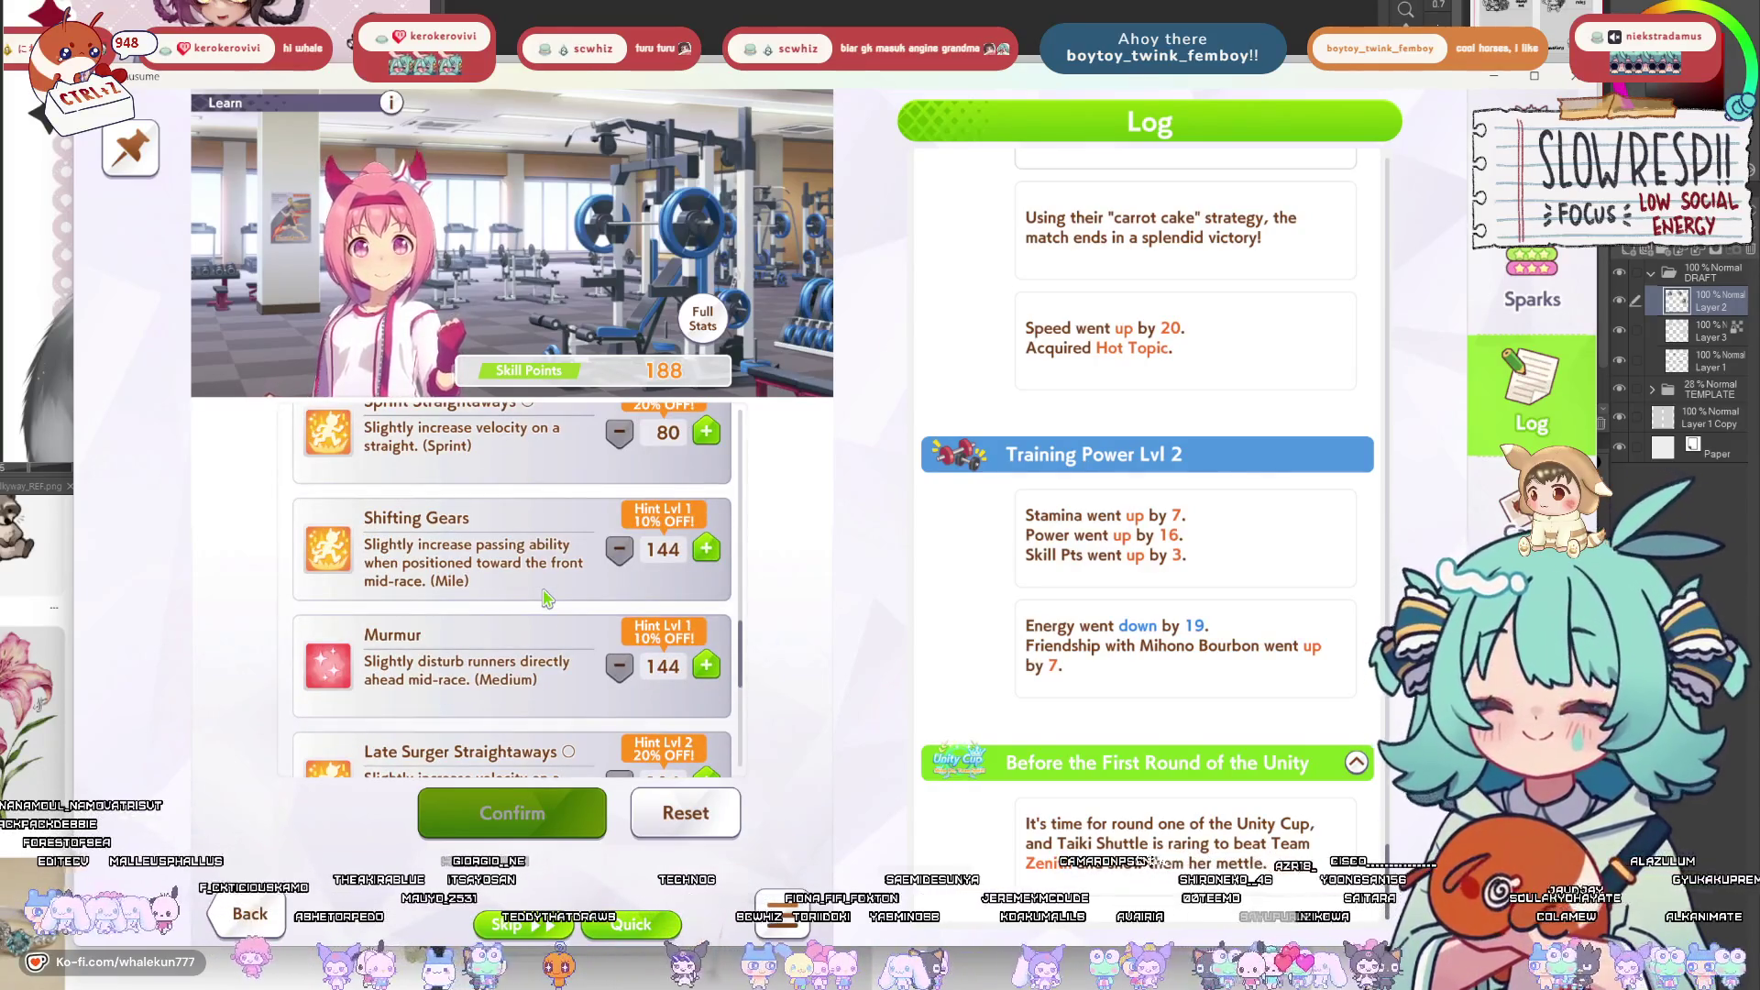
scroll(545, 596, down, 1)
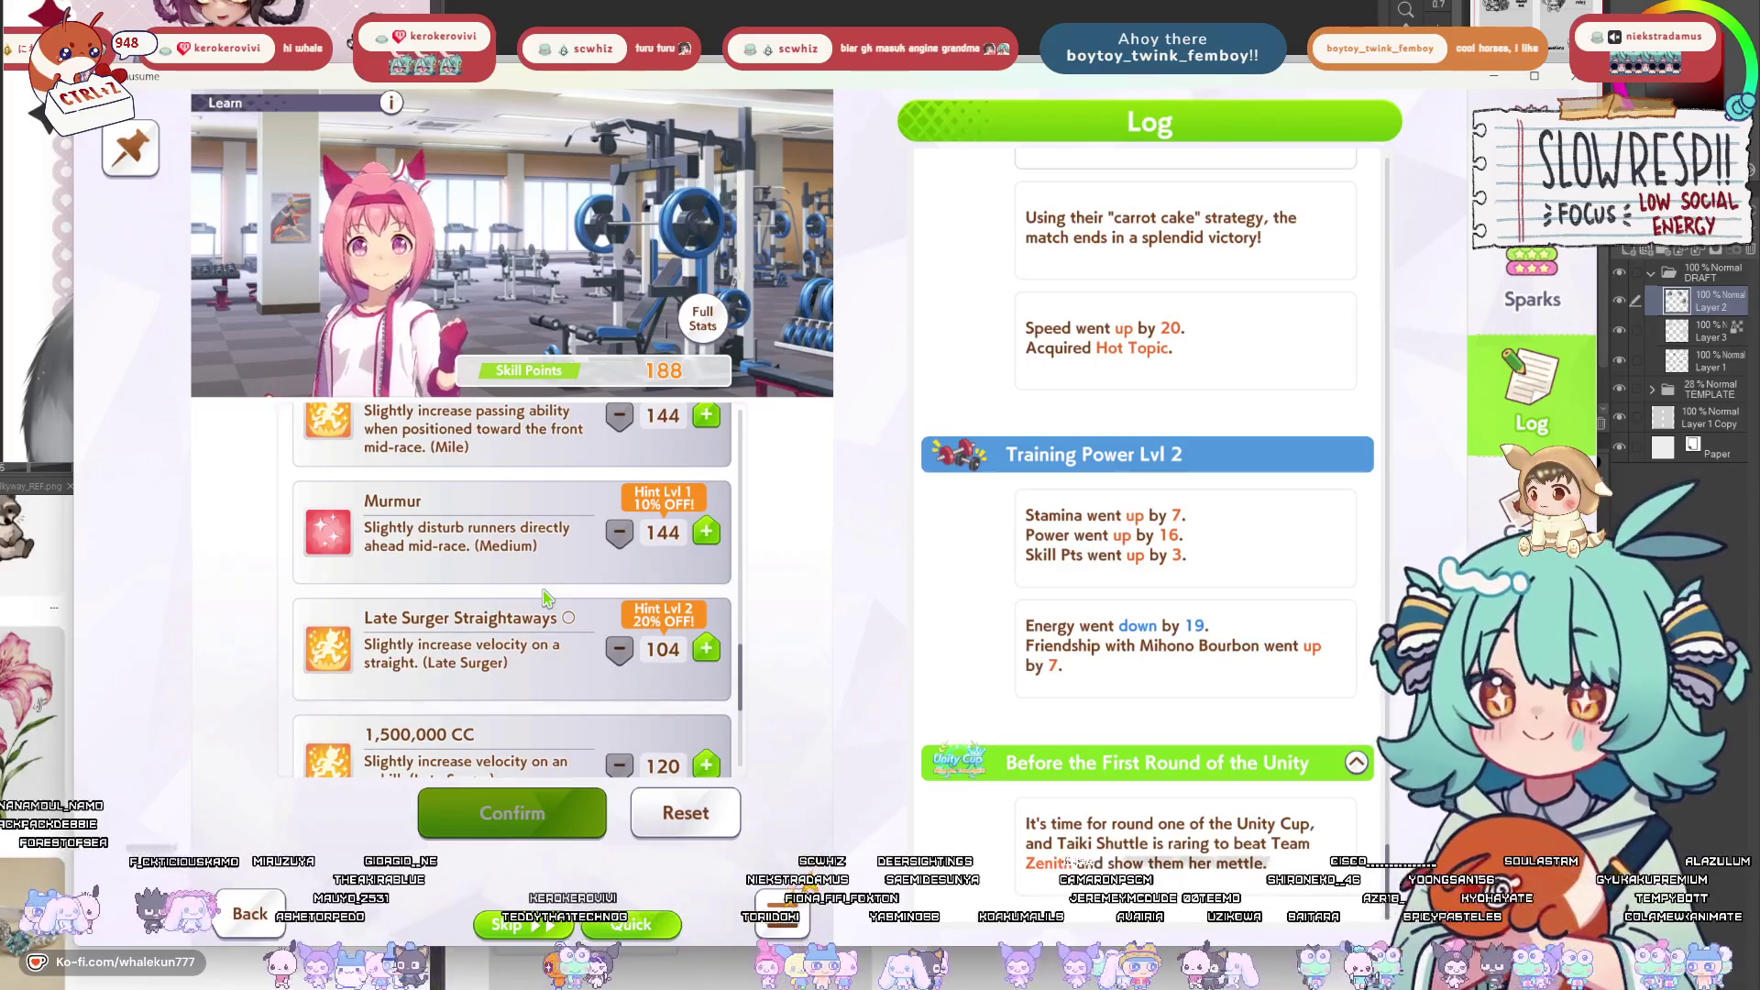
scroll(546, 597, down, 4)
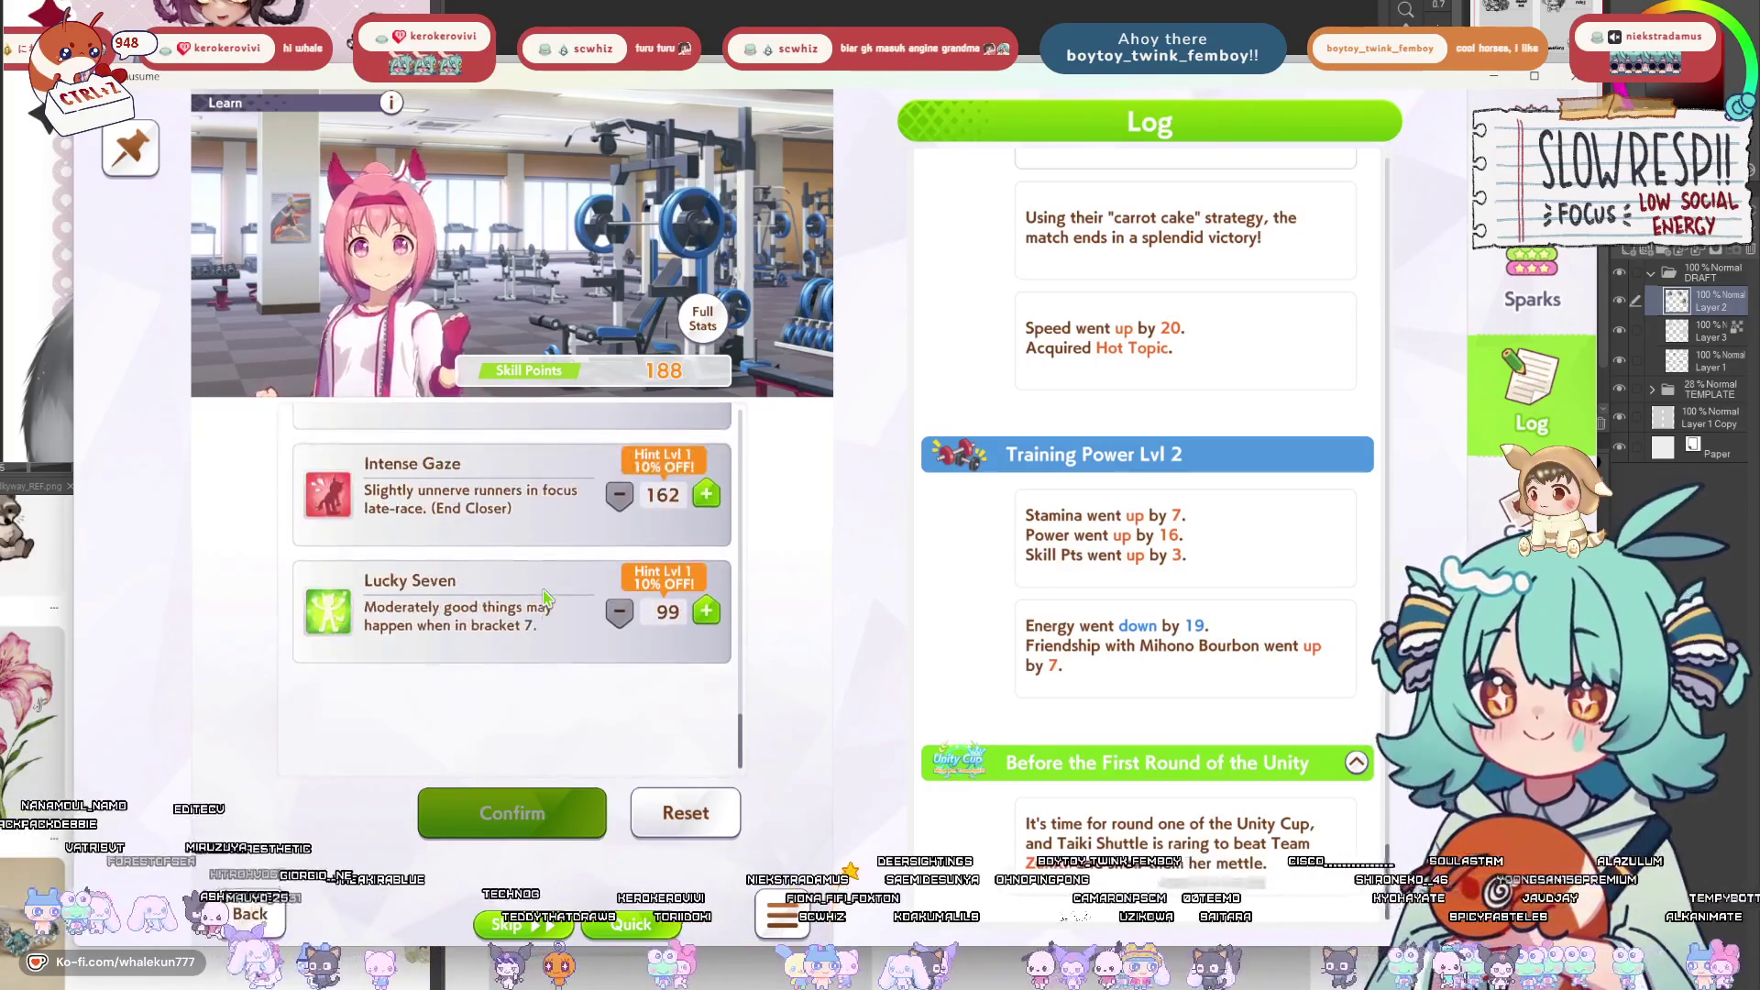
scroll(547, 597, up, 2)
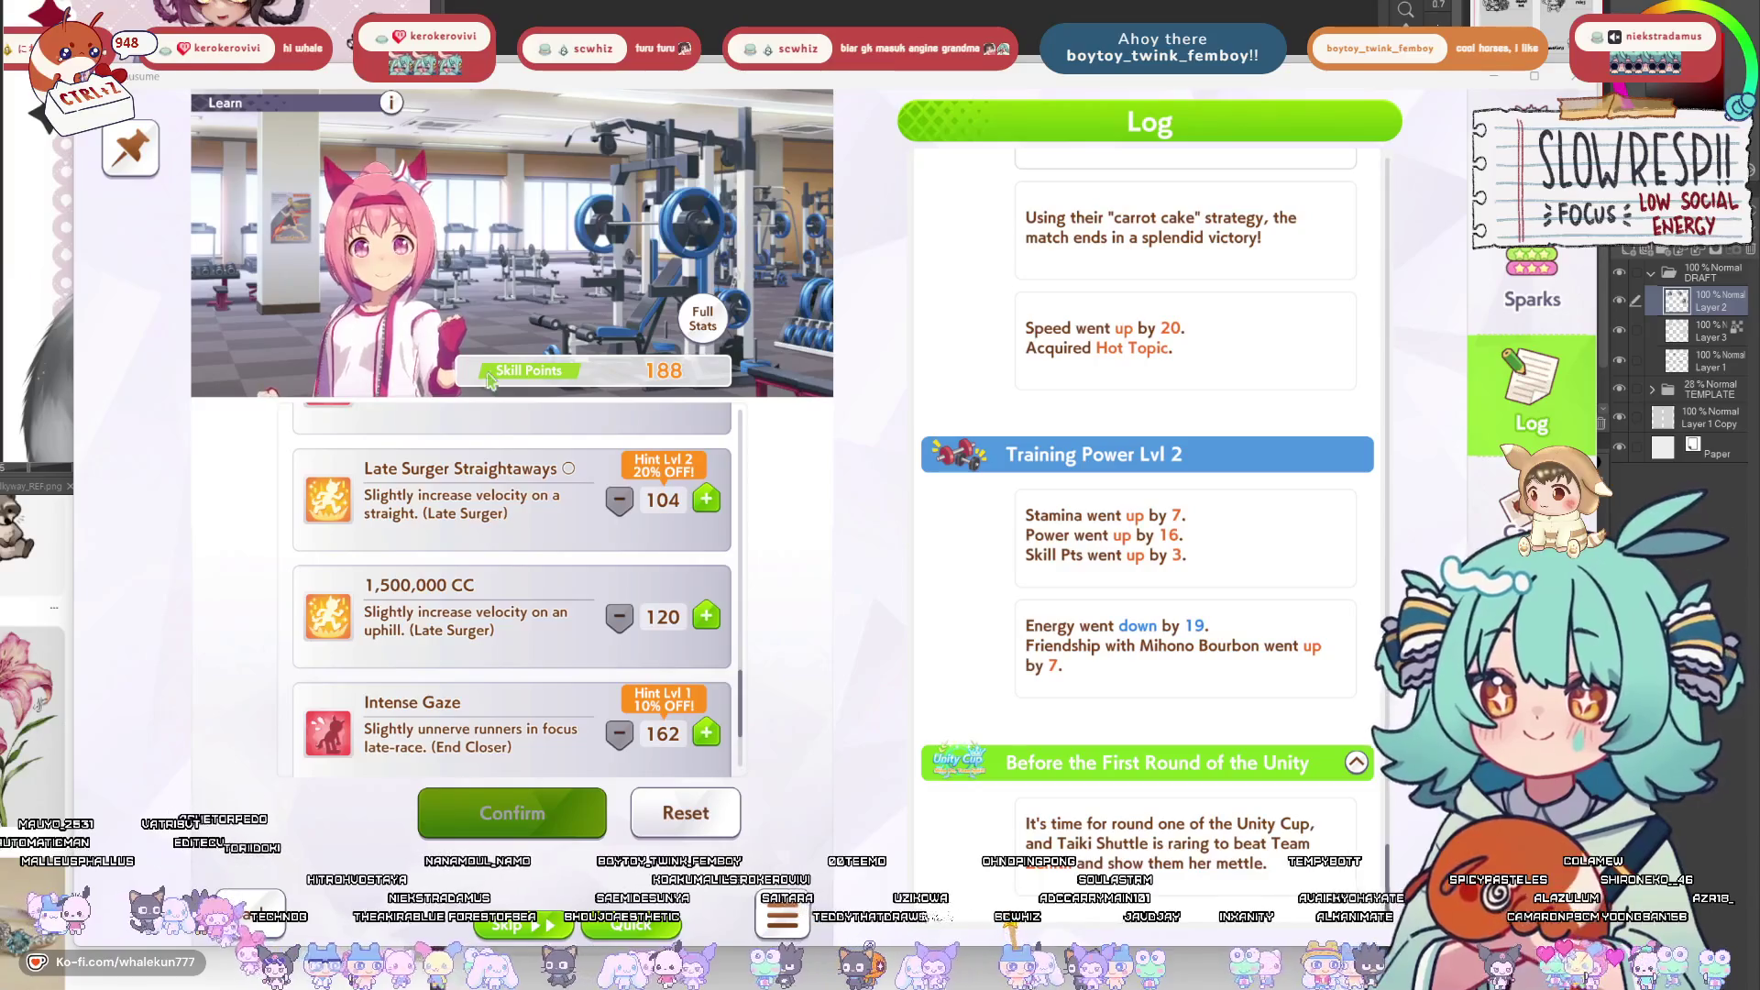
click(704, 617)
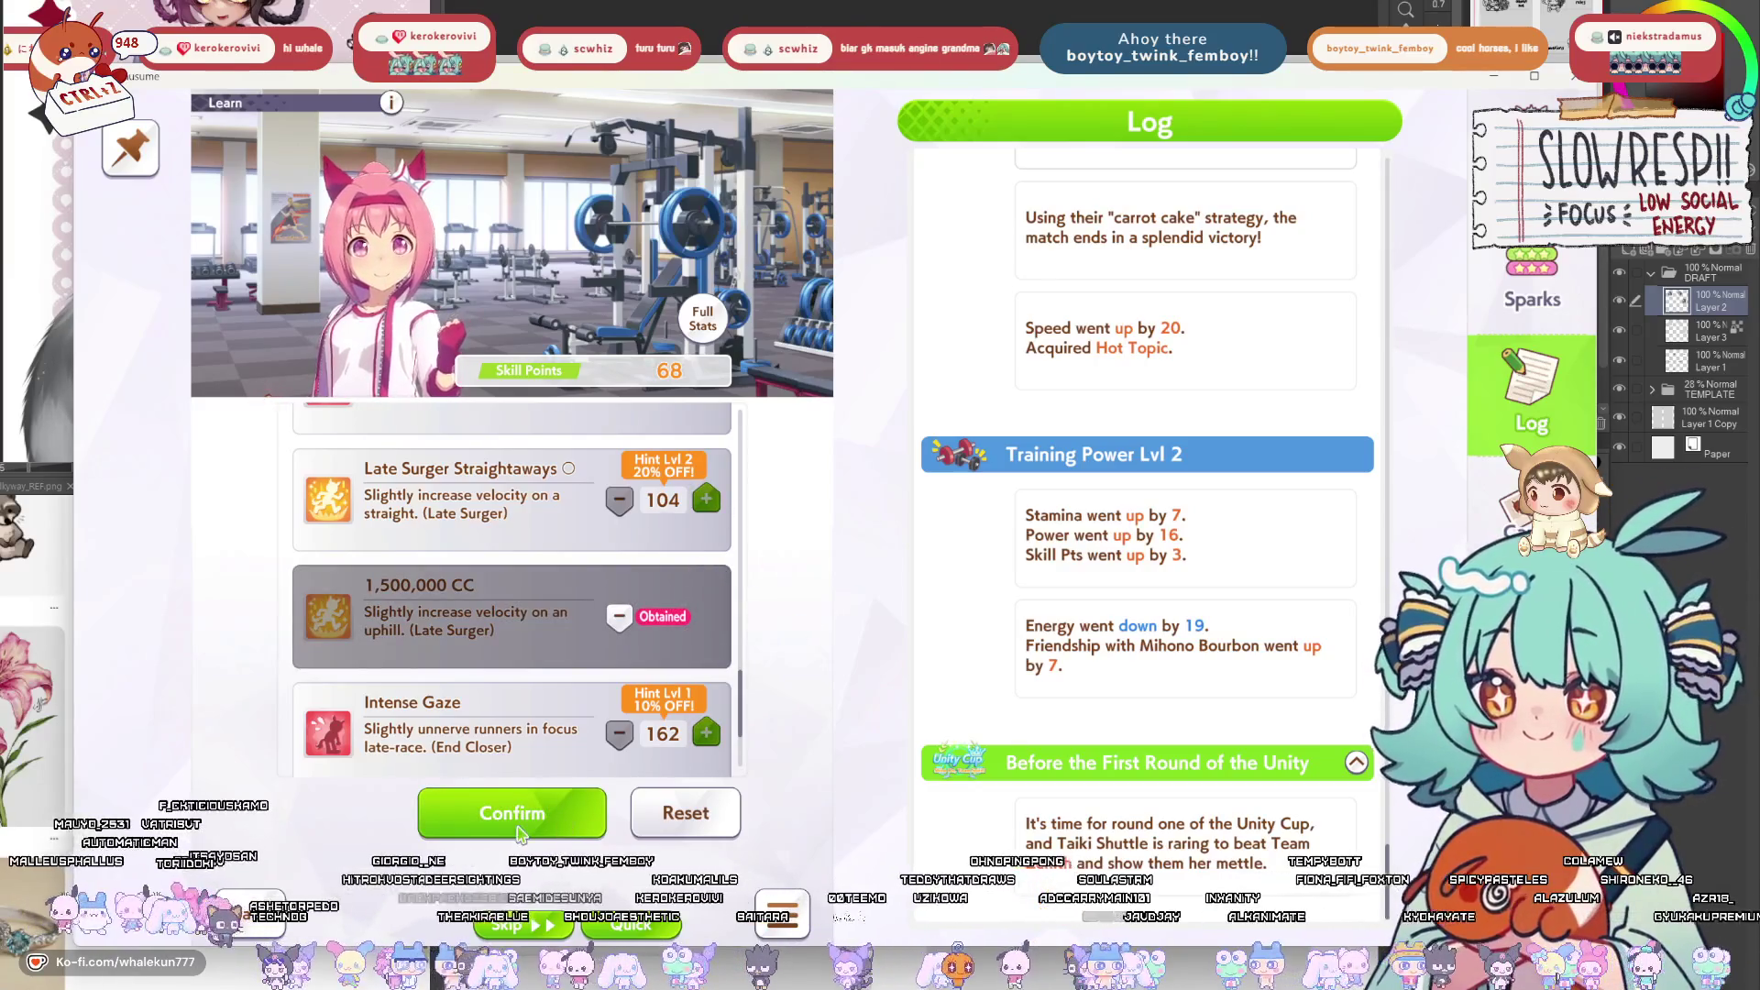
click(519, 832)
click(619, 867)
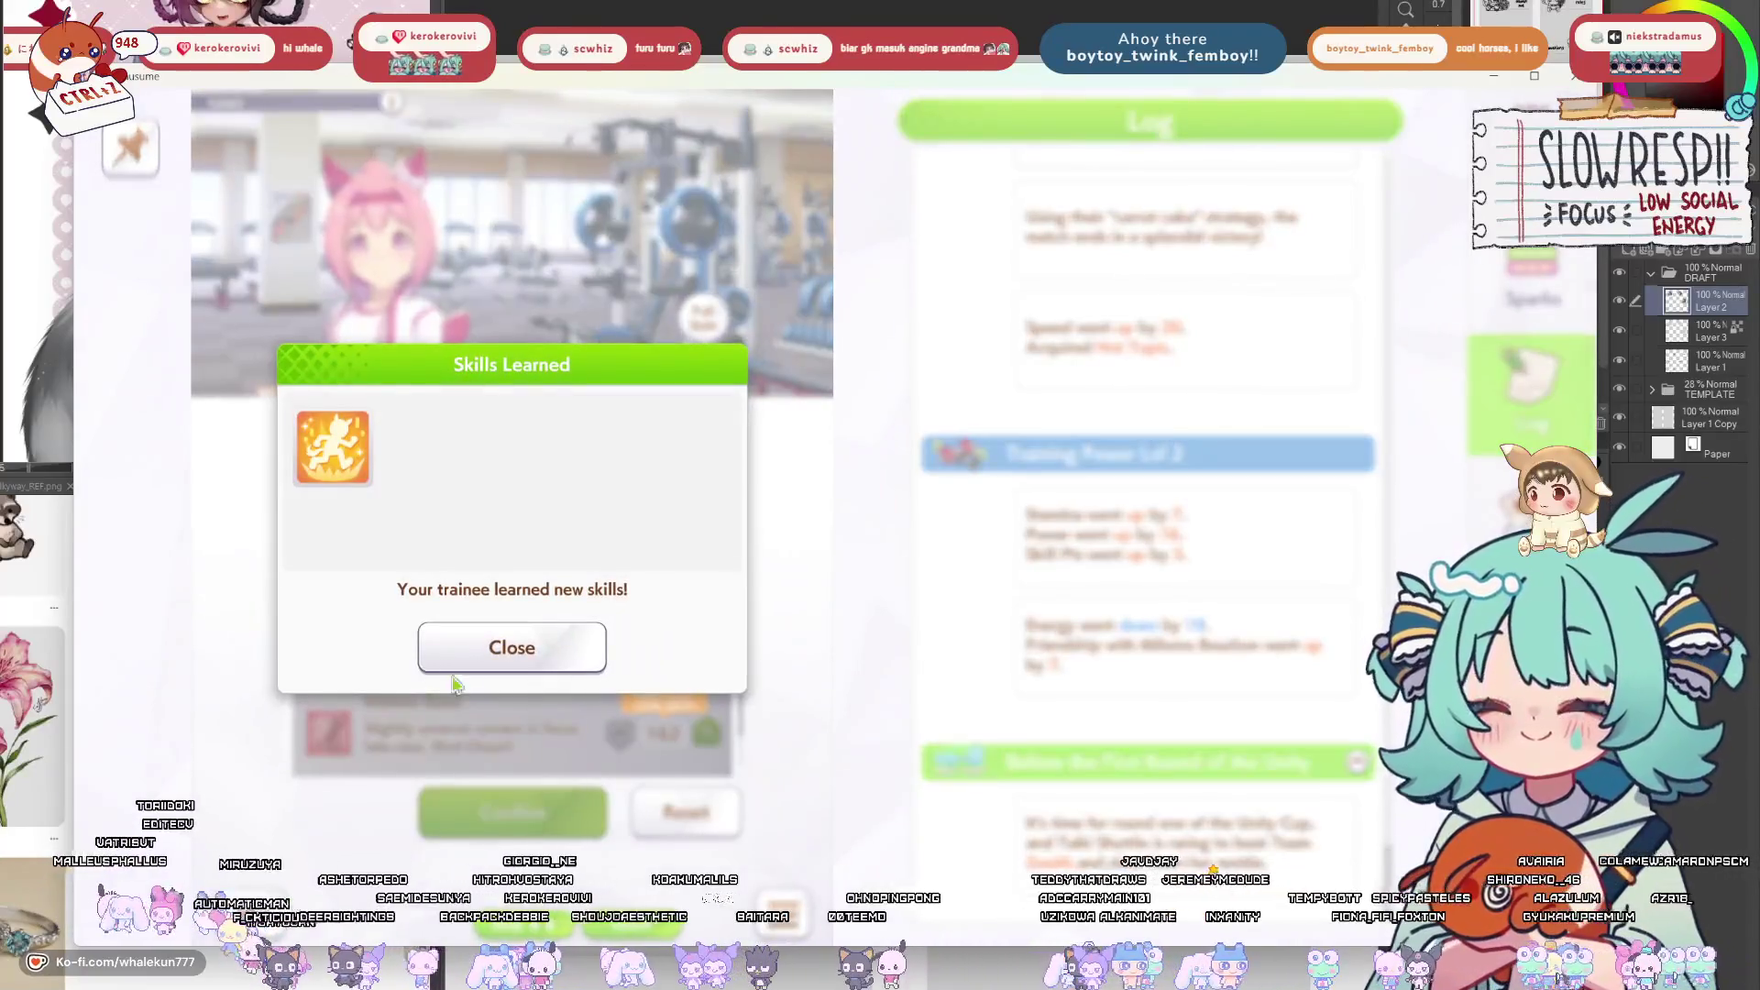
Dismiss the skills notice and challenge the Rank 27 Good Condition team.
click(456, 646)
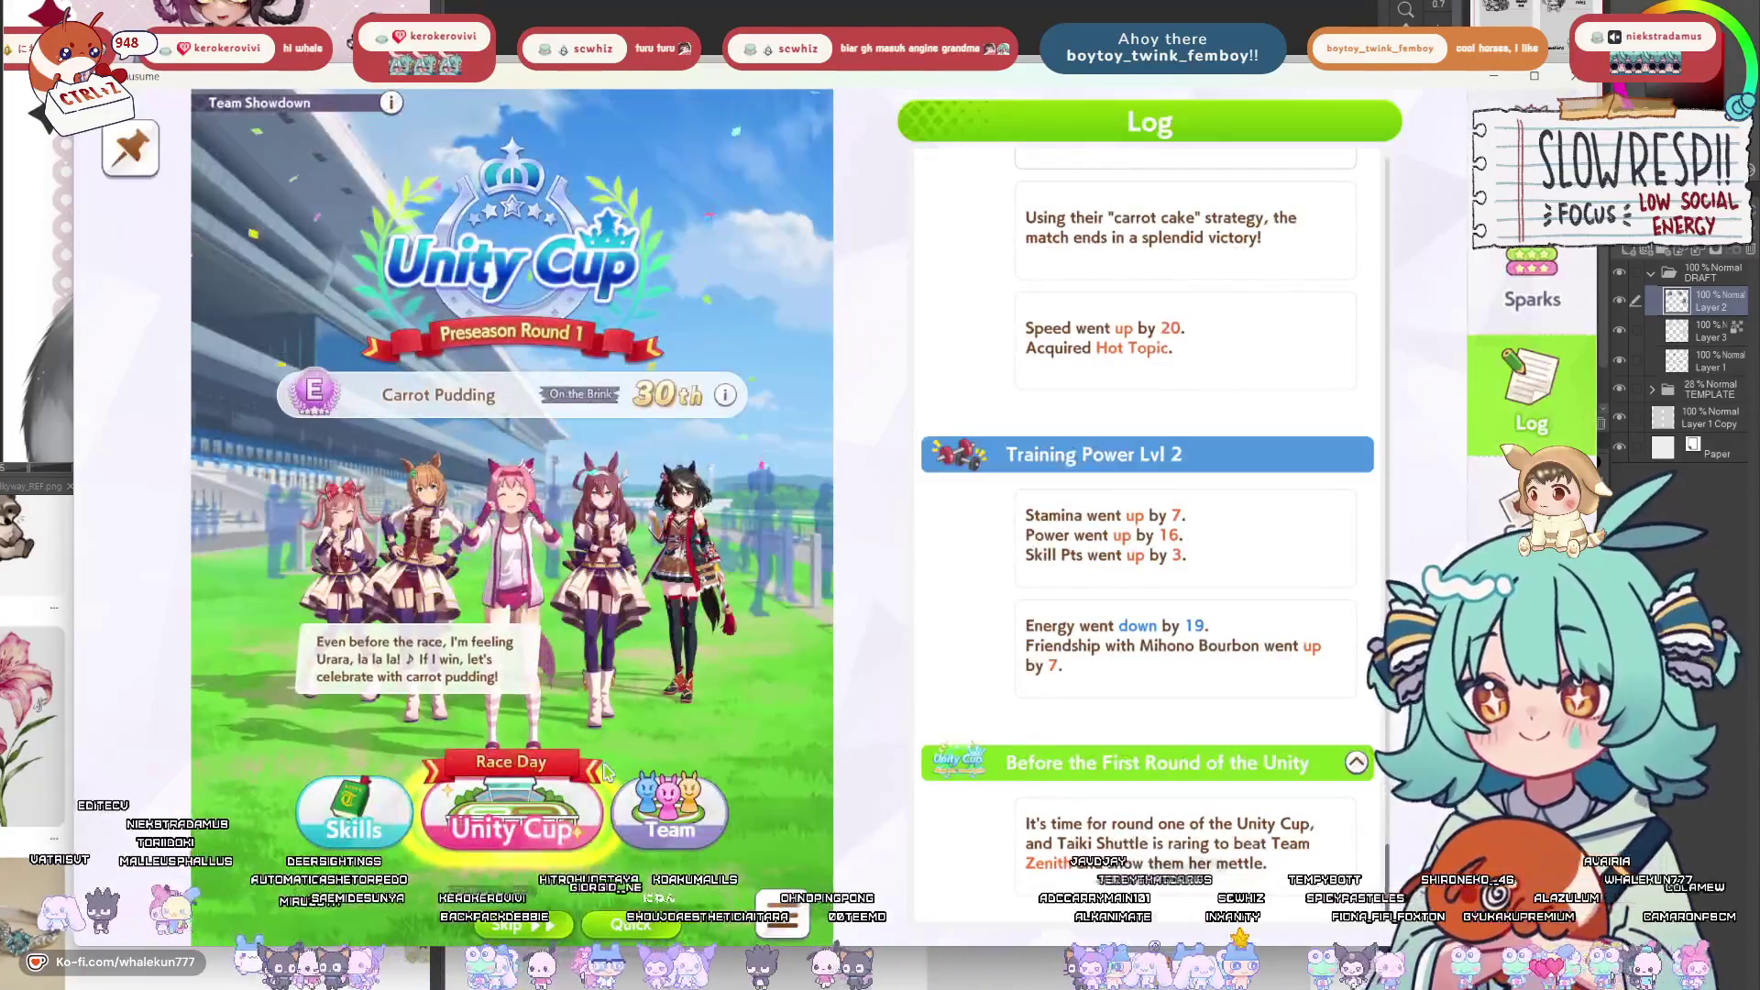
click(514, 820)
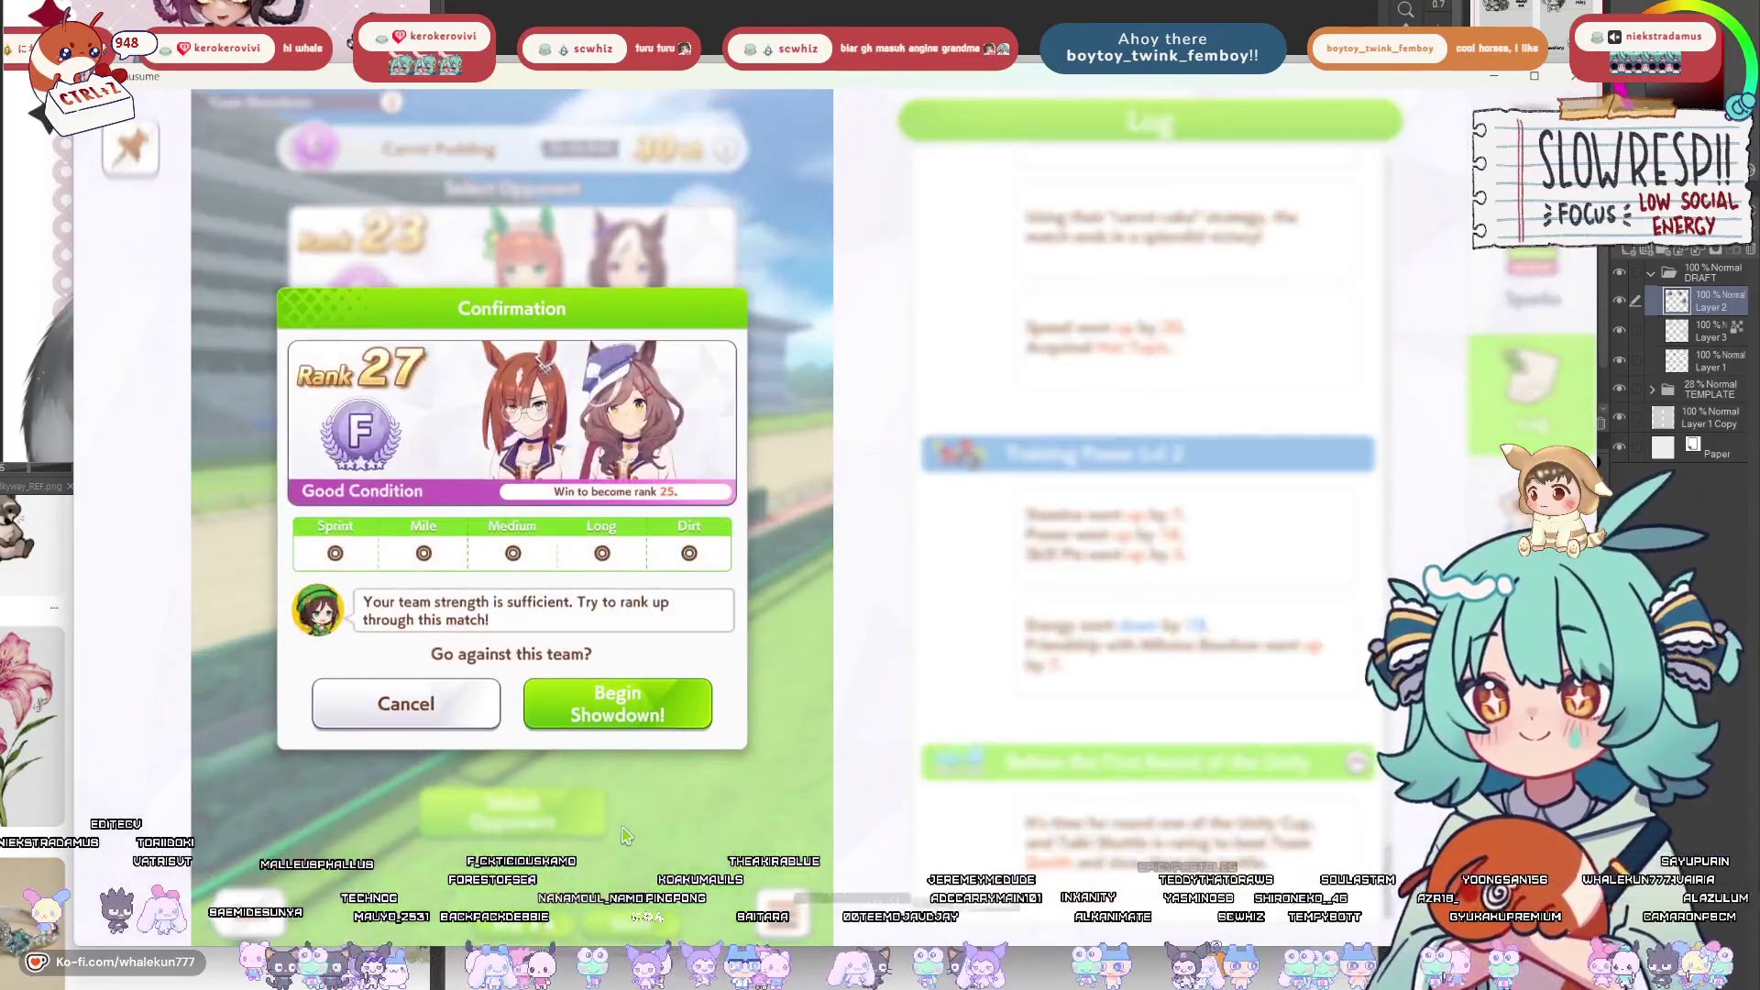
click(591, 724)
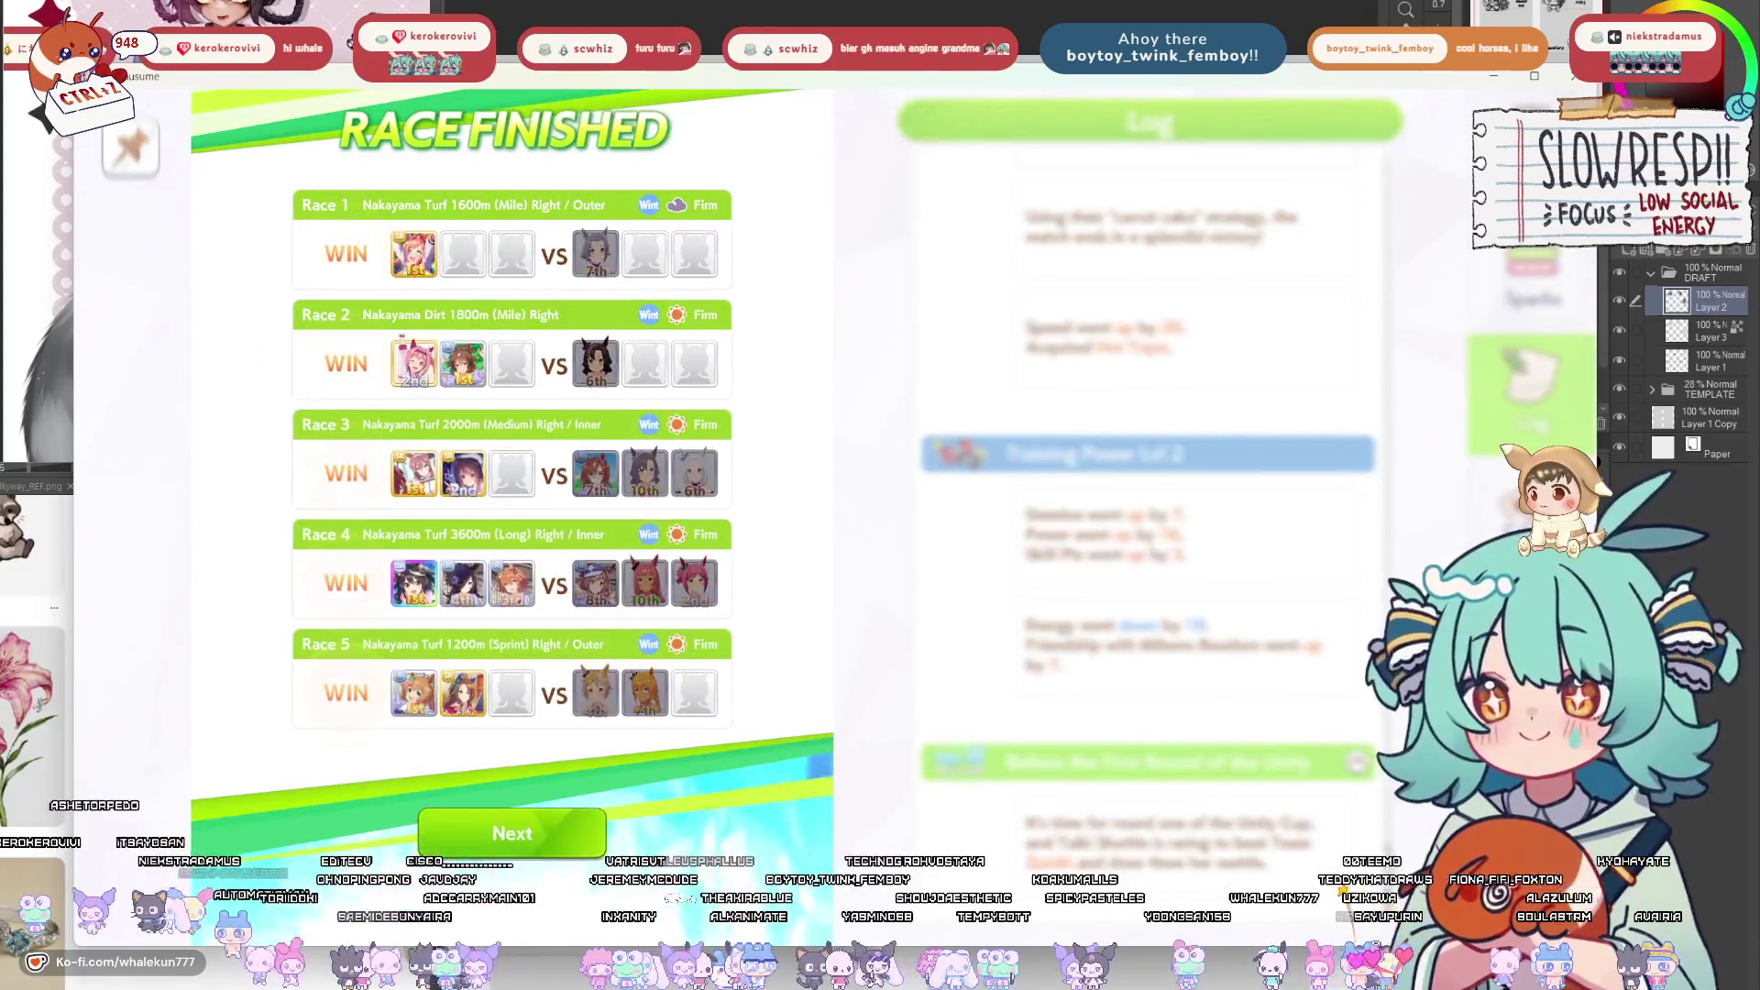
Go through the 5–0 win results, stat gains and new-members event back to the career.
click(527, 832)
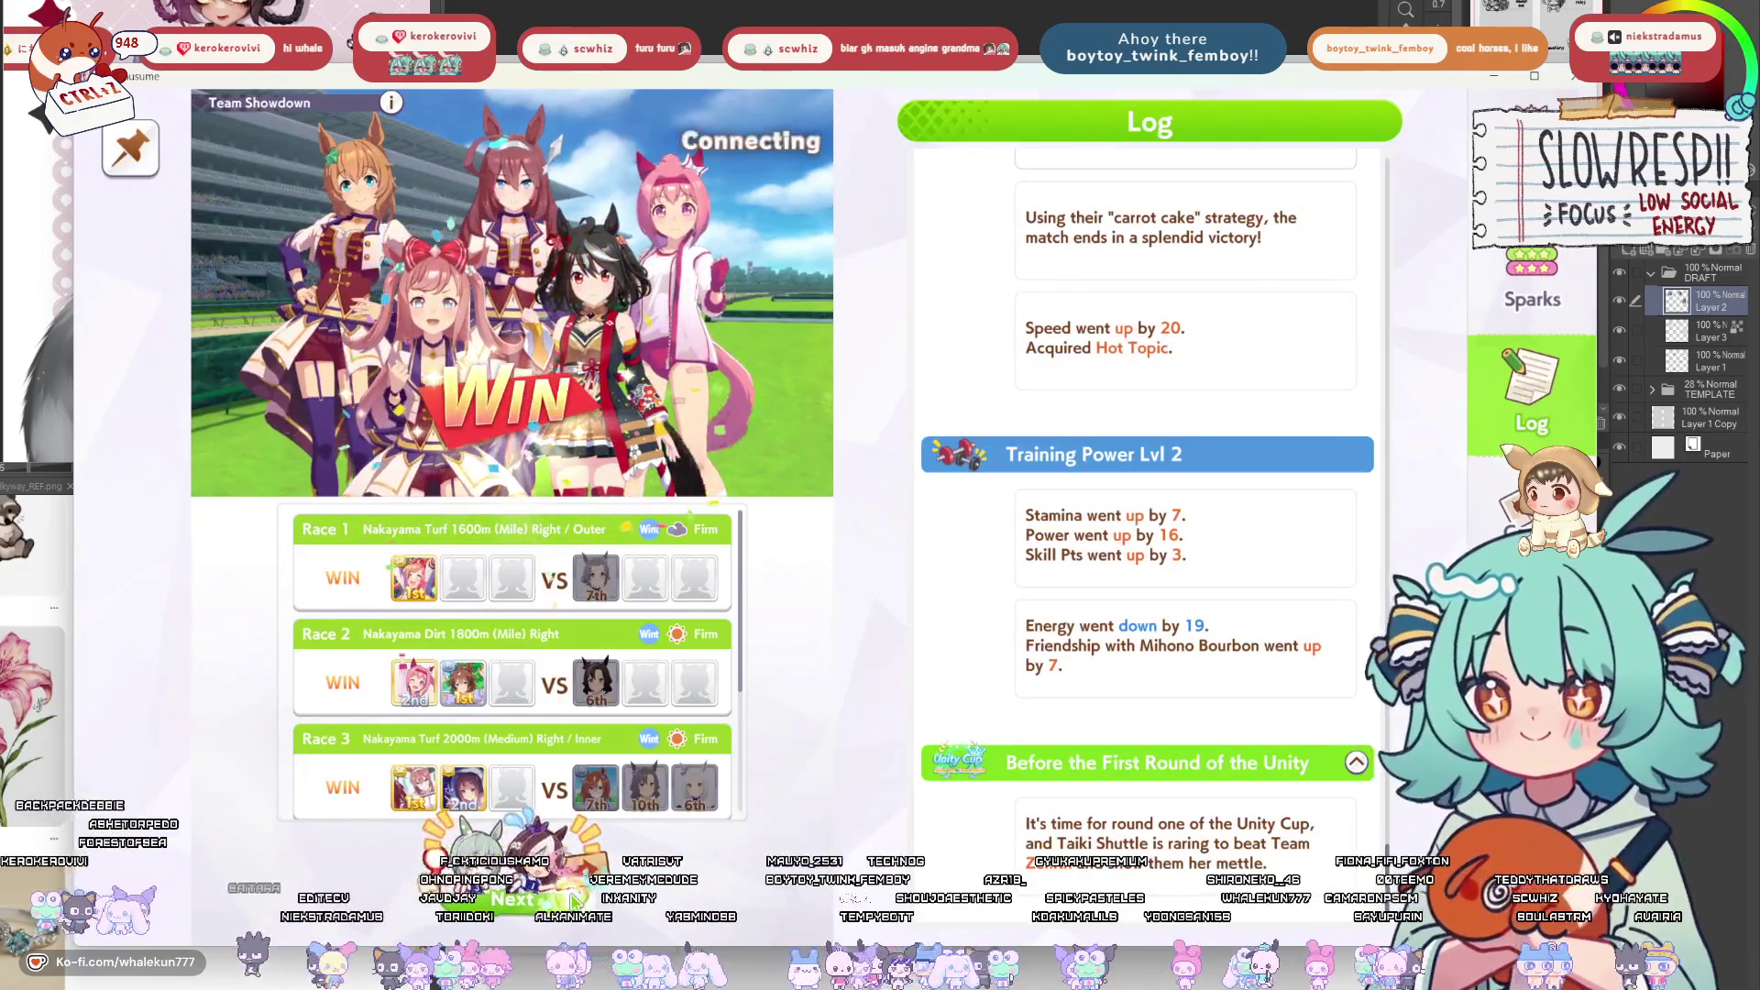
click(574, 903)
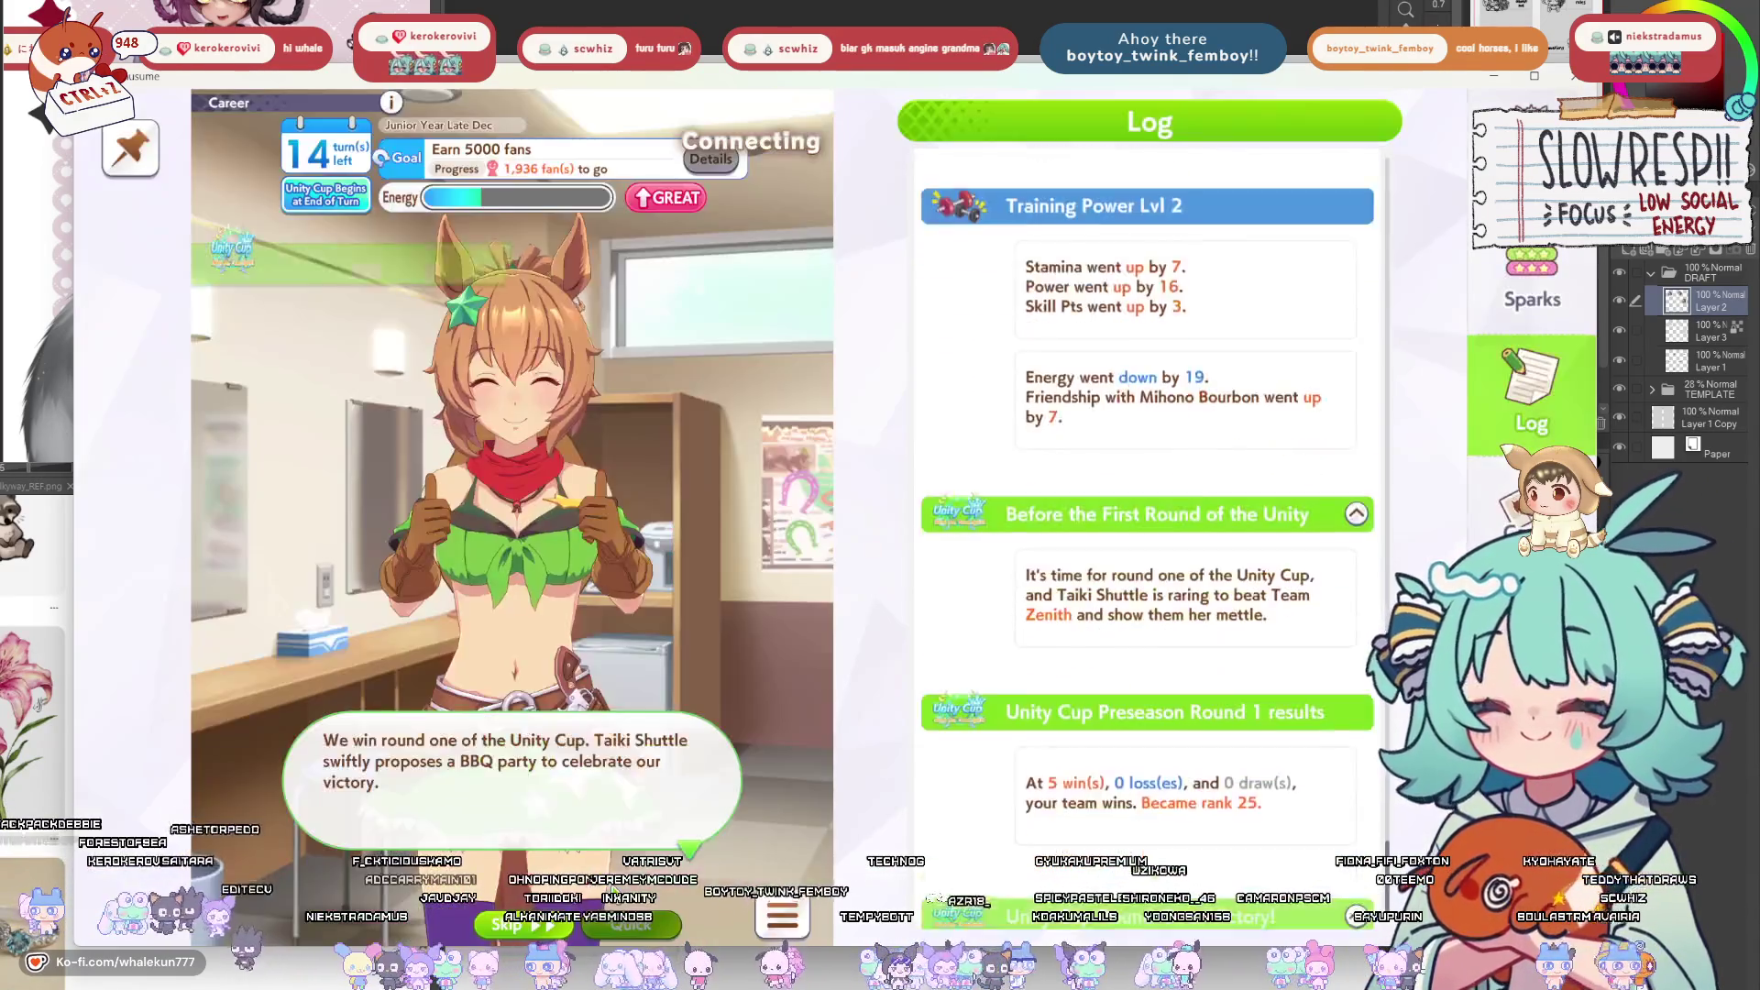
click(616, 872)
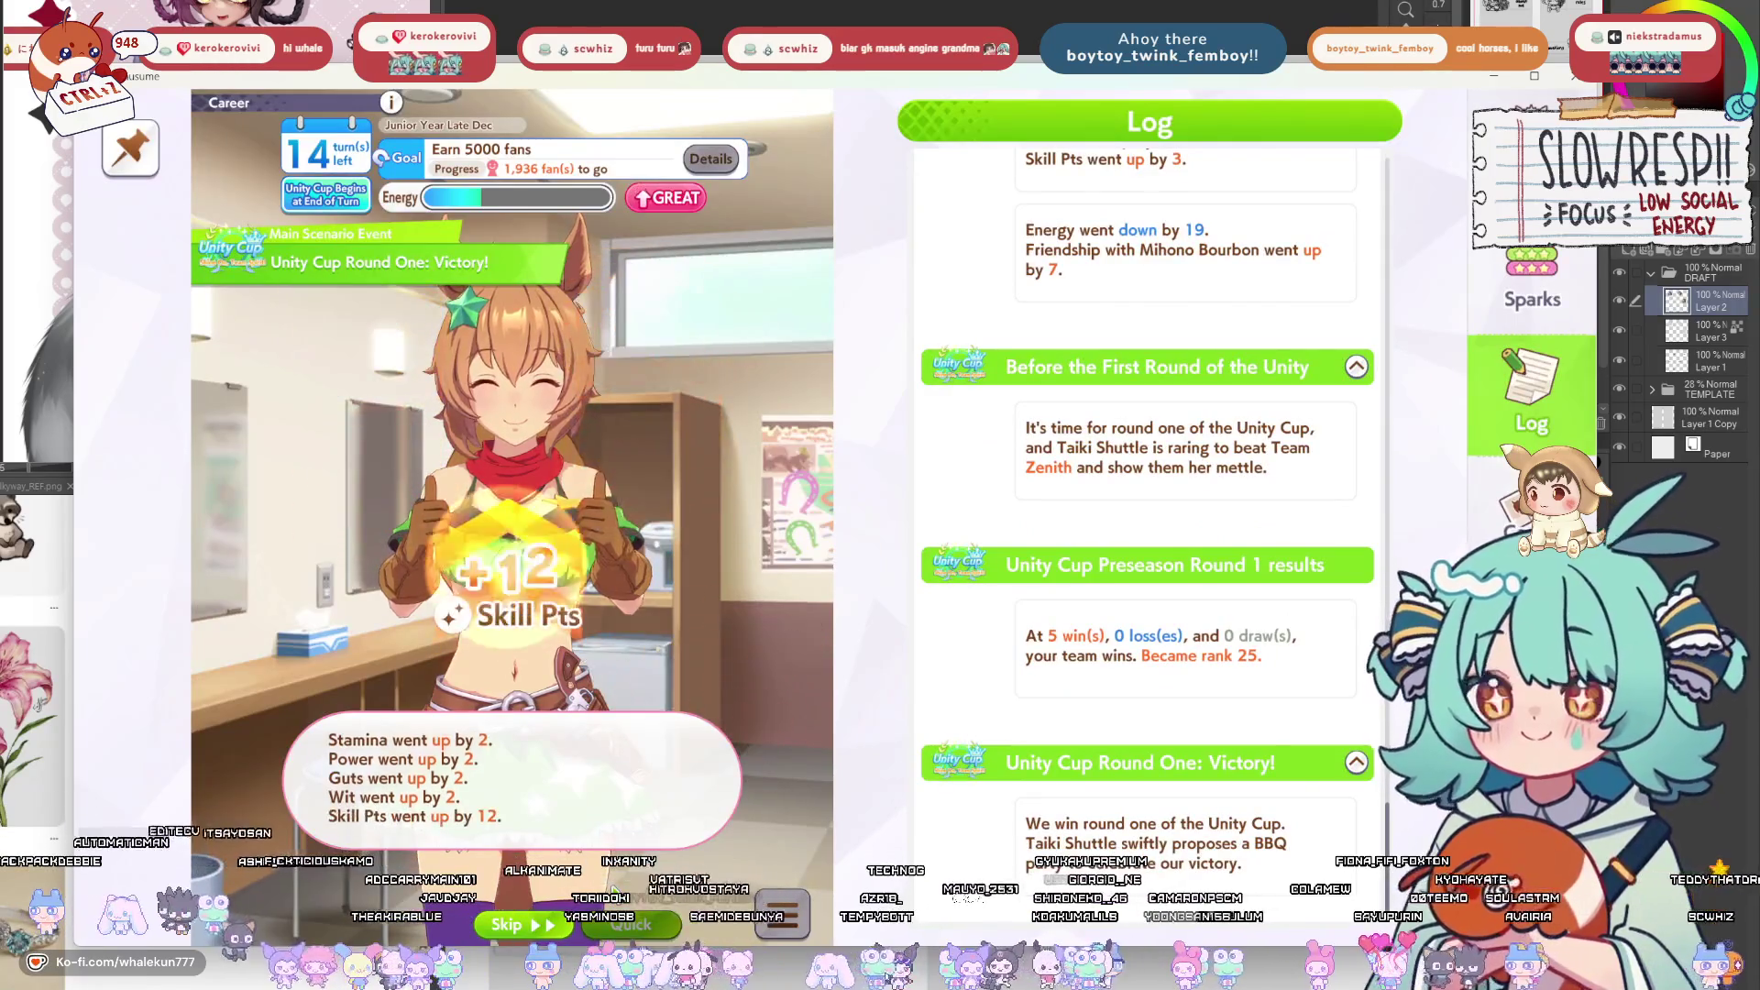
click(605, 859)
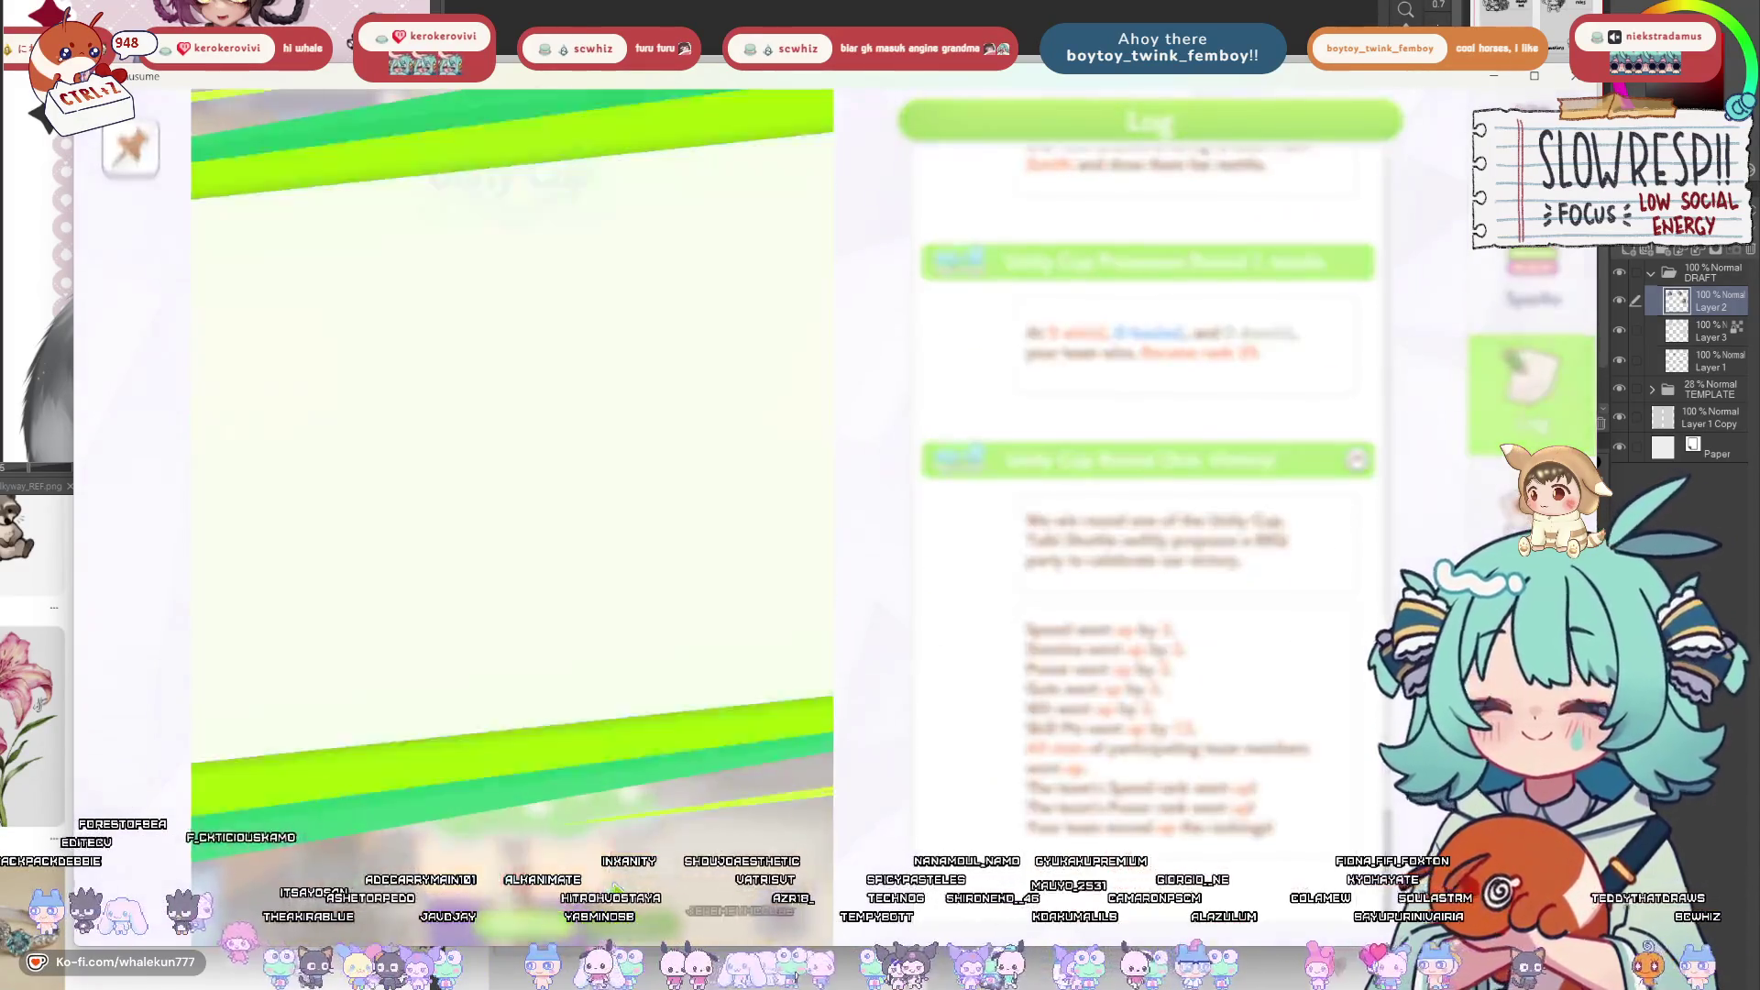
click(581, 851)
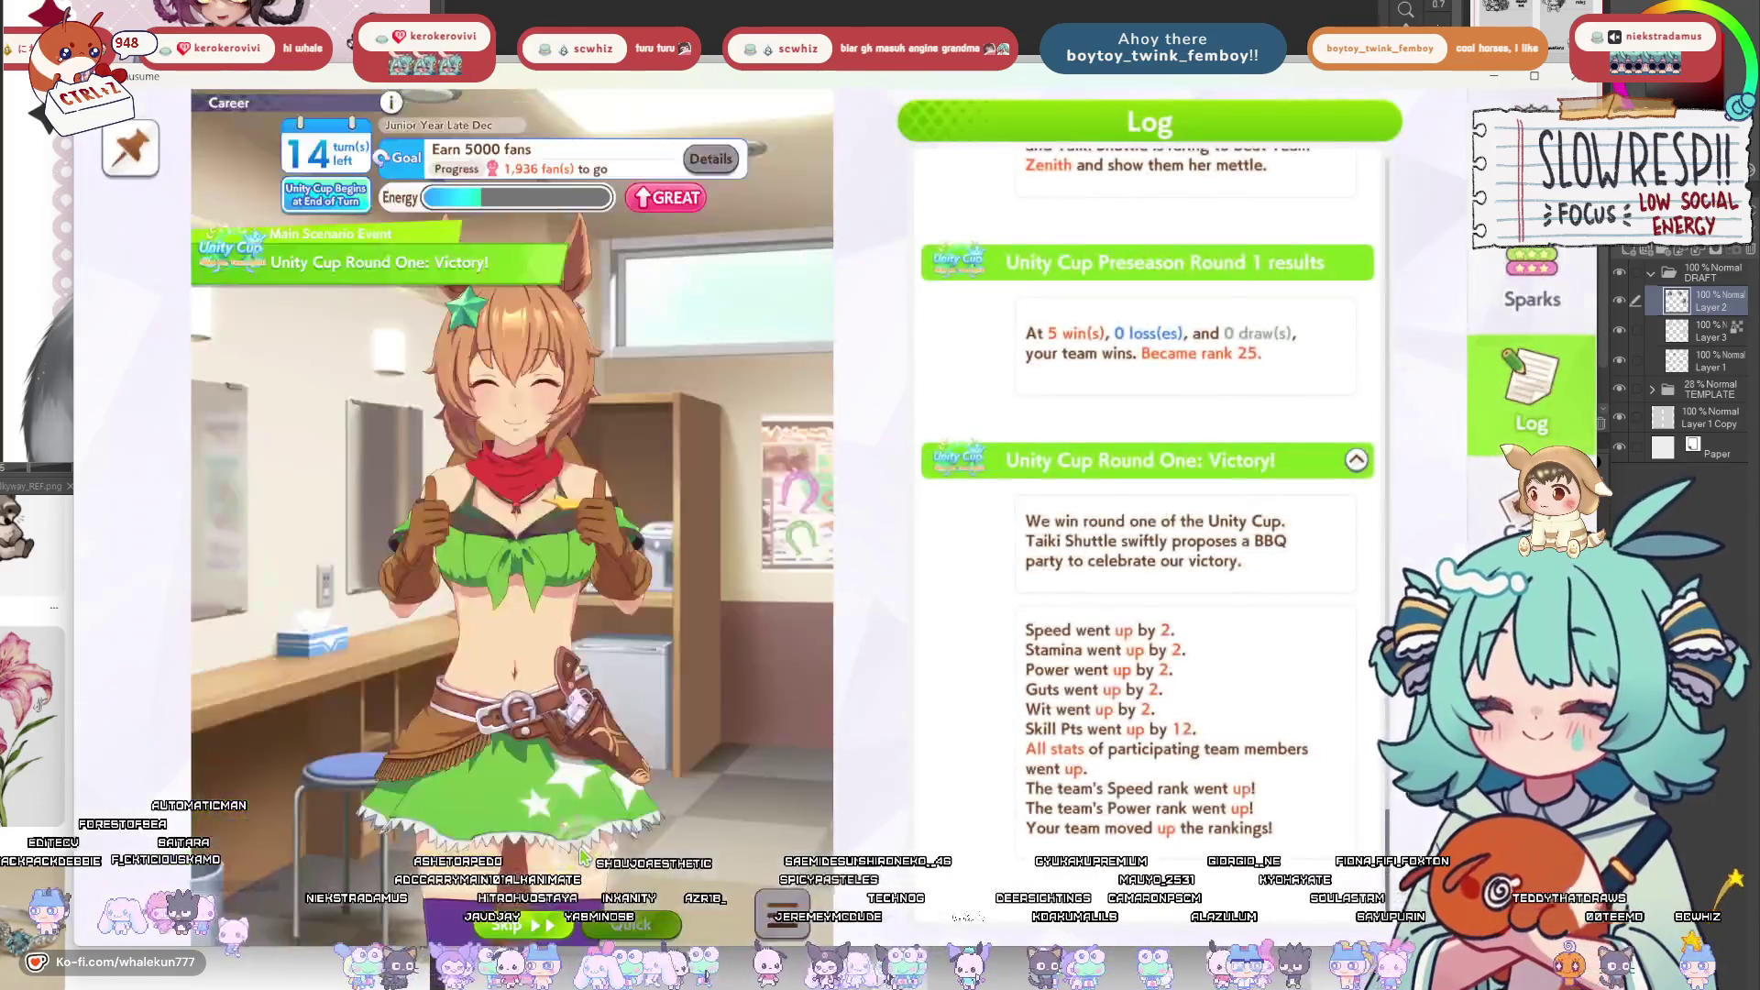
click(581, 853)
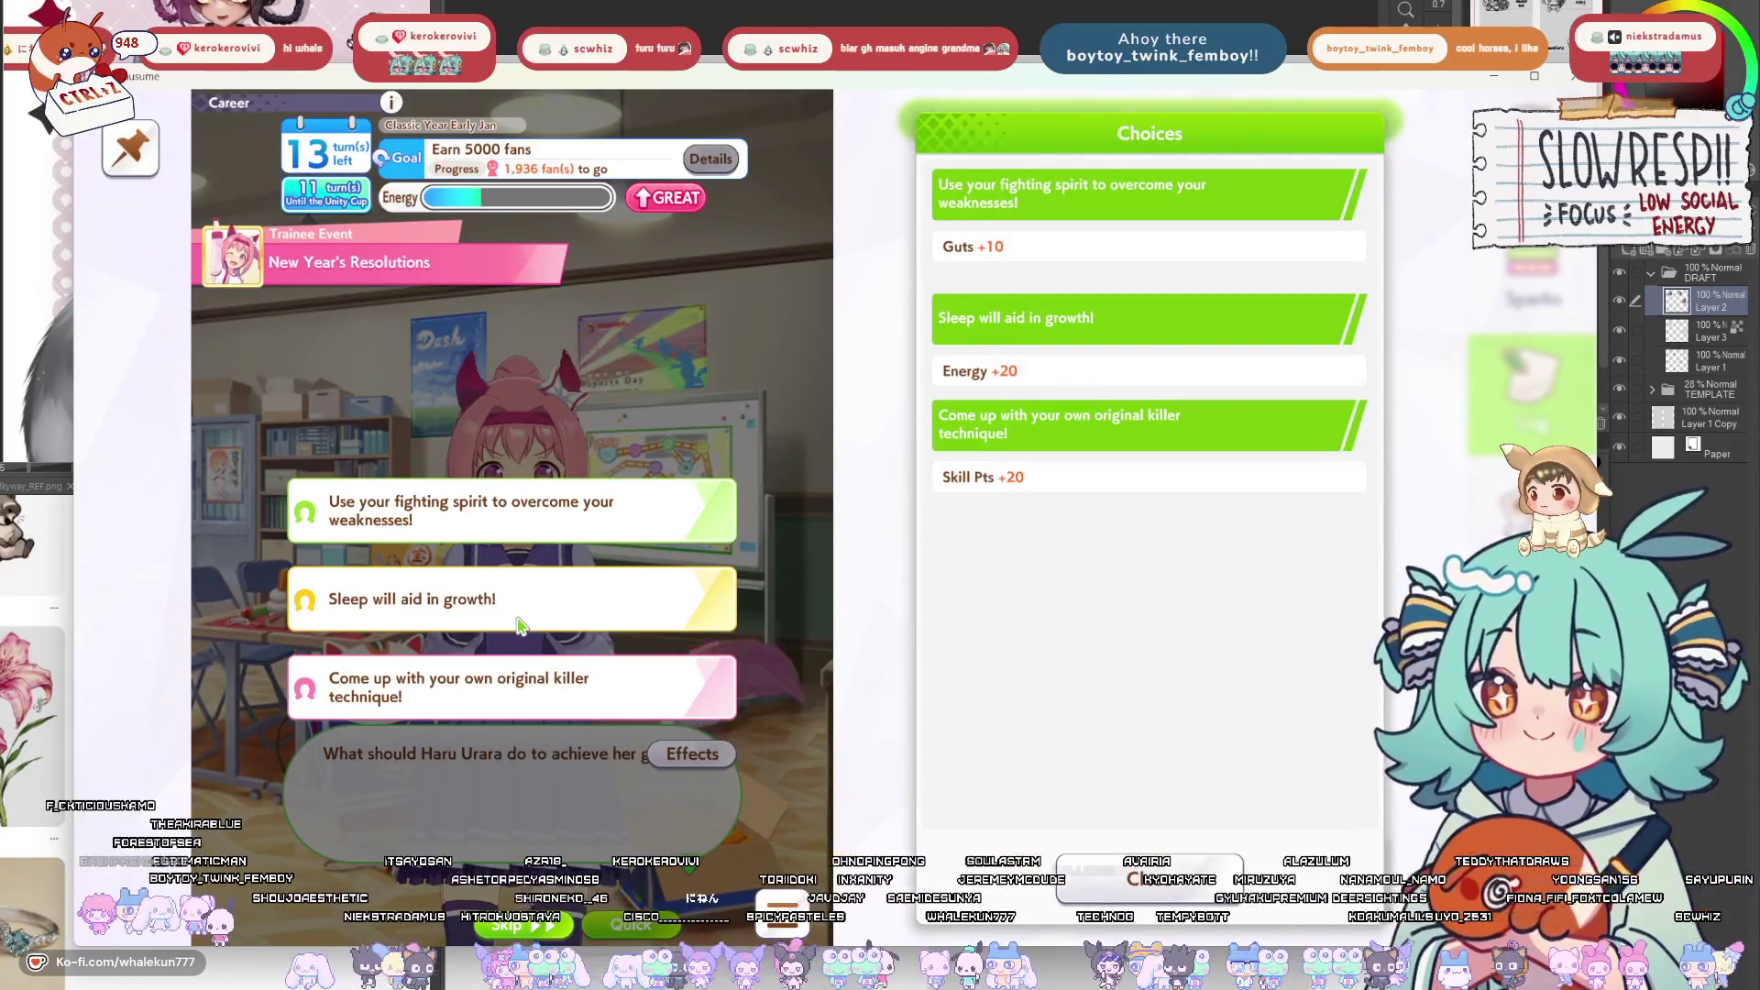
Choose the original killer technique resolution and do Speed training.
click(534, 708)
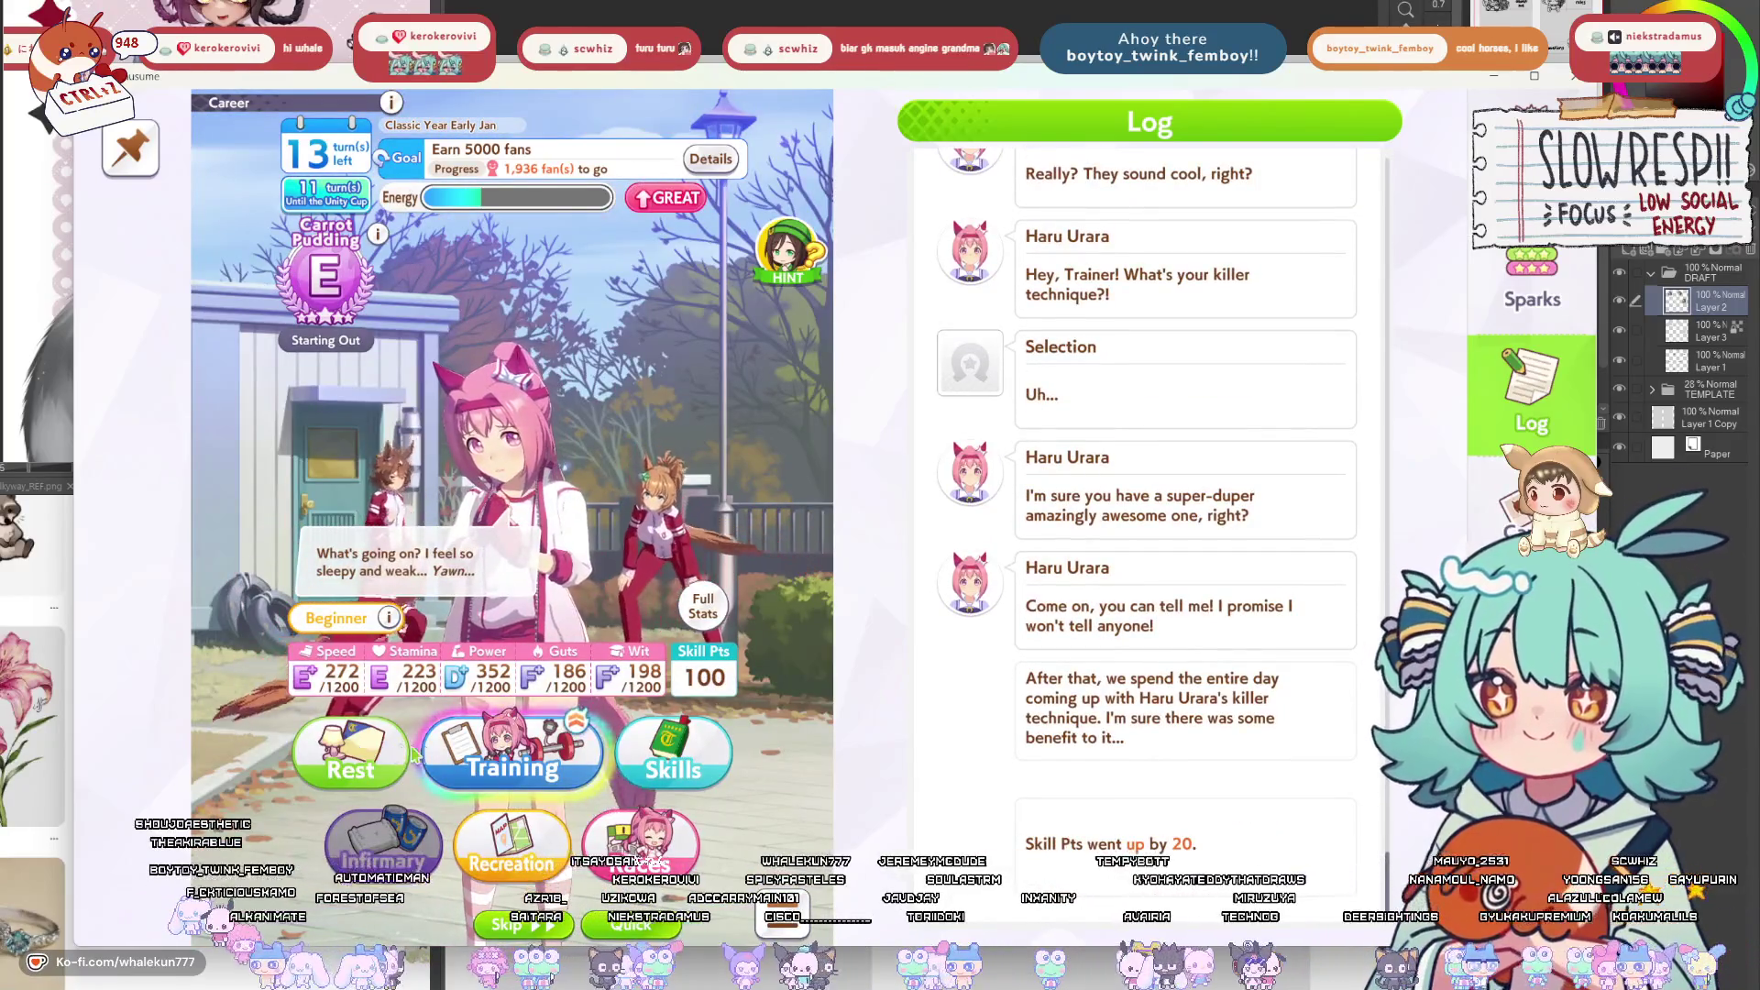
click(512, 769)
click(341, 819)
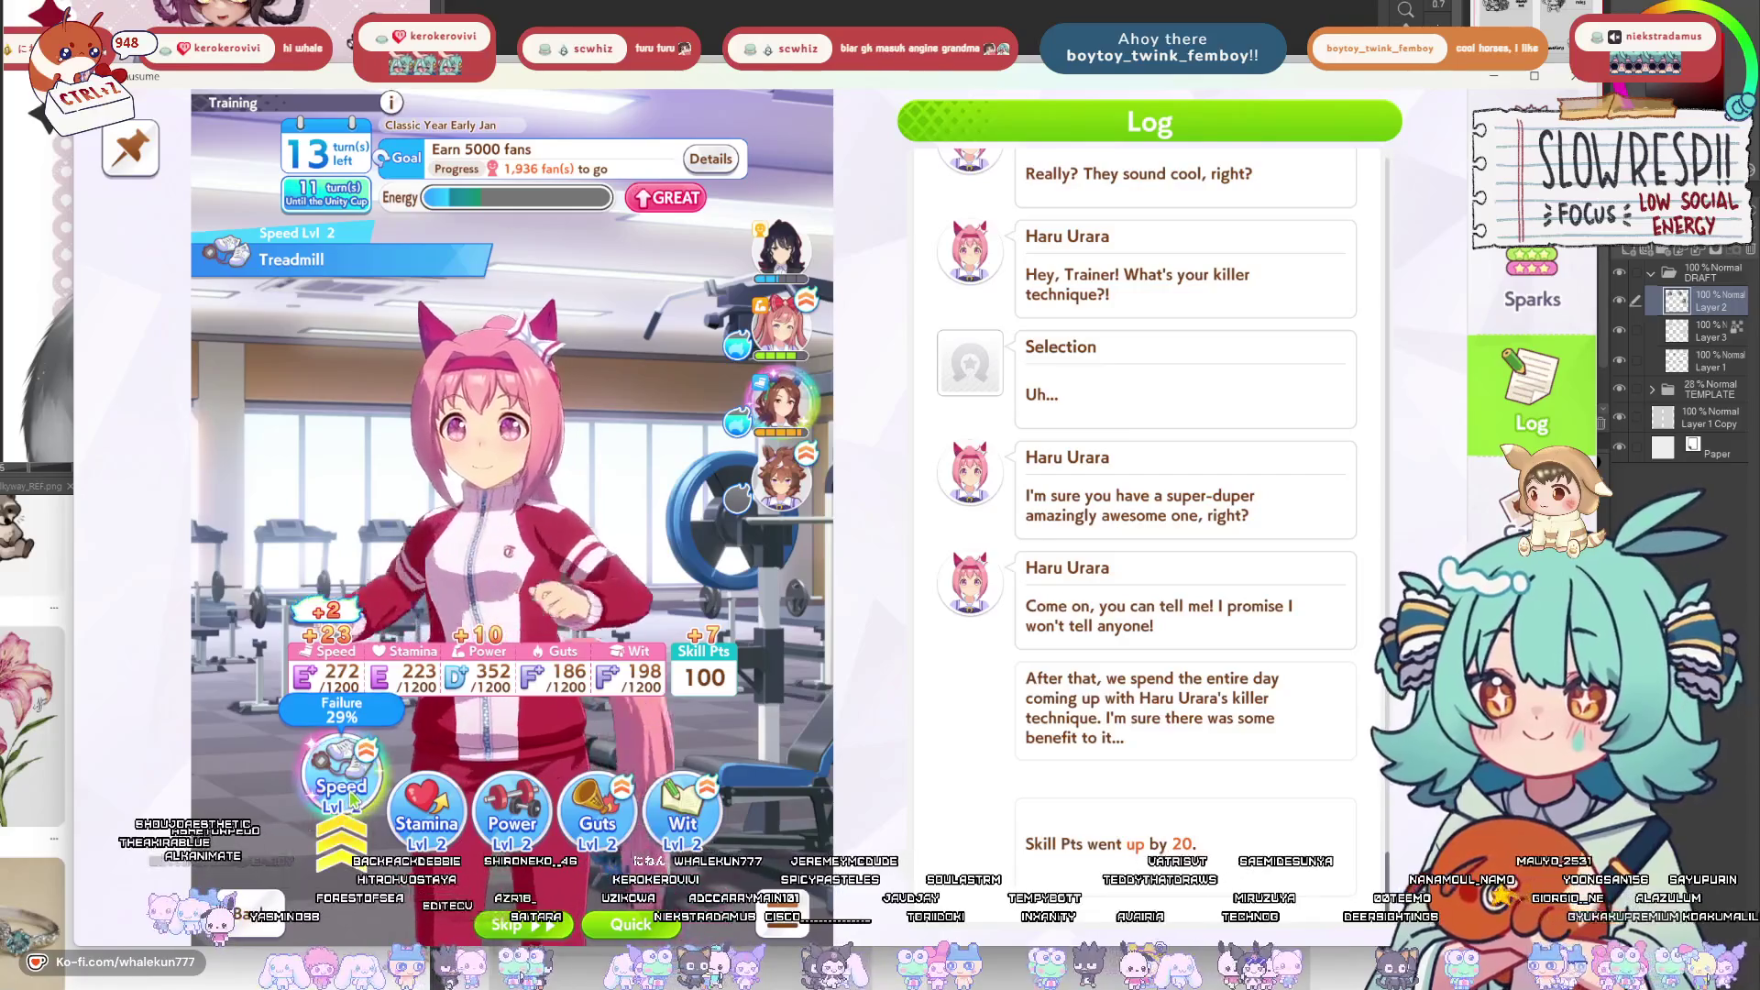
click(351, 799)
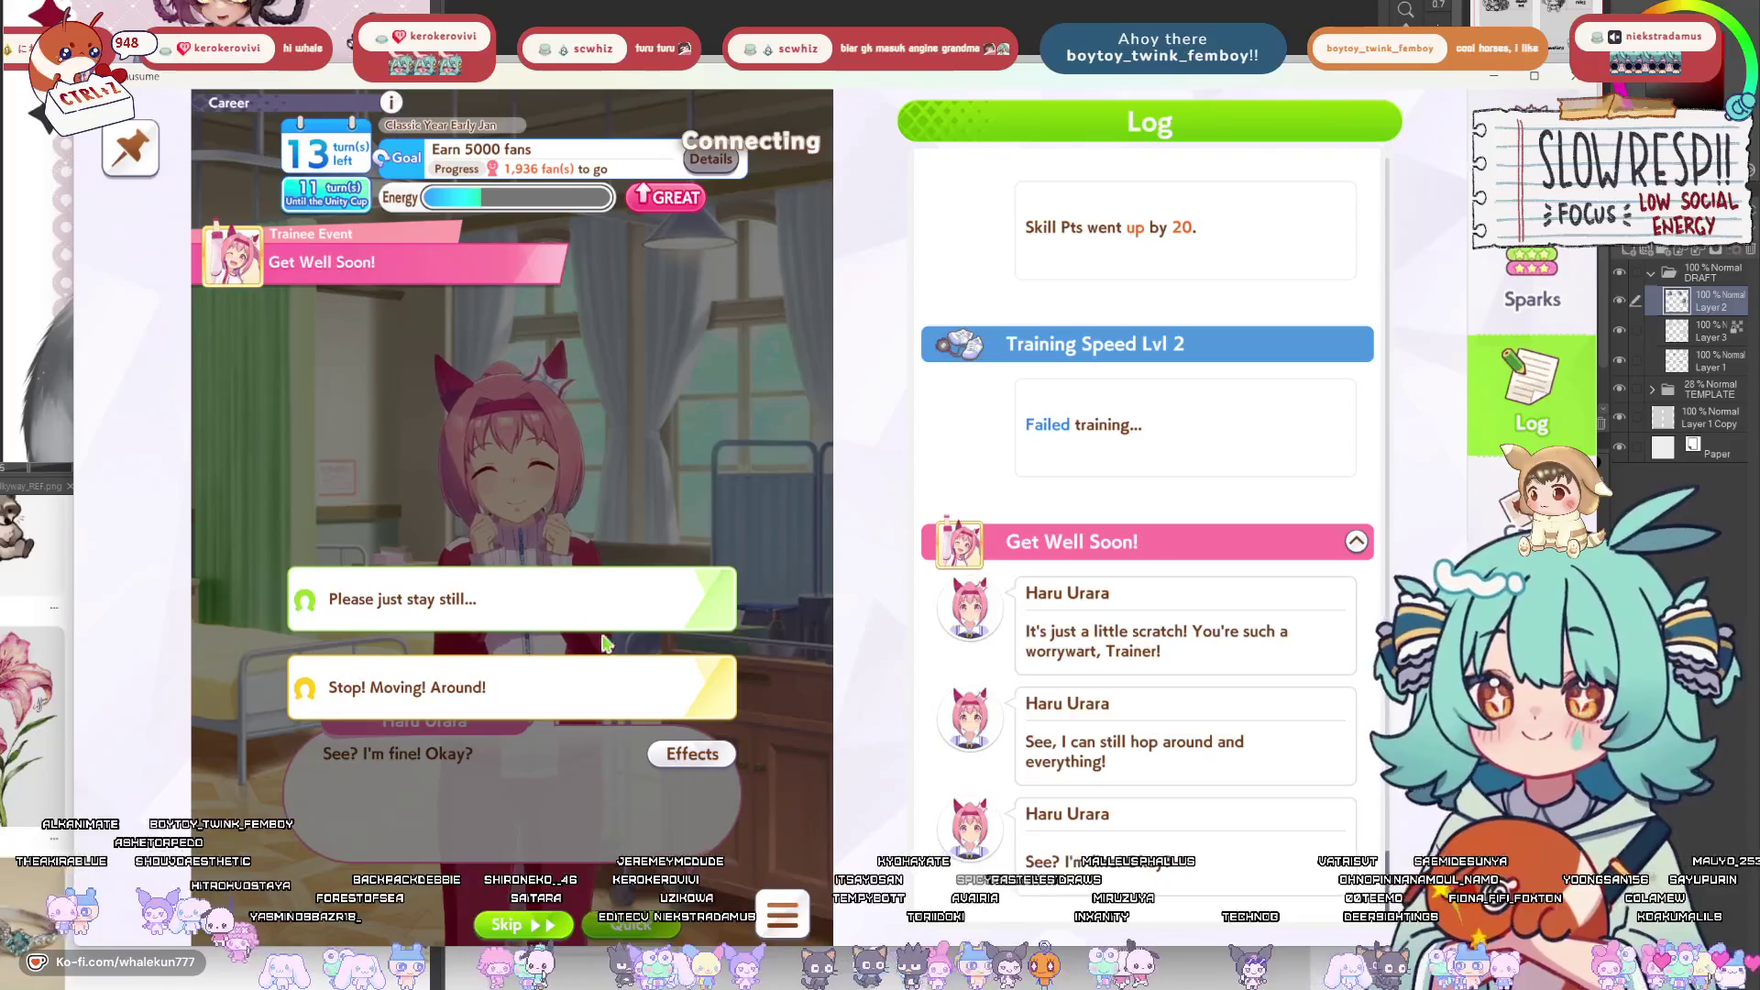
Answer Get Well Soon with 'Please just stay still...' and dismiss the gift and recovery results.
mouse_move(589, 609)
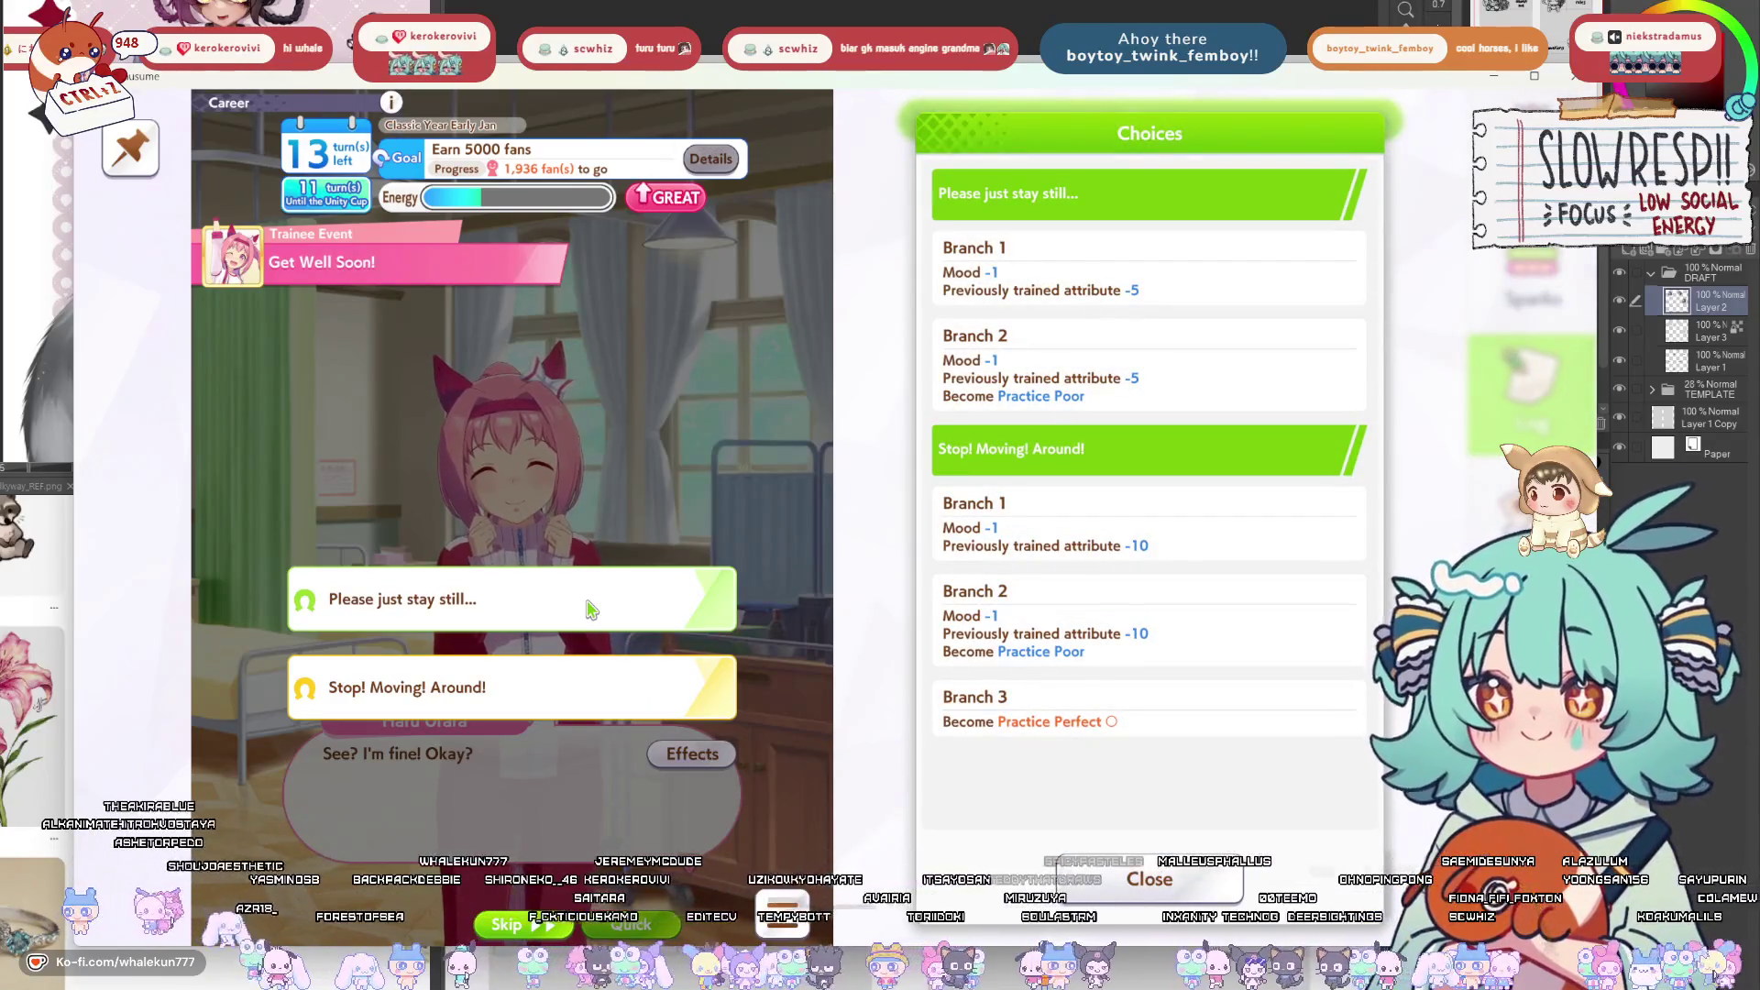
click(590, 609)
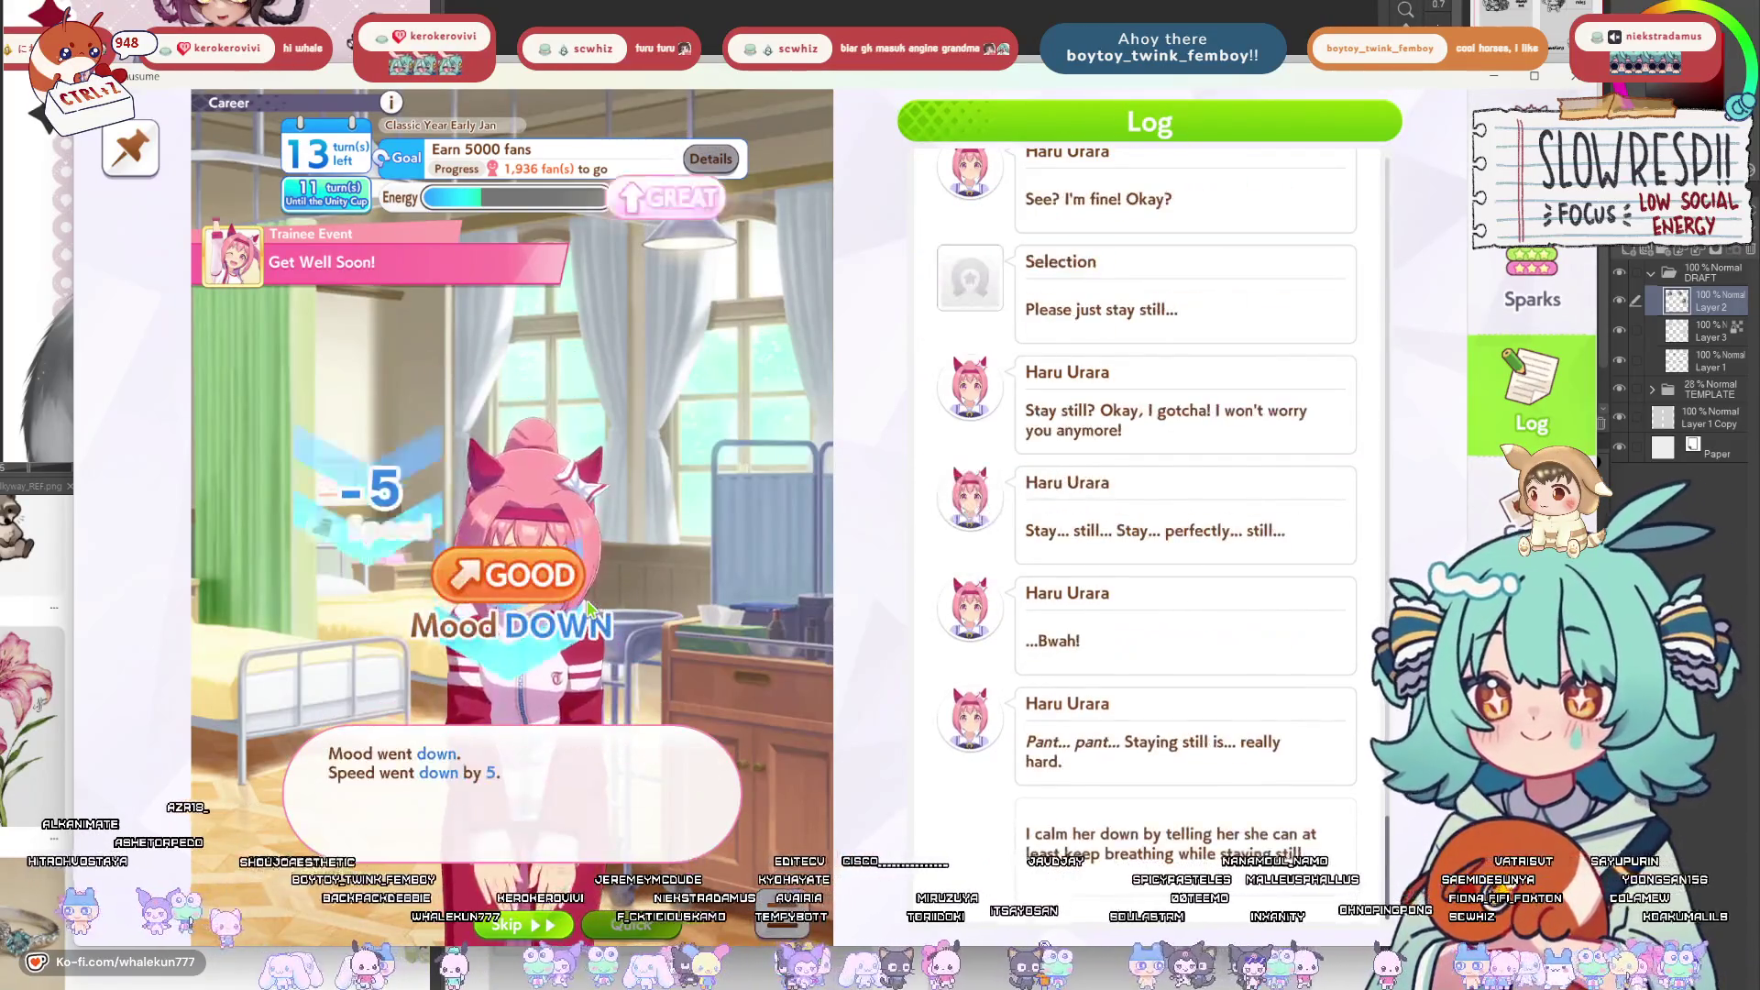
click(550, 638)
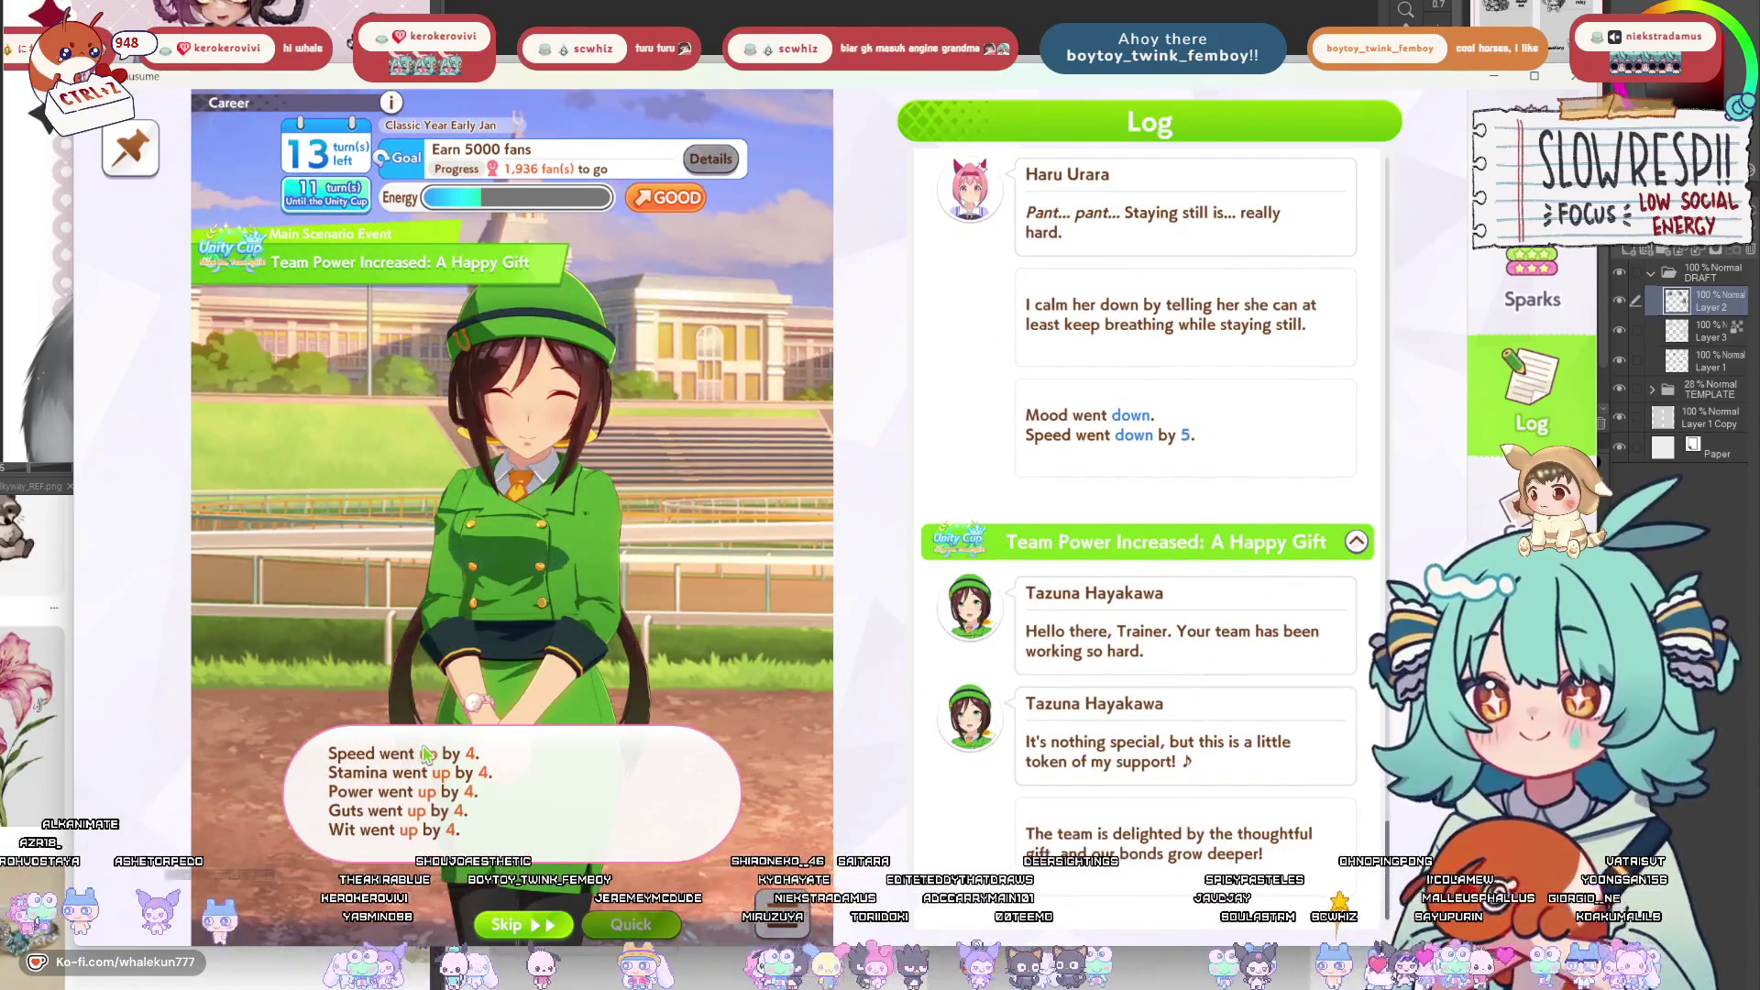
click(420, 758)
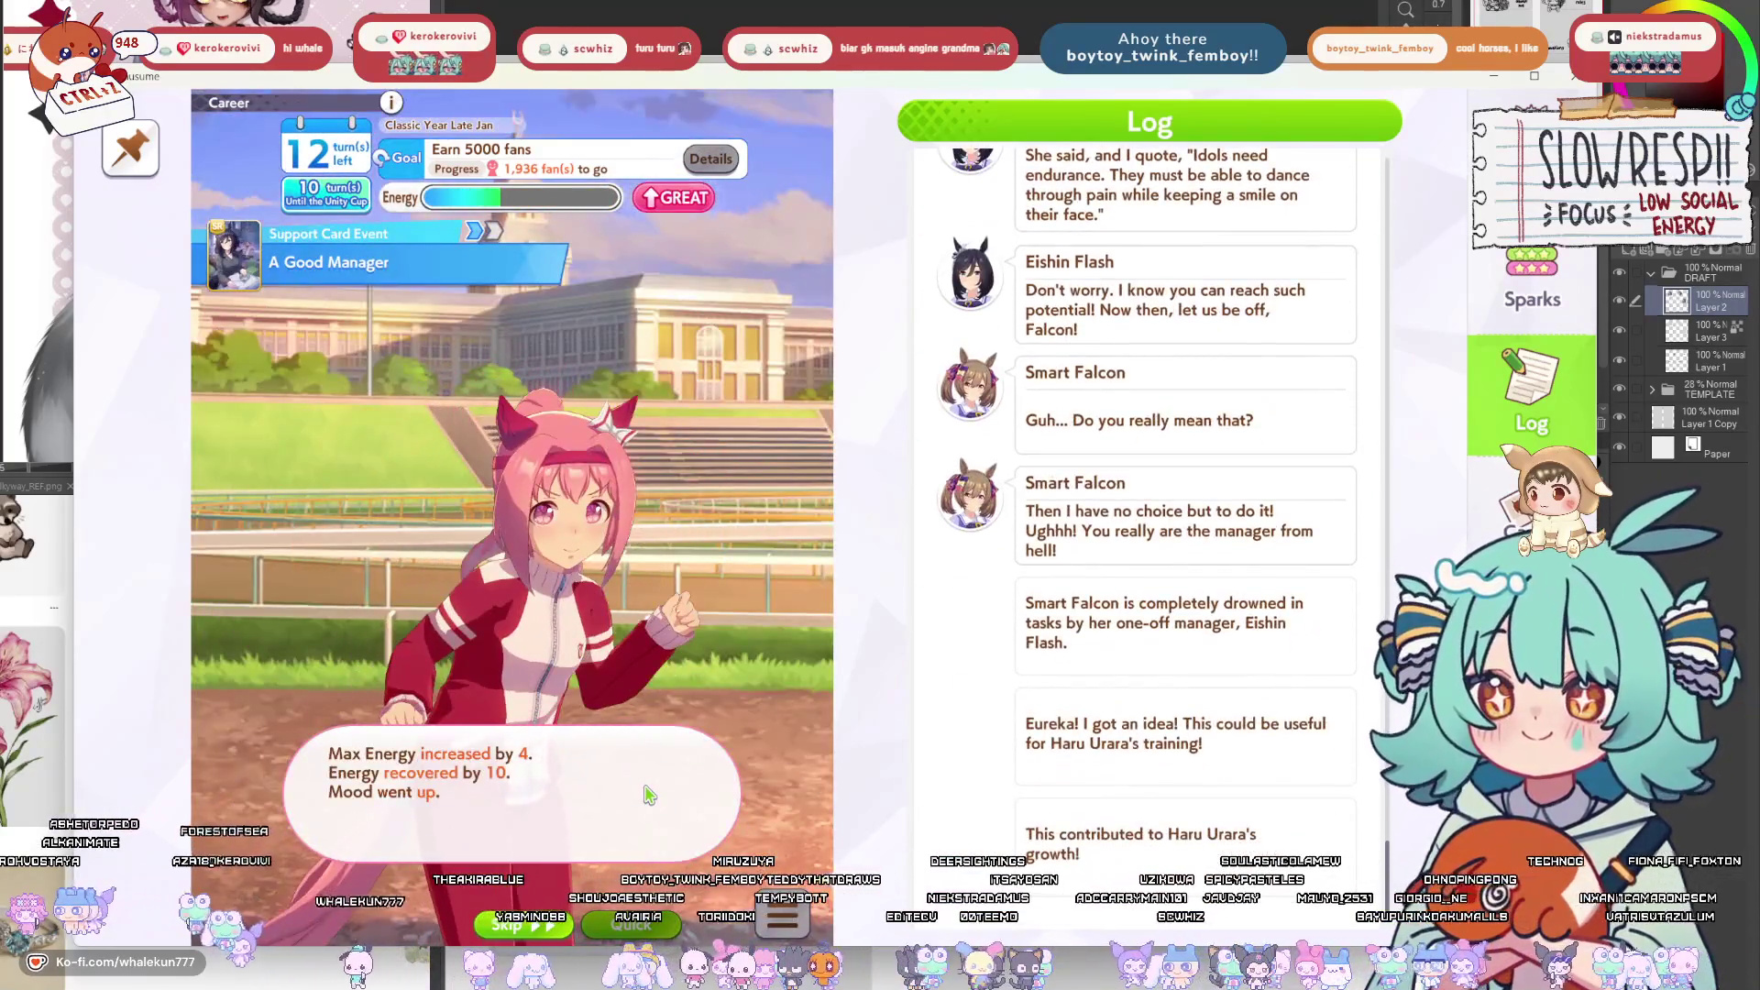
click(647, 794)
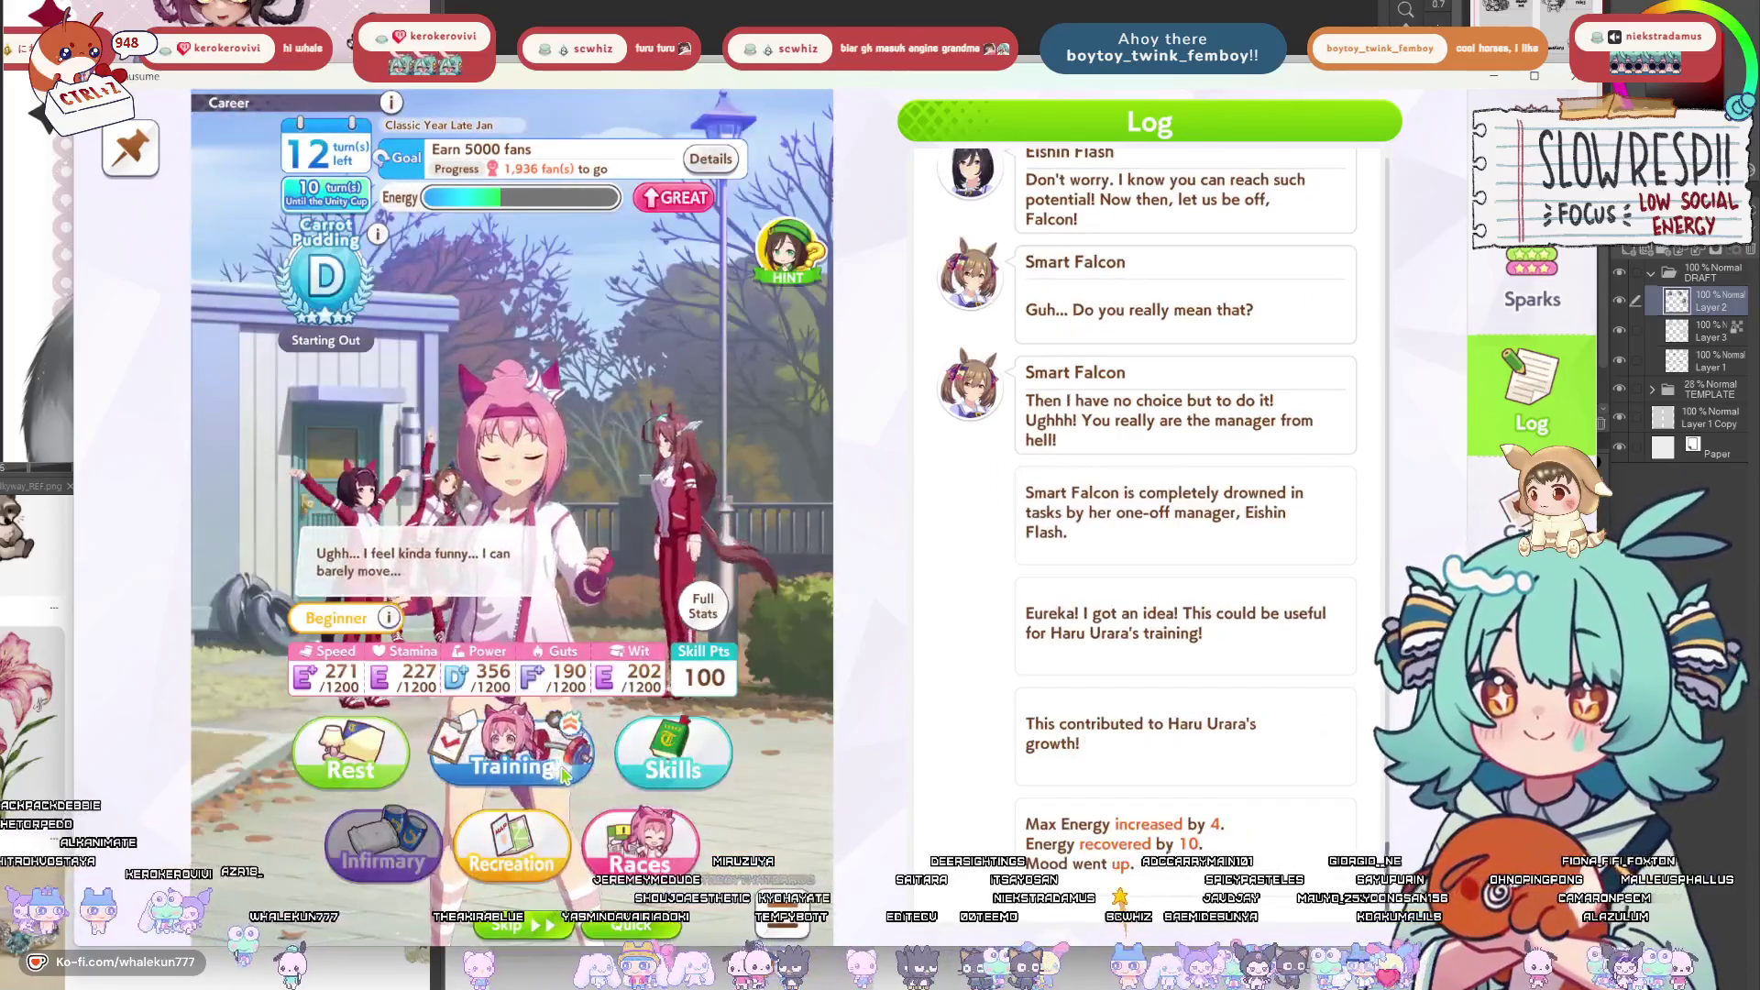
Check this turn's available races without entering any.
click(587, 770)
key(Escape)
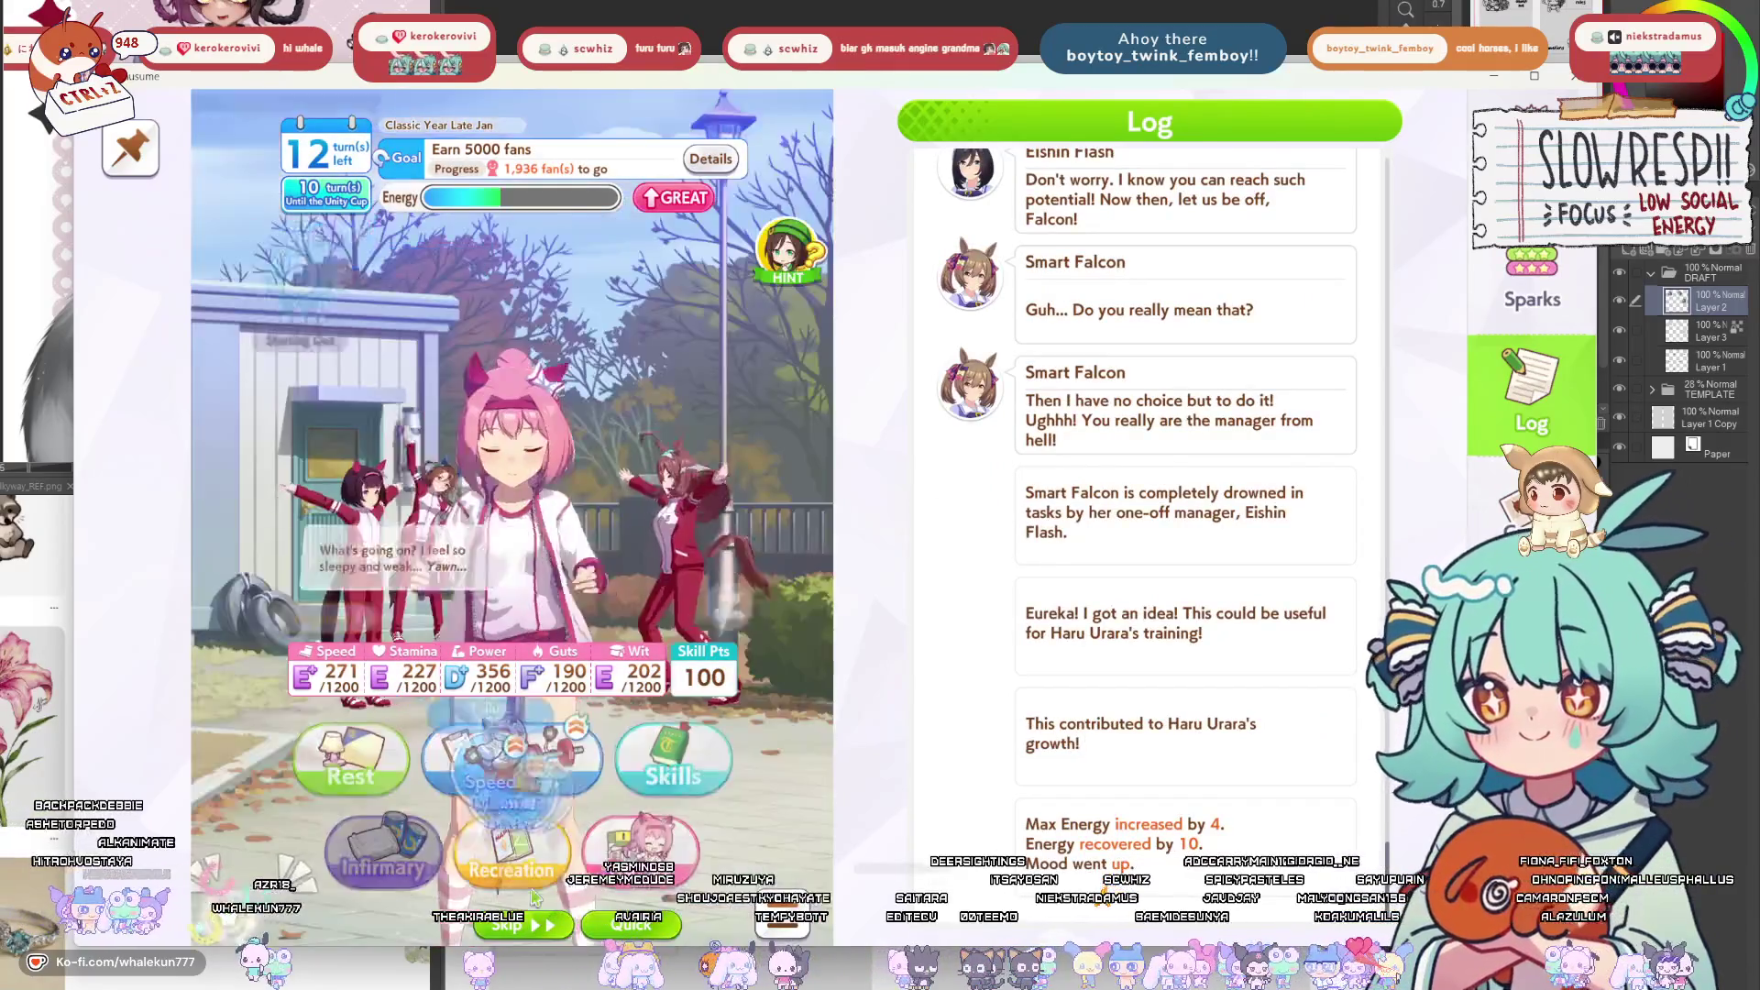
click(639, 882)
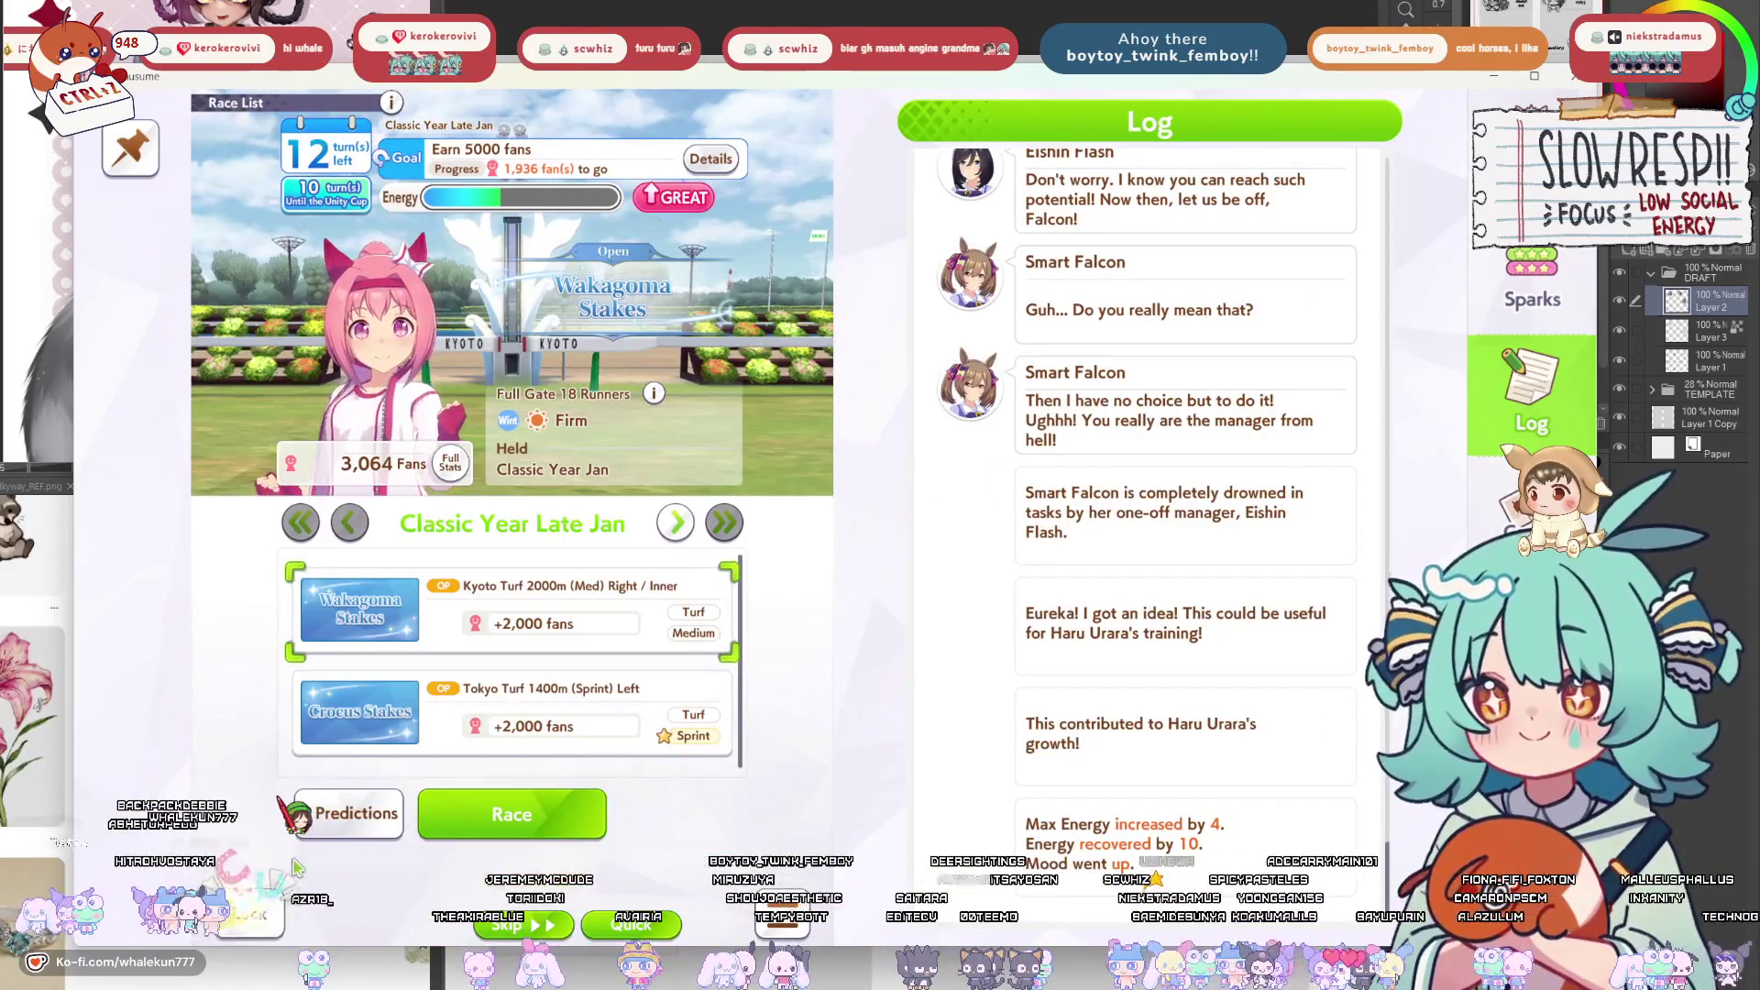
click(275, 907)
Do Guts training, then view the Classic Early February races including Kisaragi Sho.
click(514, 761)
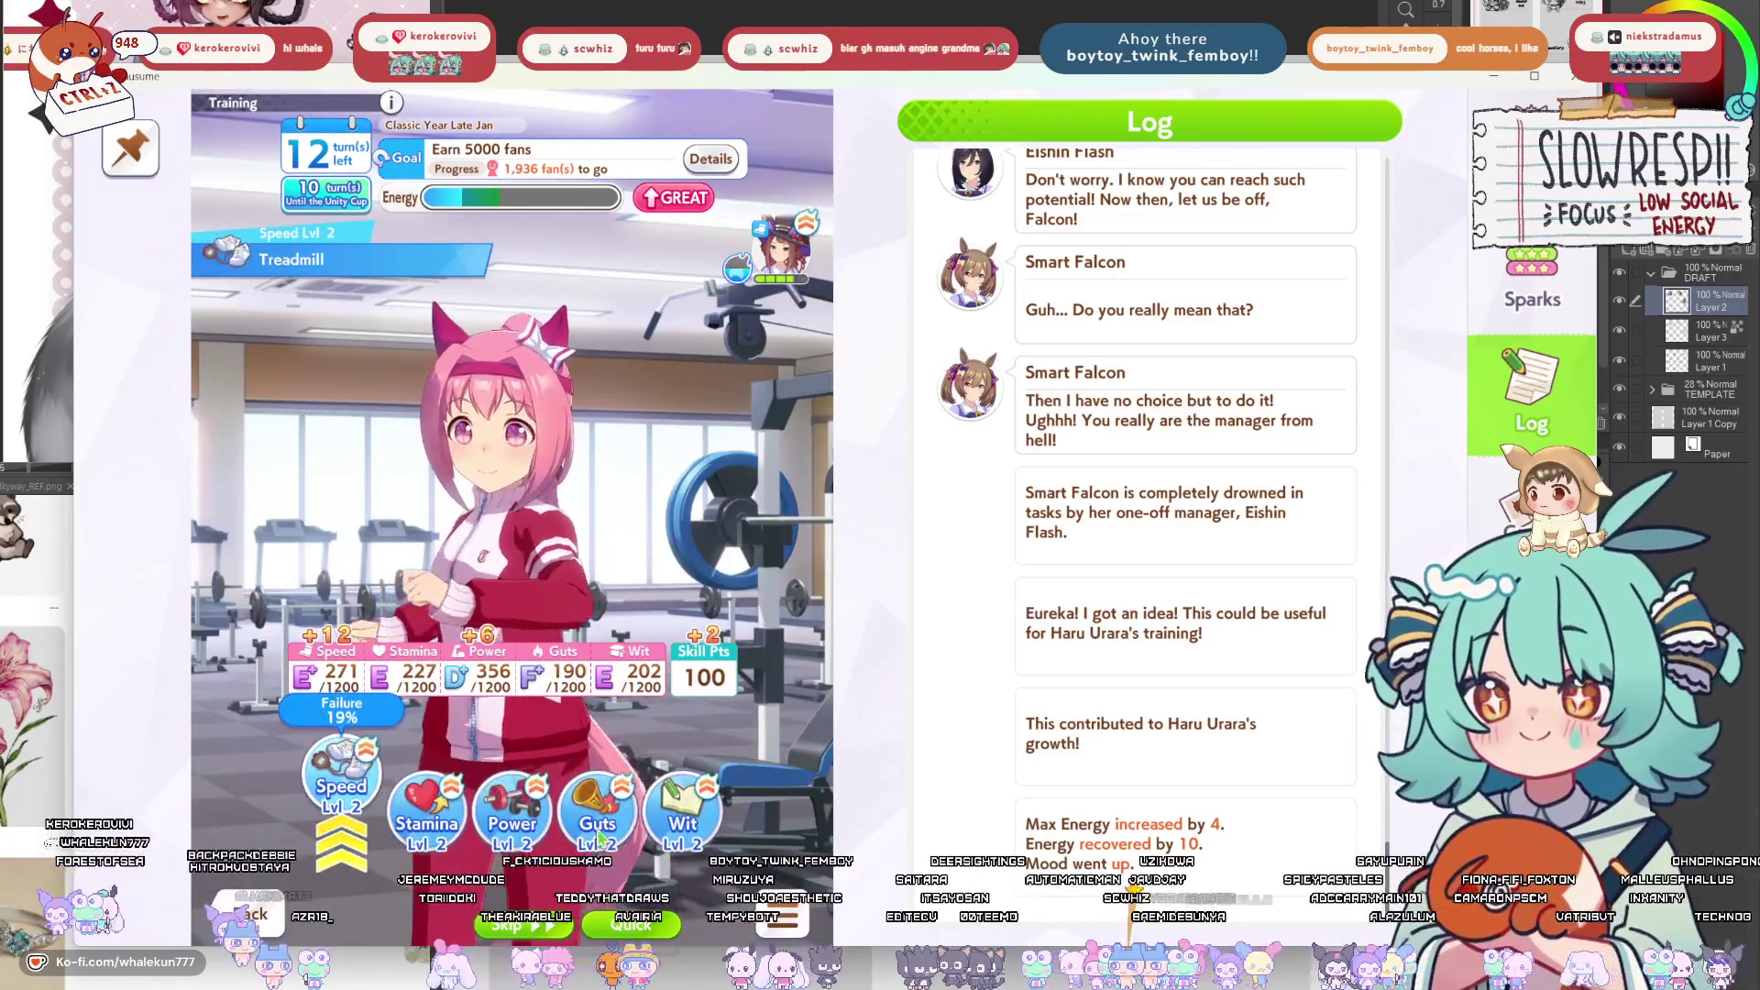
click(690, 830)
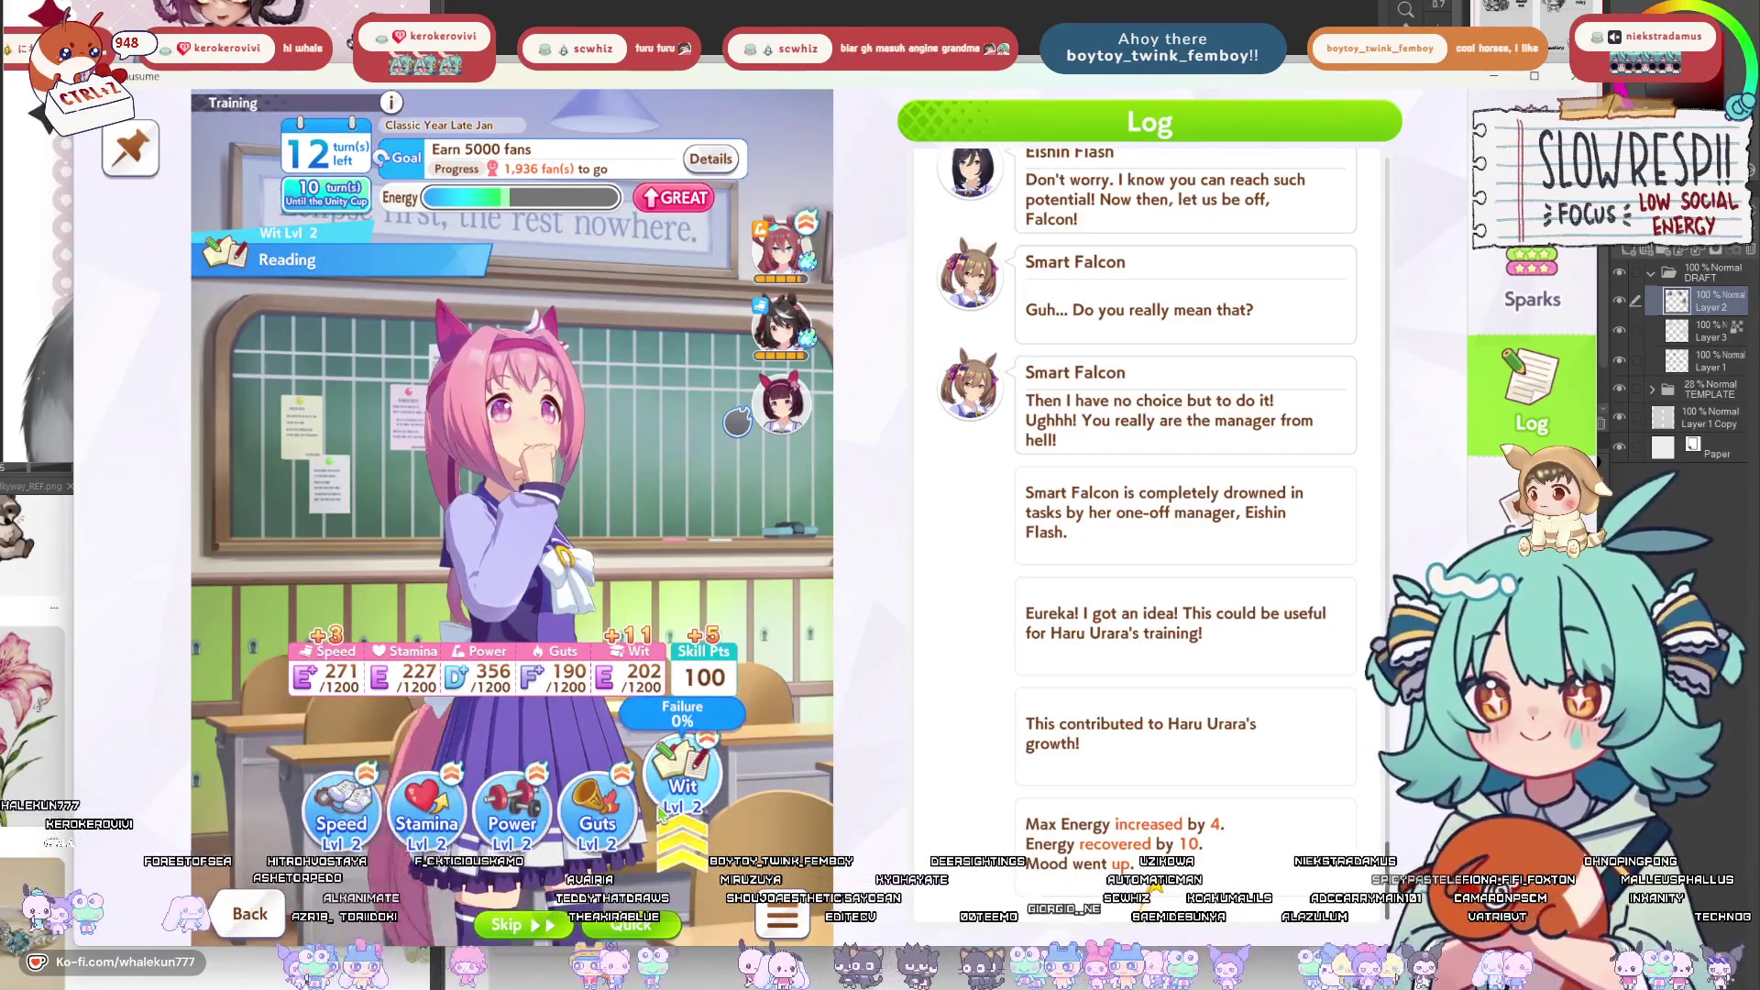
click(591, 810)
click(591, 807)
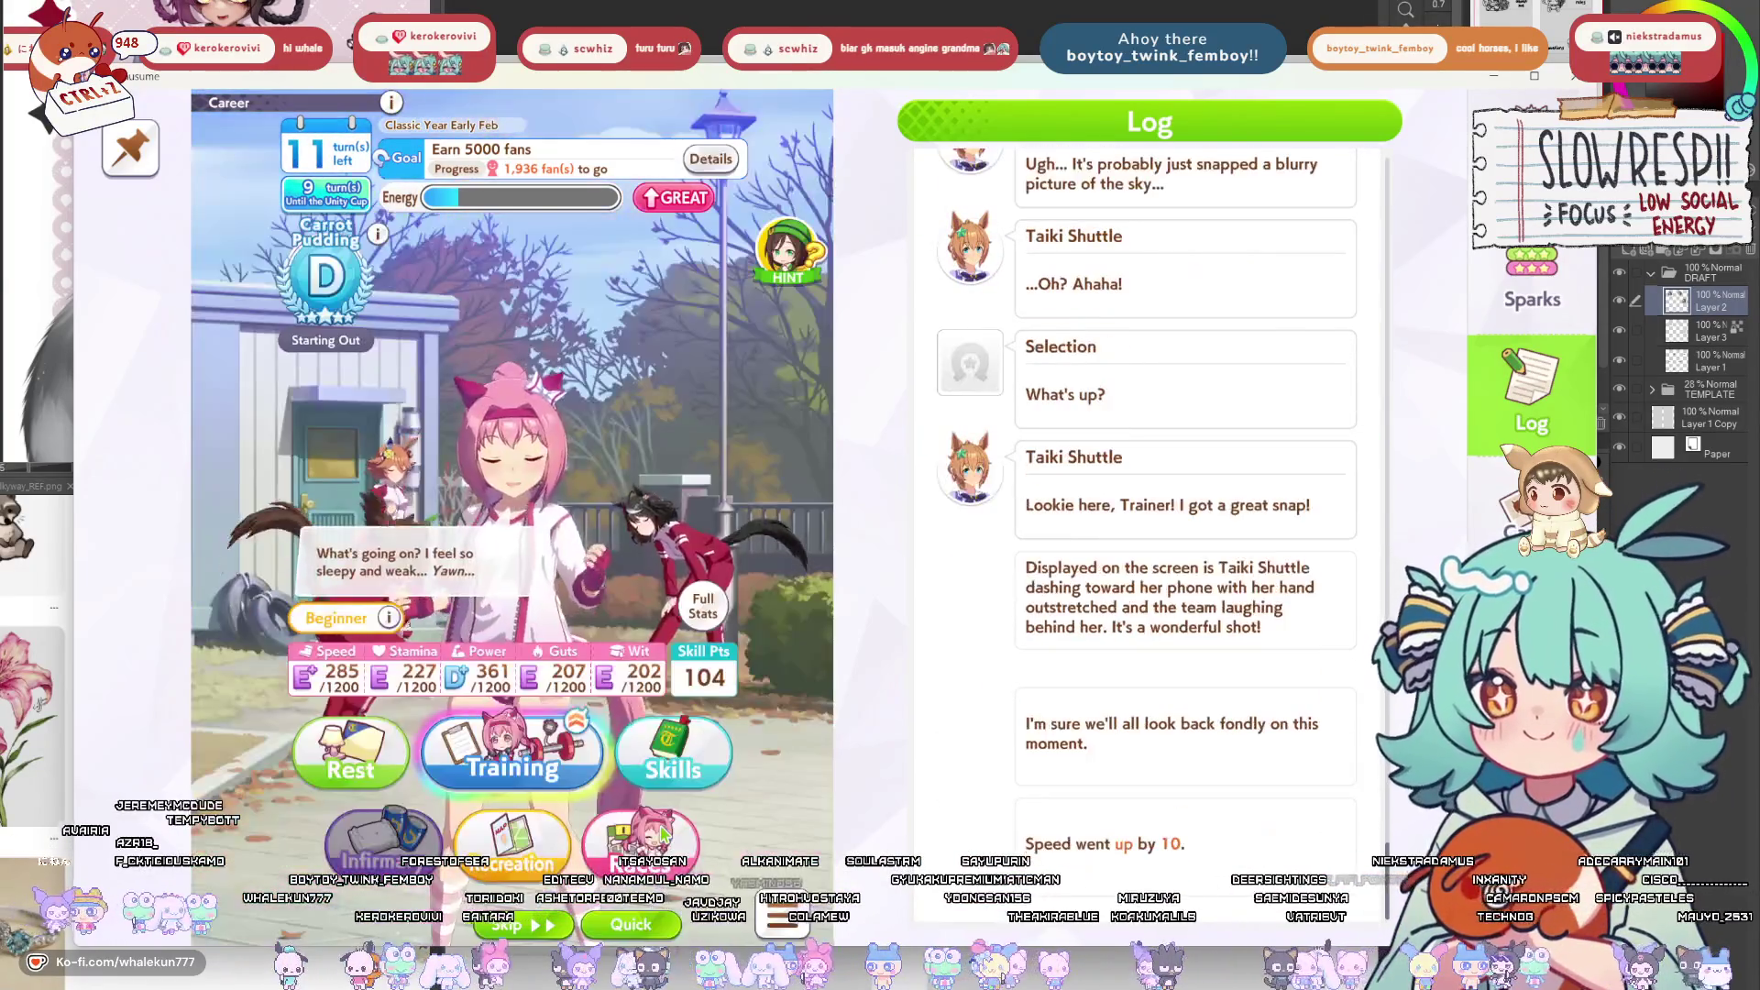
click(640, 848)
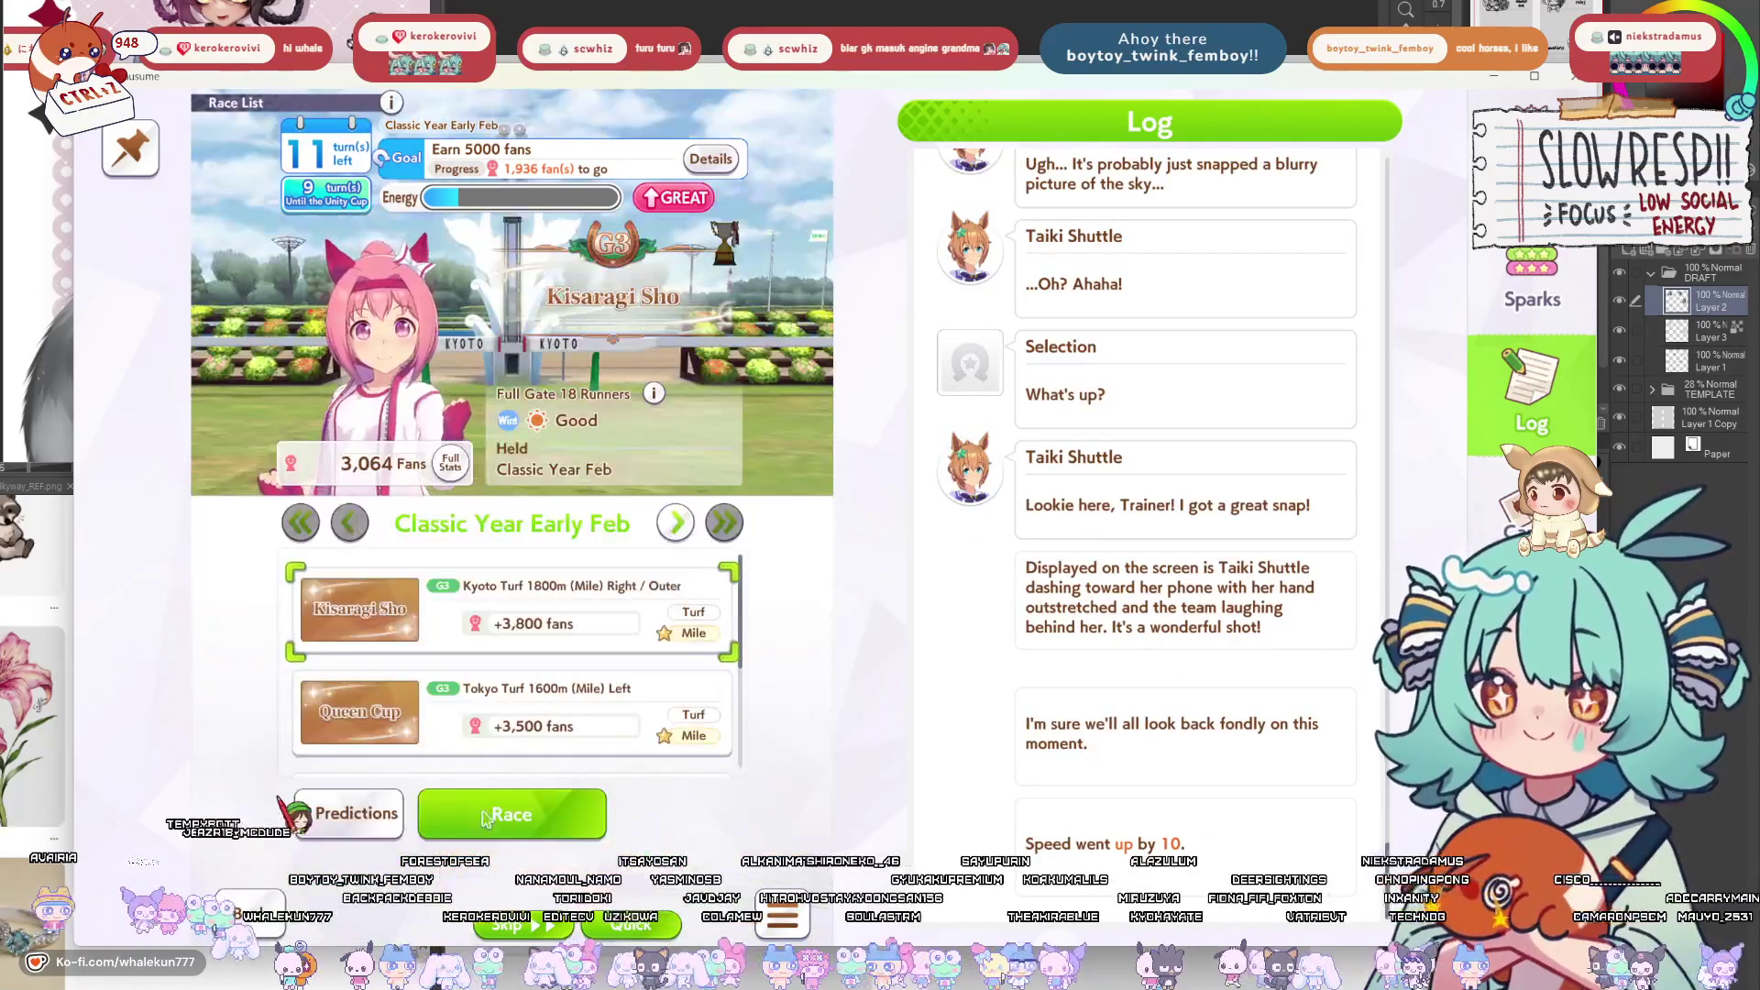
Leave the race list, reply 'Bounce back even better than before!', and do Stamina training.
click(256, 912)
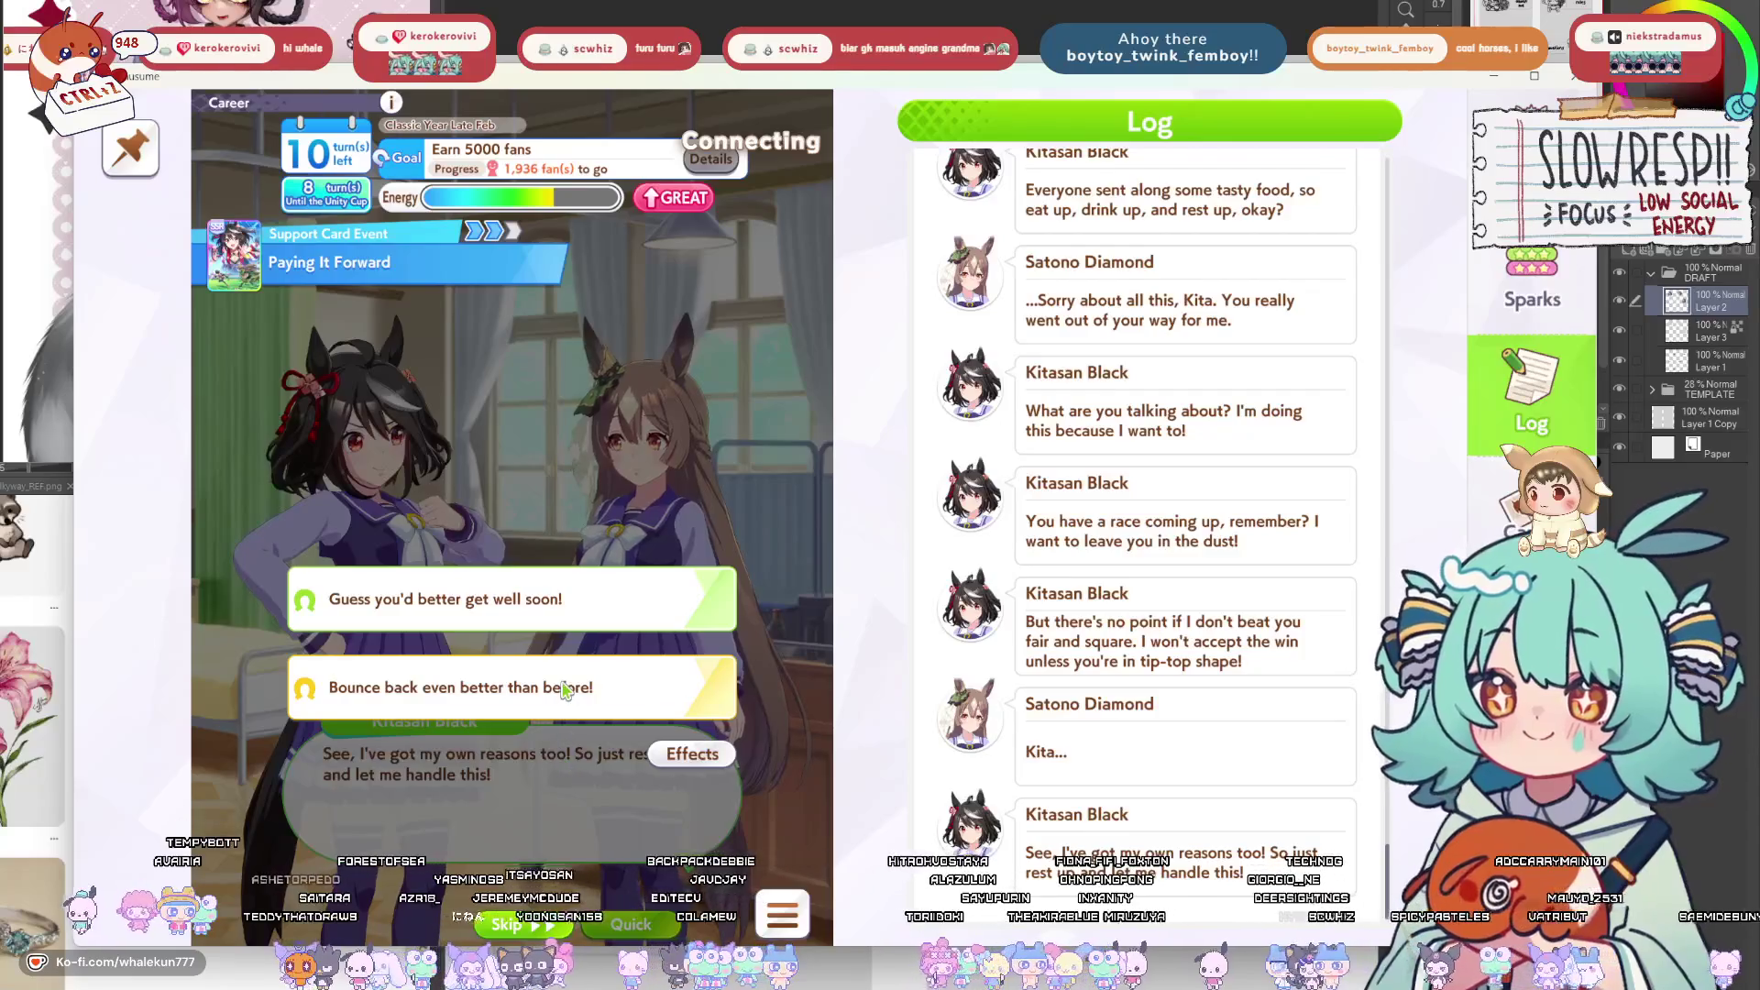
click(564, 690)
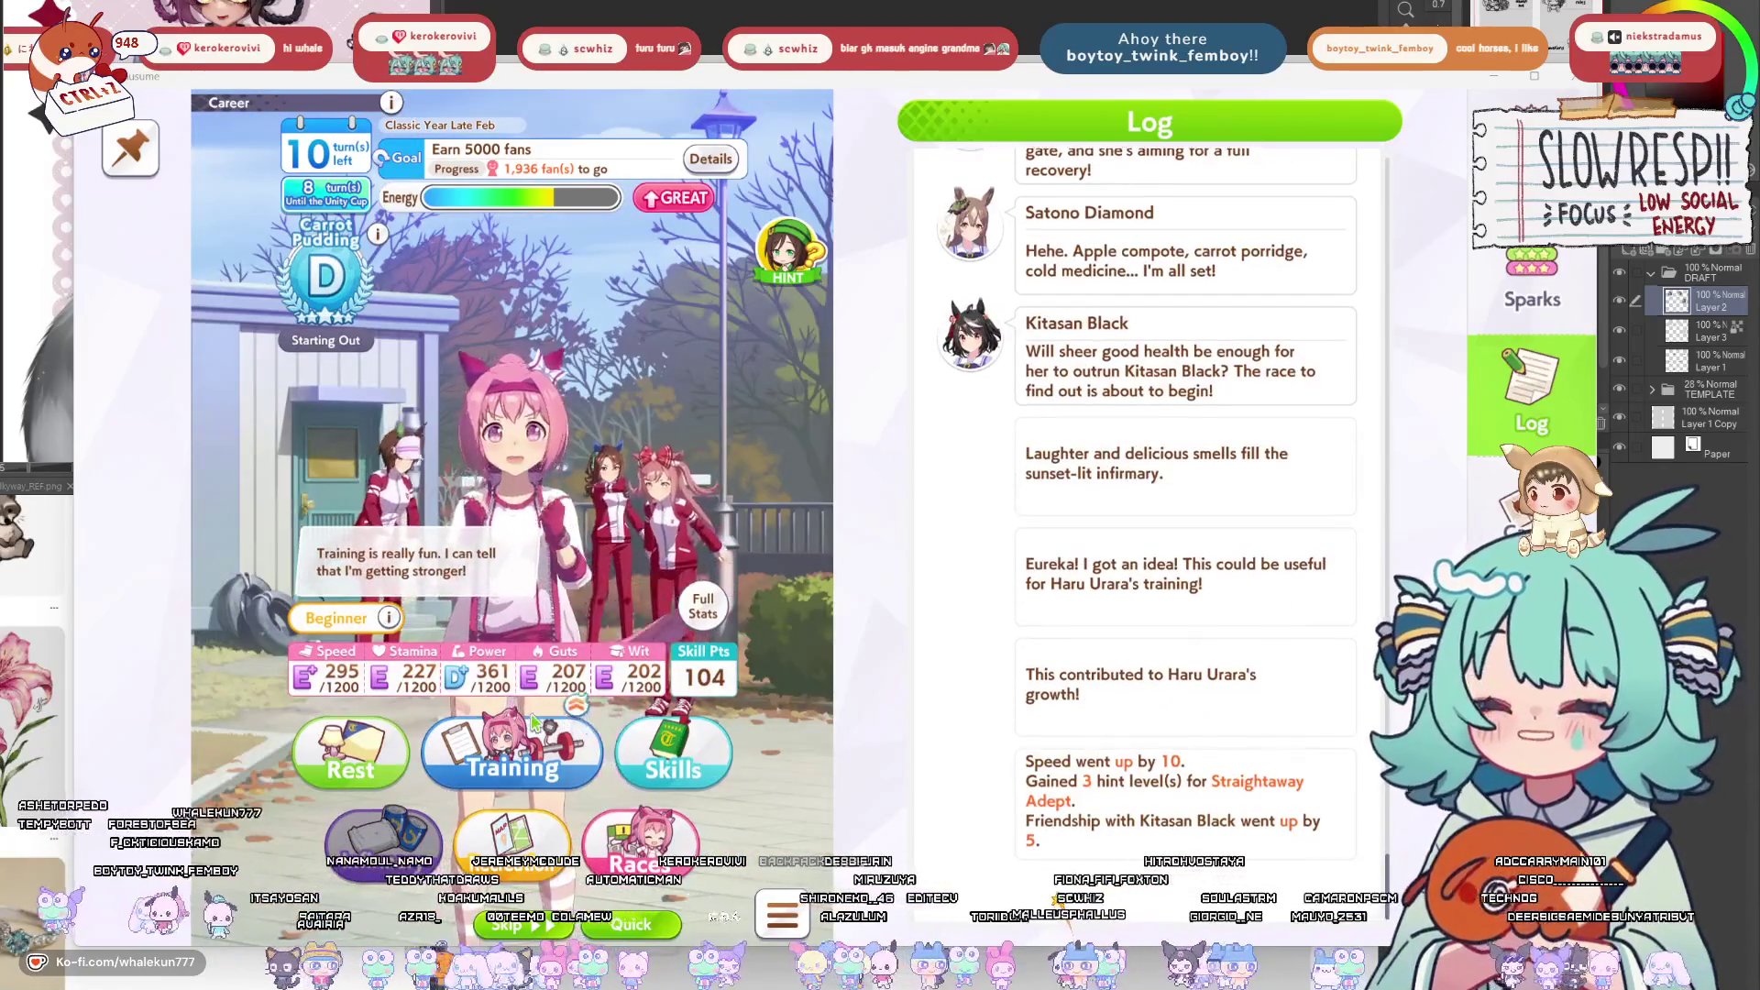
click(532, 754)
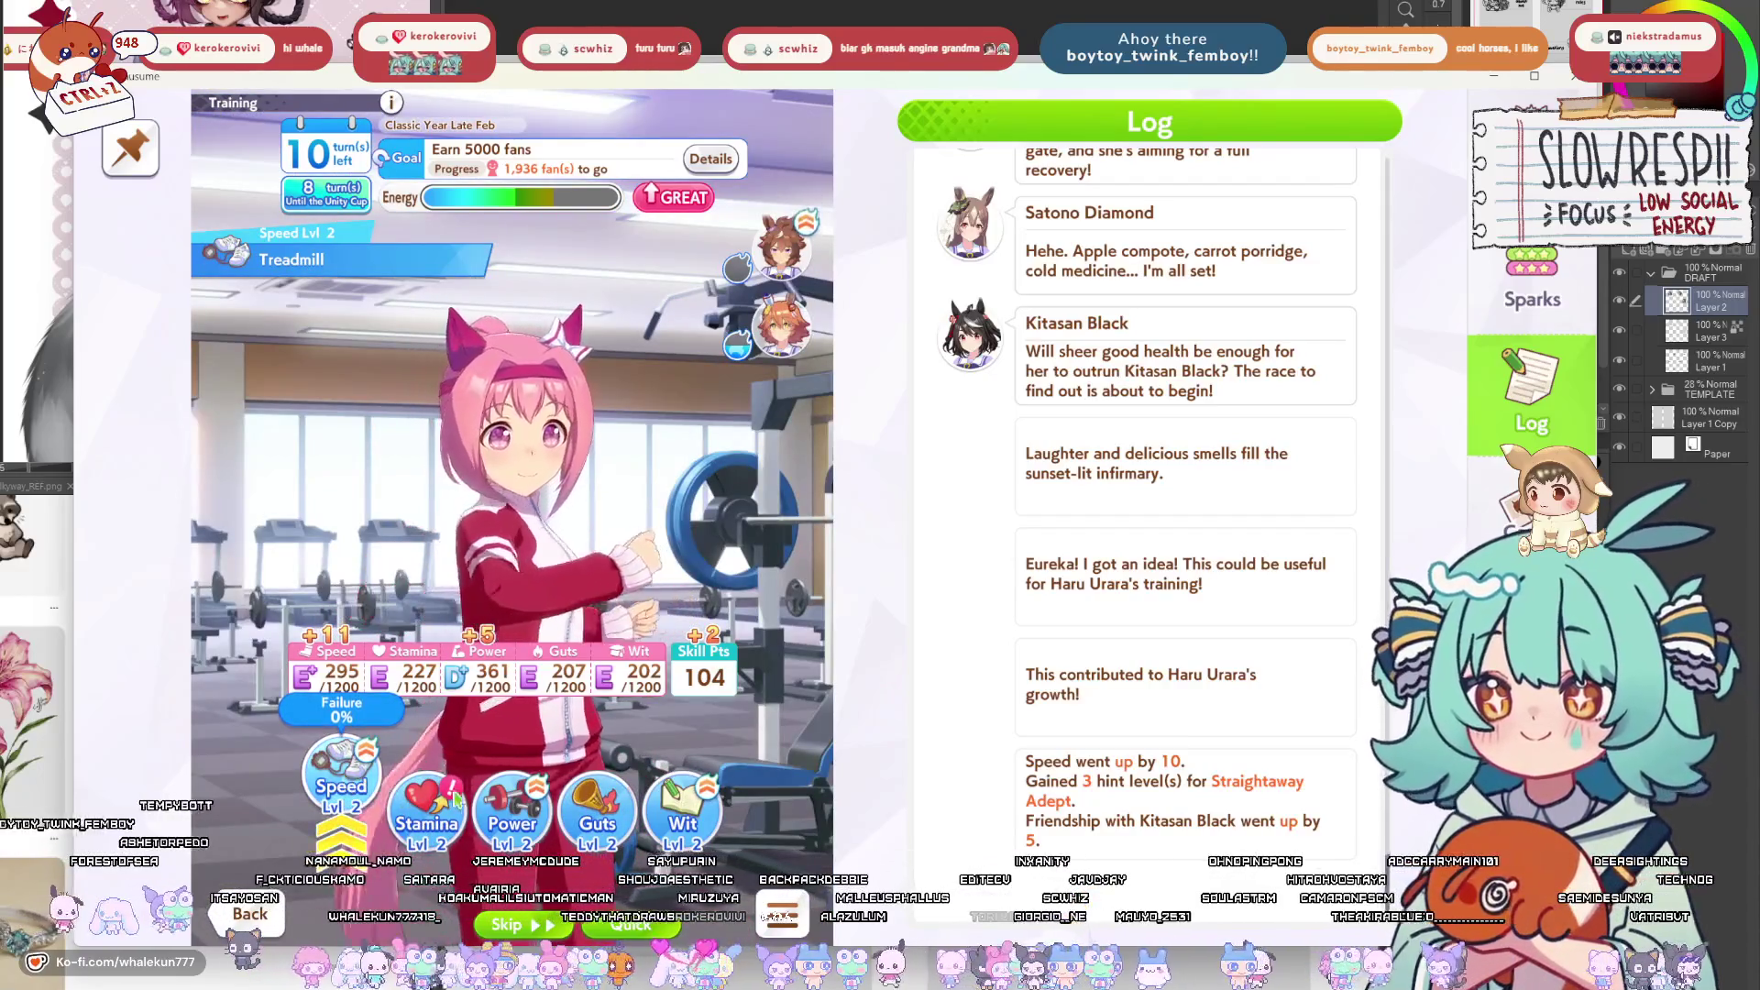
click(529, 811)
click(697, 825)
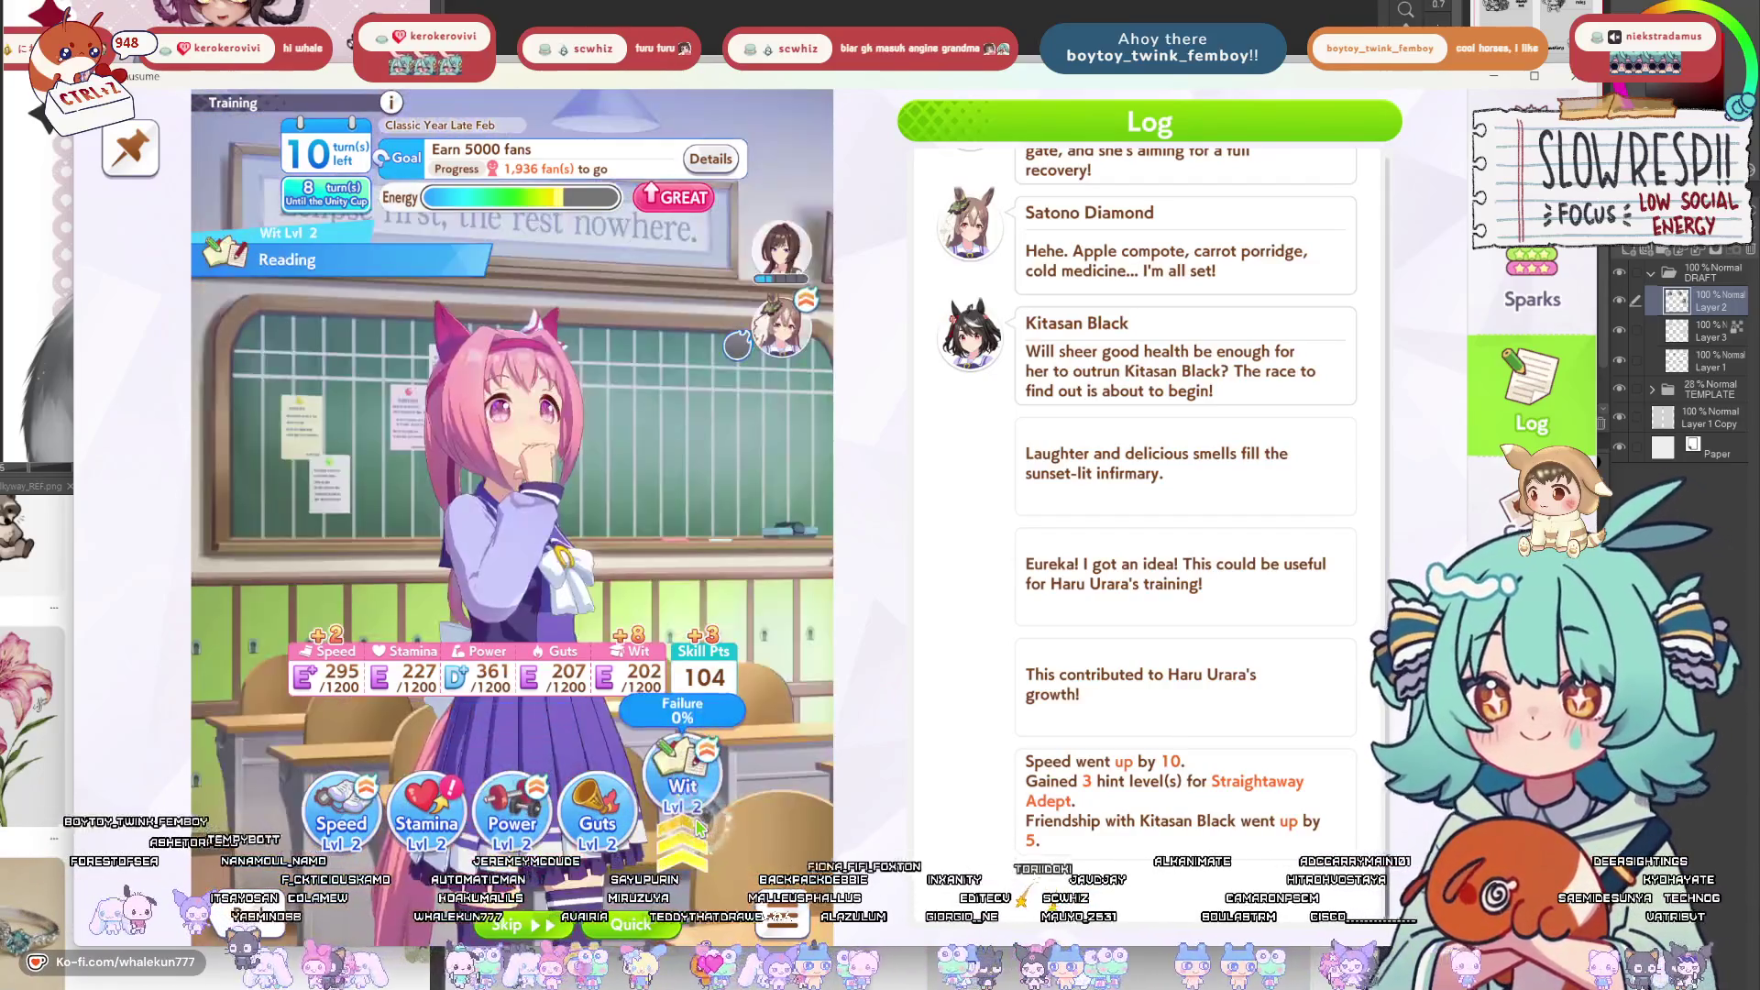
click(400, 825)
key(Escape)
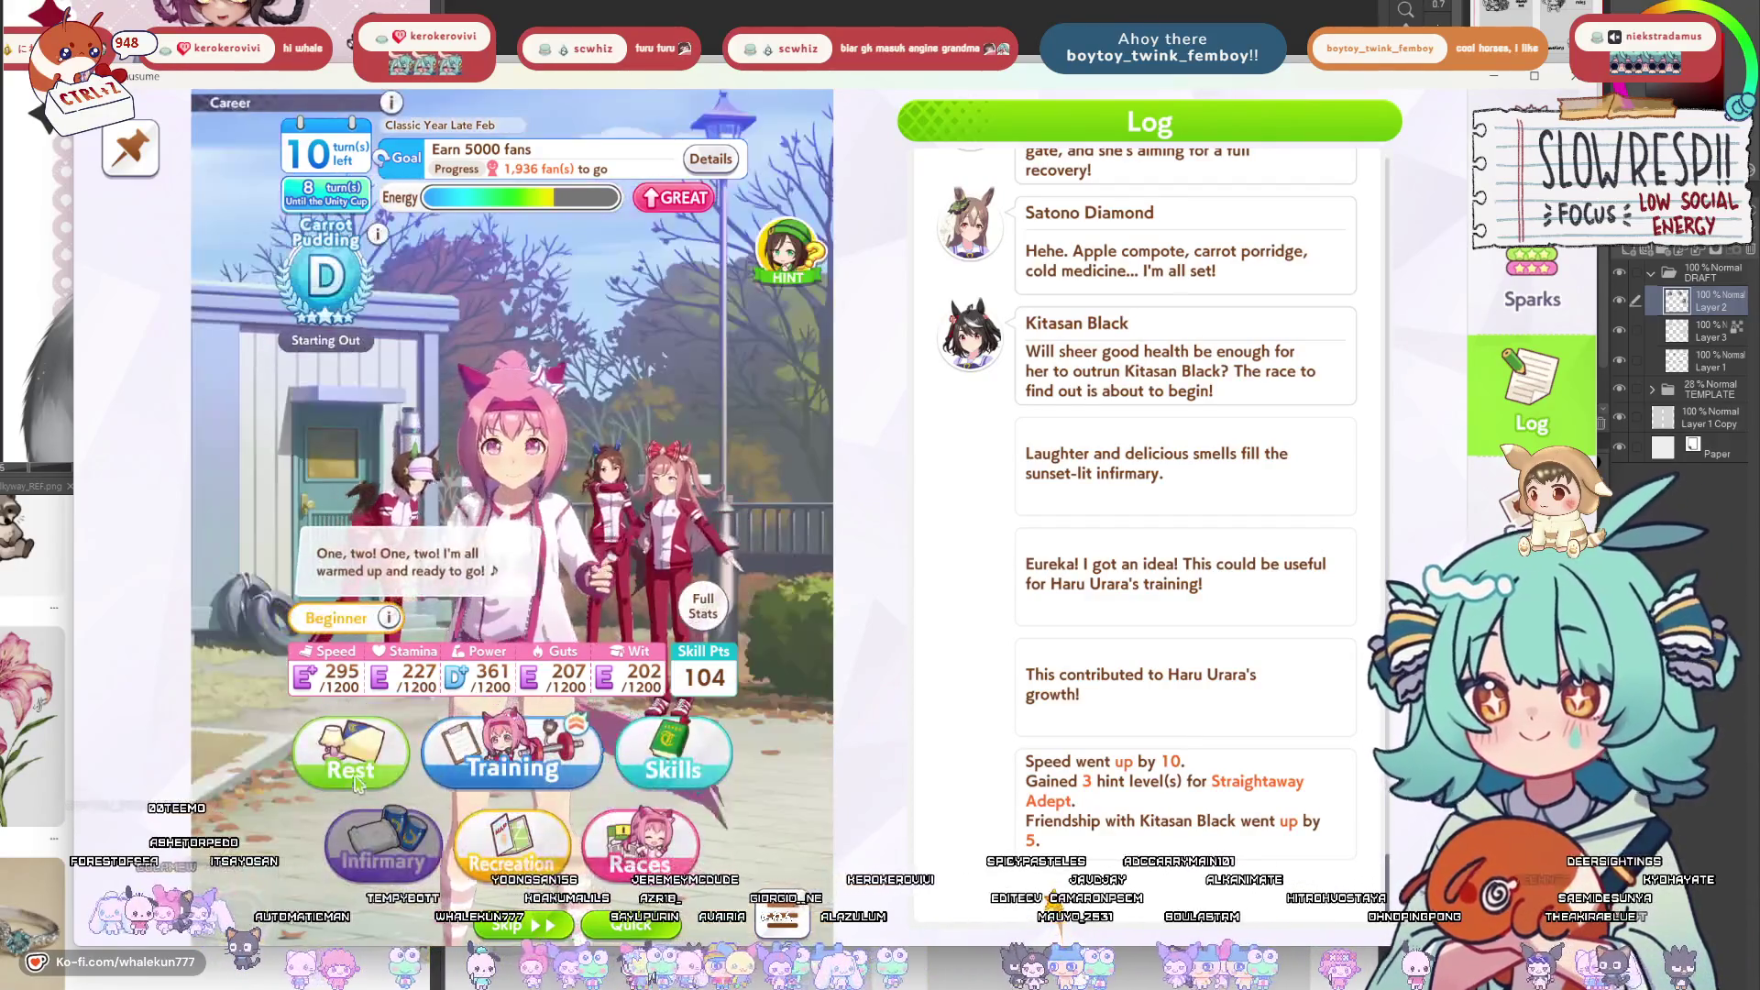
click(450, 738)
click(438, 789)
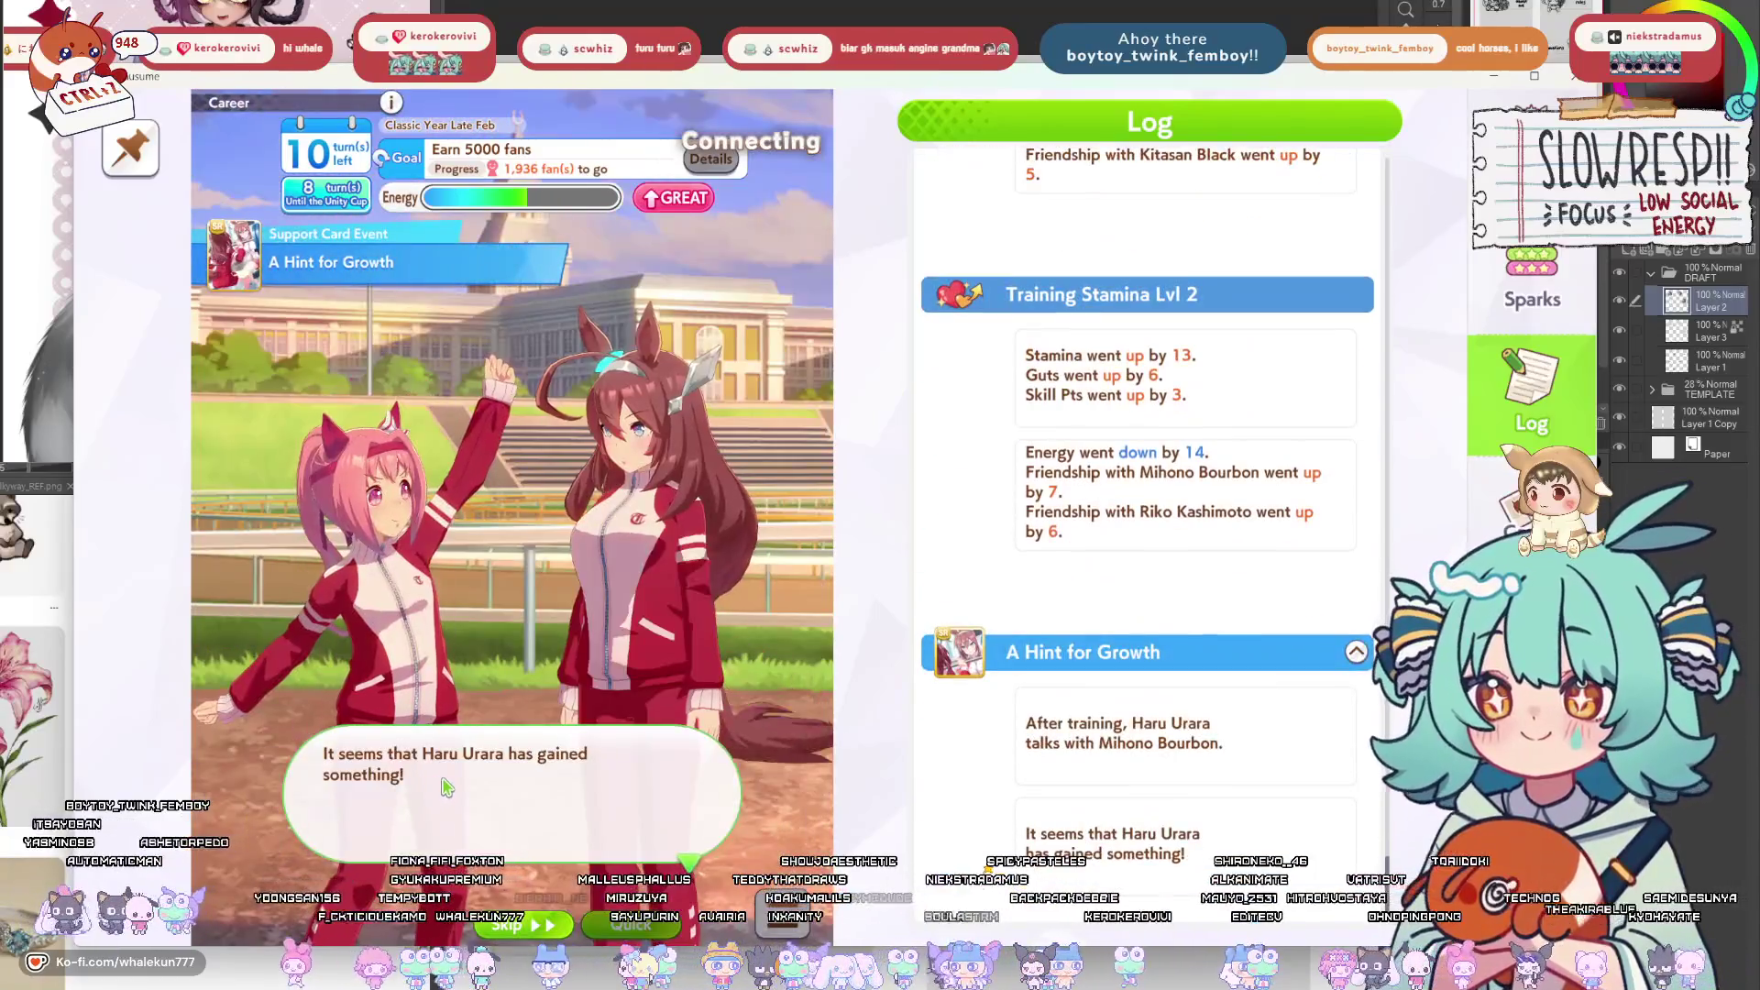
Clear the hint event and Charming condition result, then check March's races including Yayoi Sho.
click(448, 786)
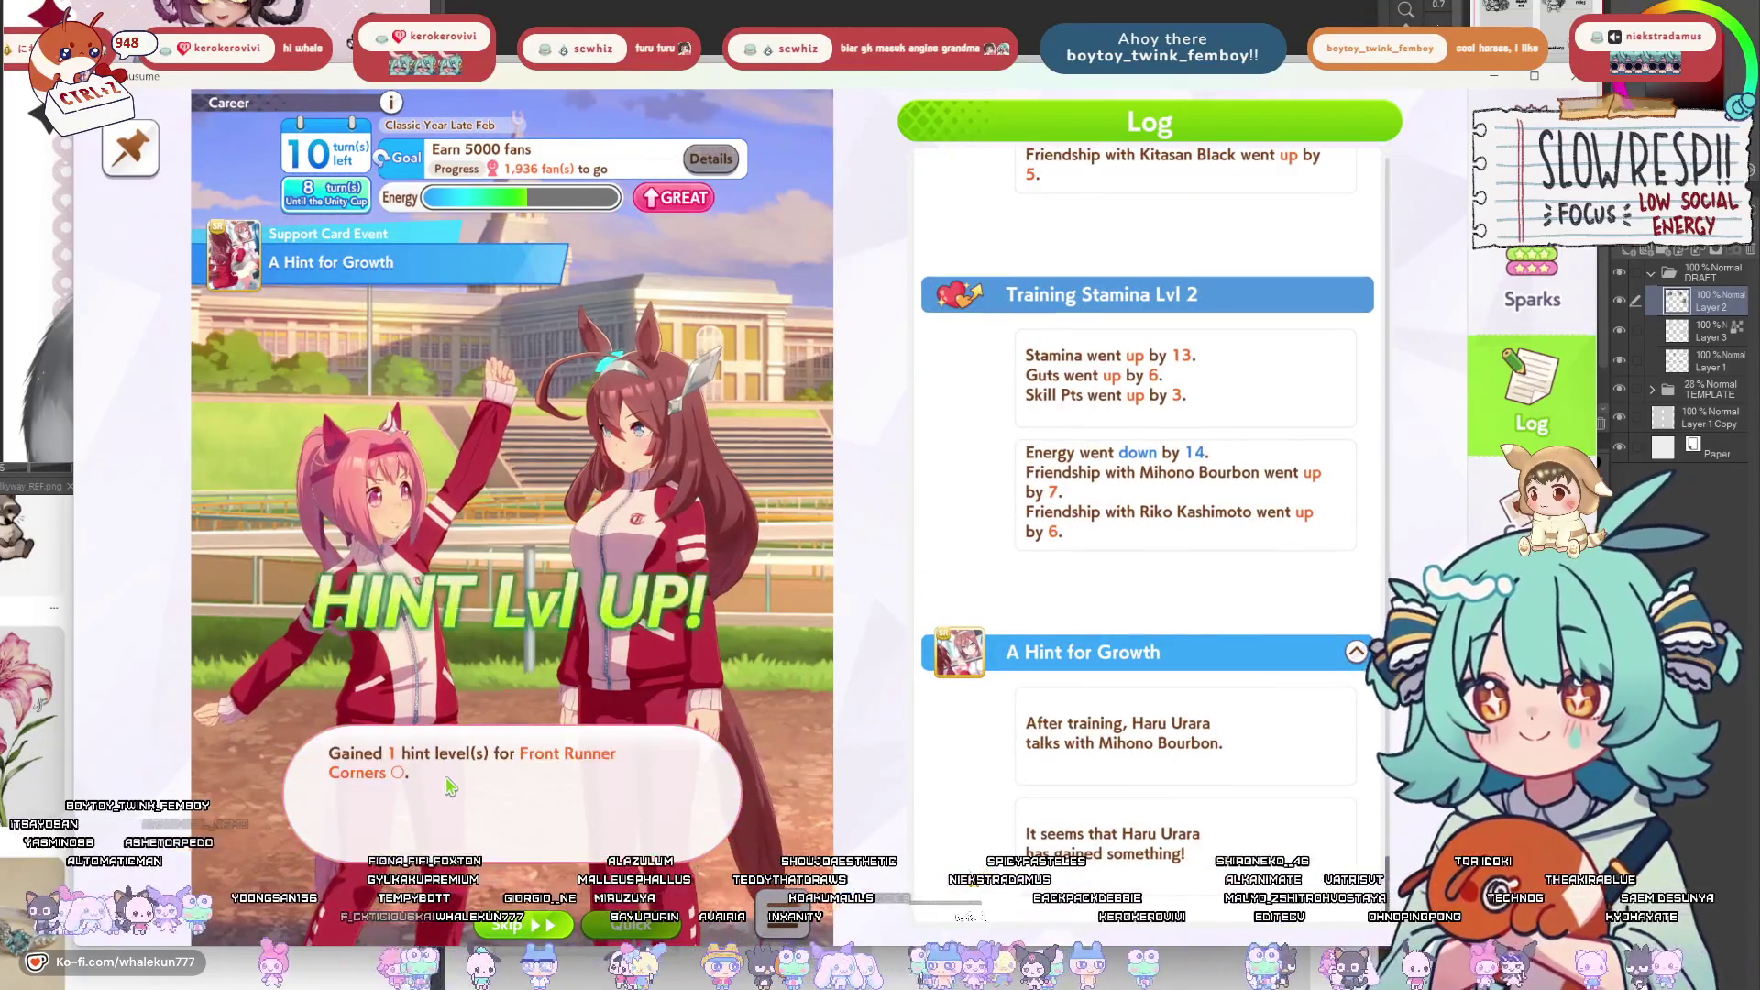
click(474, 784)
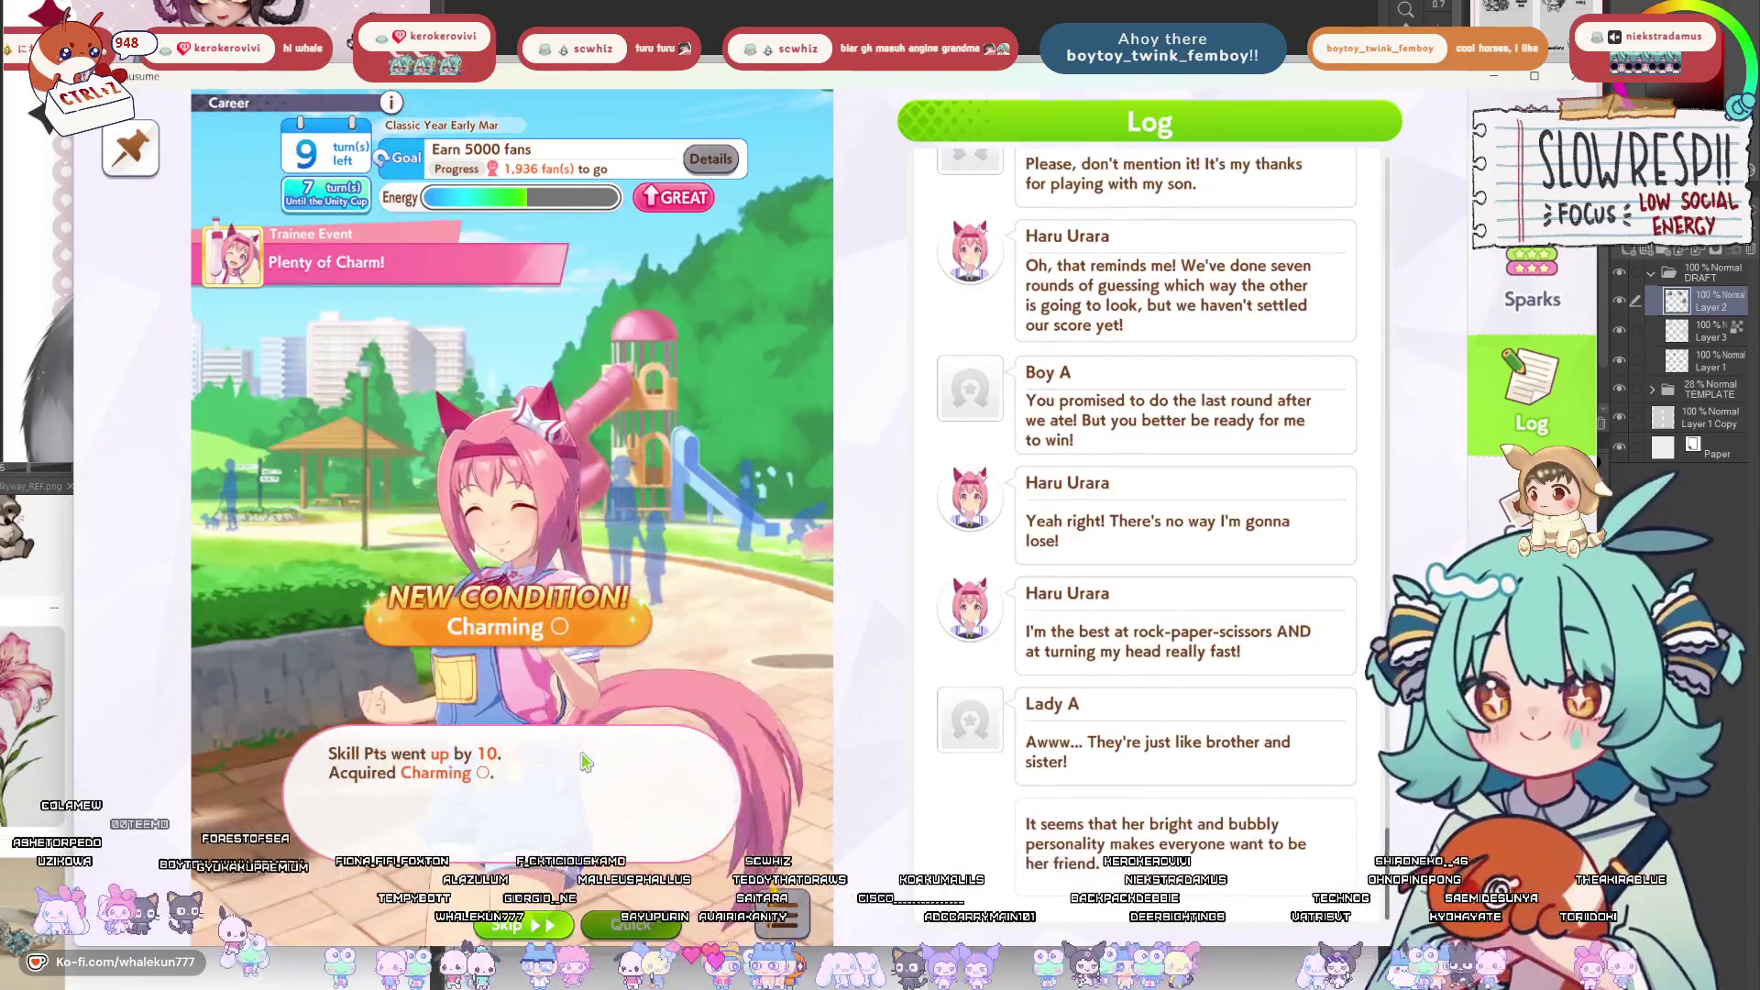
click(562, 775)
click(512, 761)
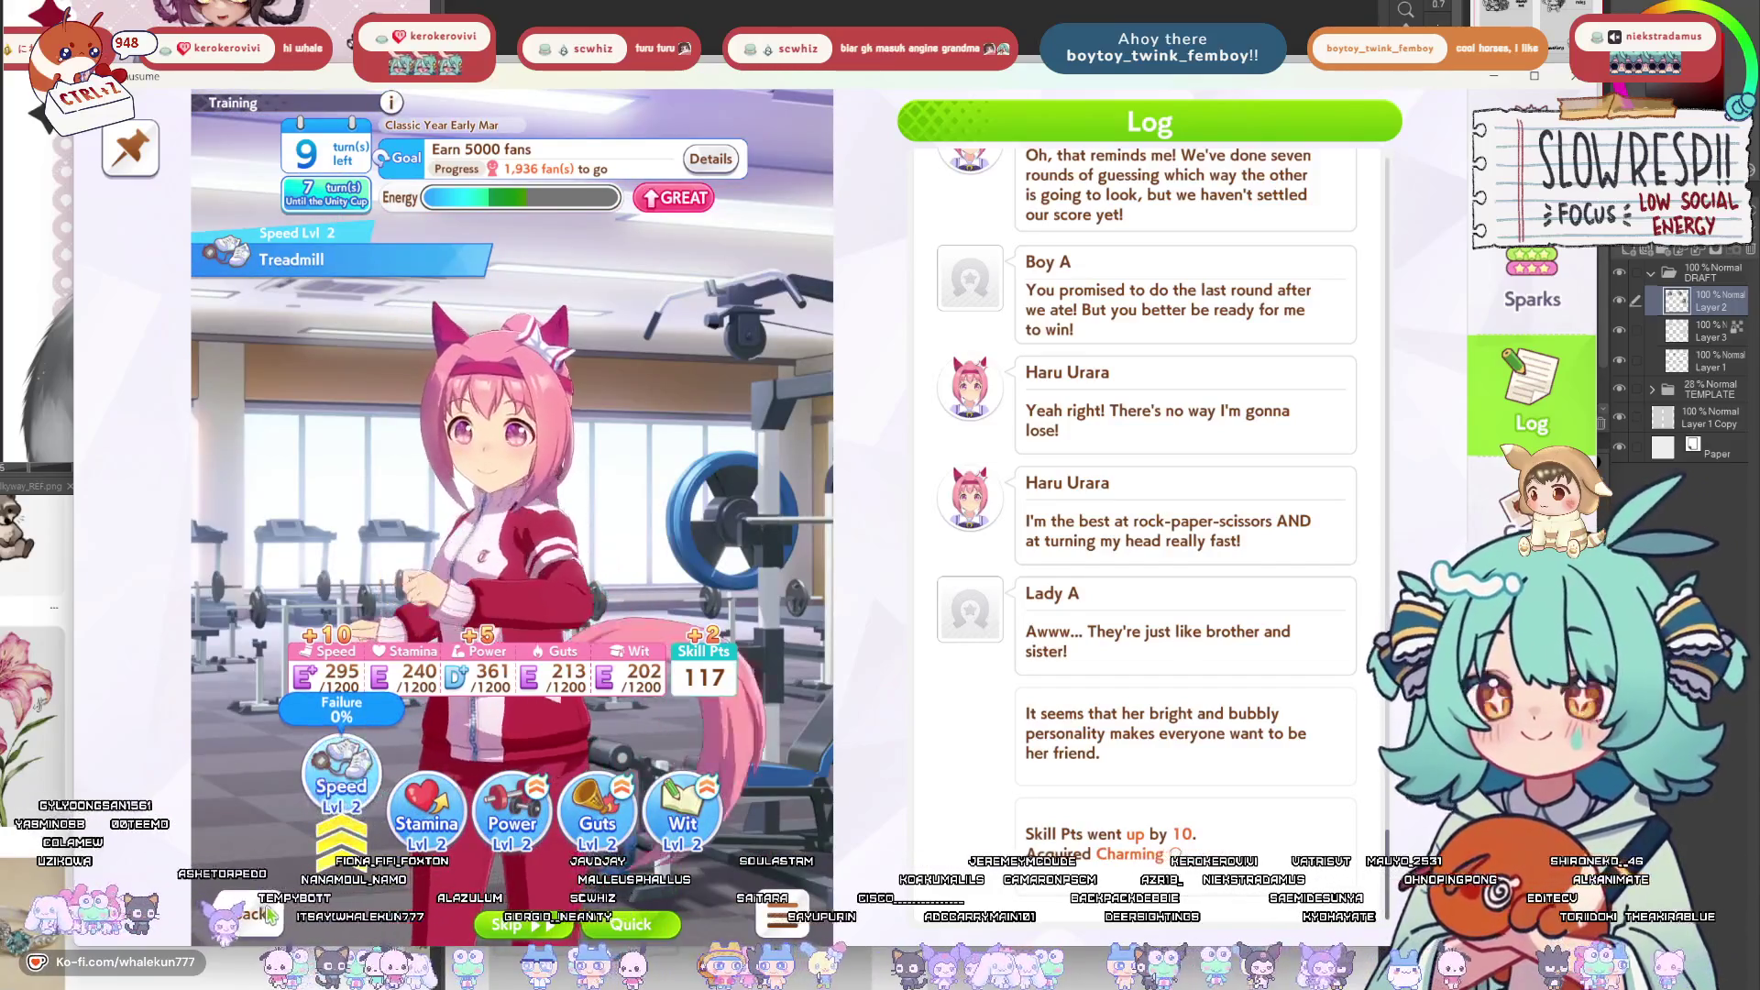
key(Escape)
click(469, 849)
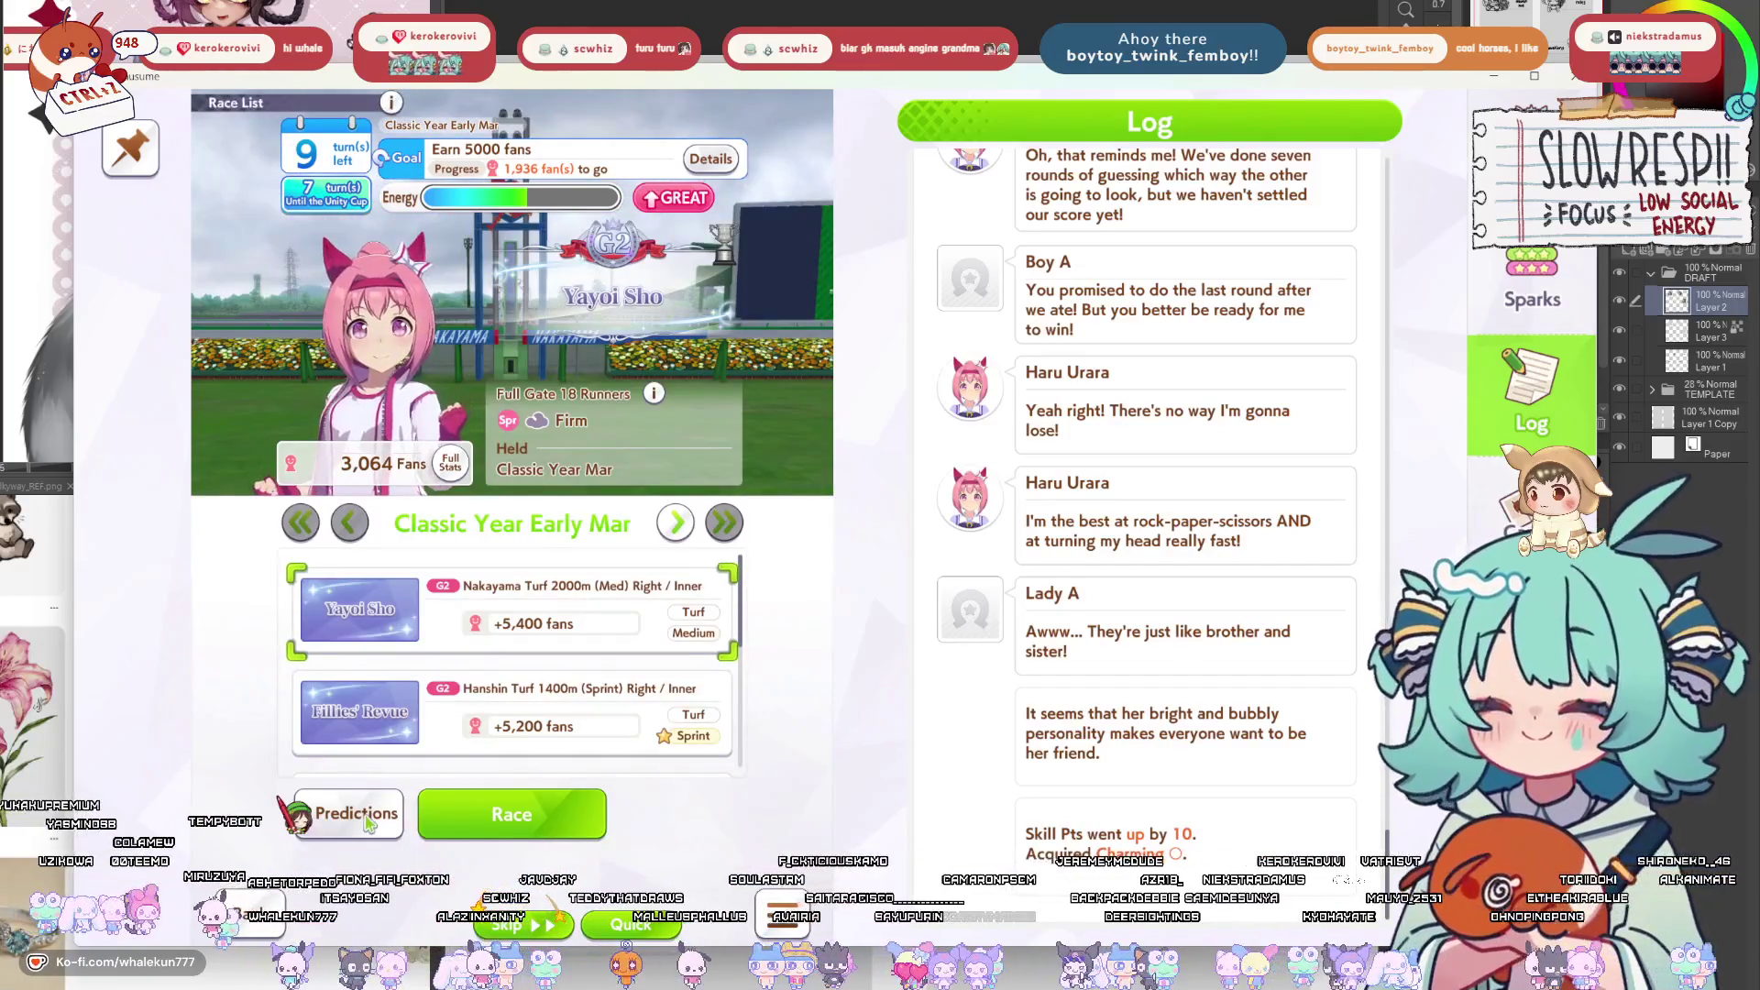
key(Escape)
Do Wit training, then Speed training for Speed +35 and Power +16.
click(550, 766)
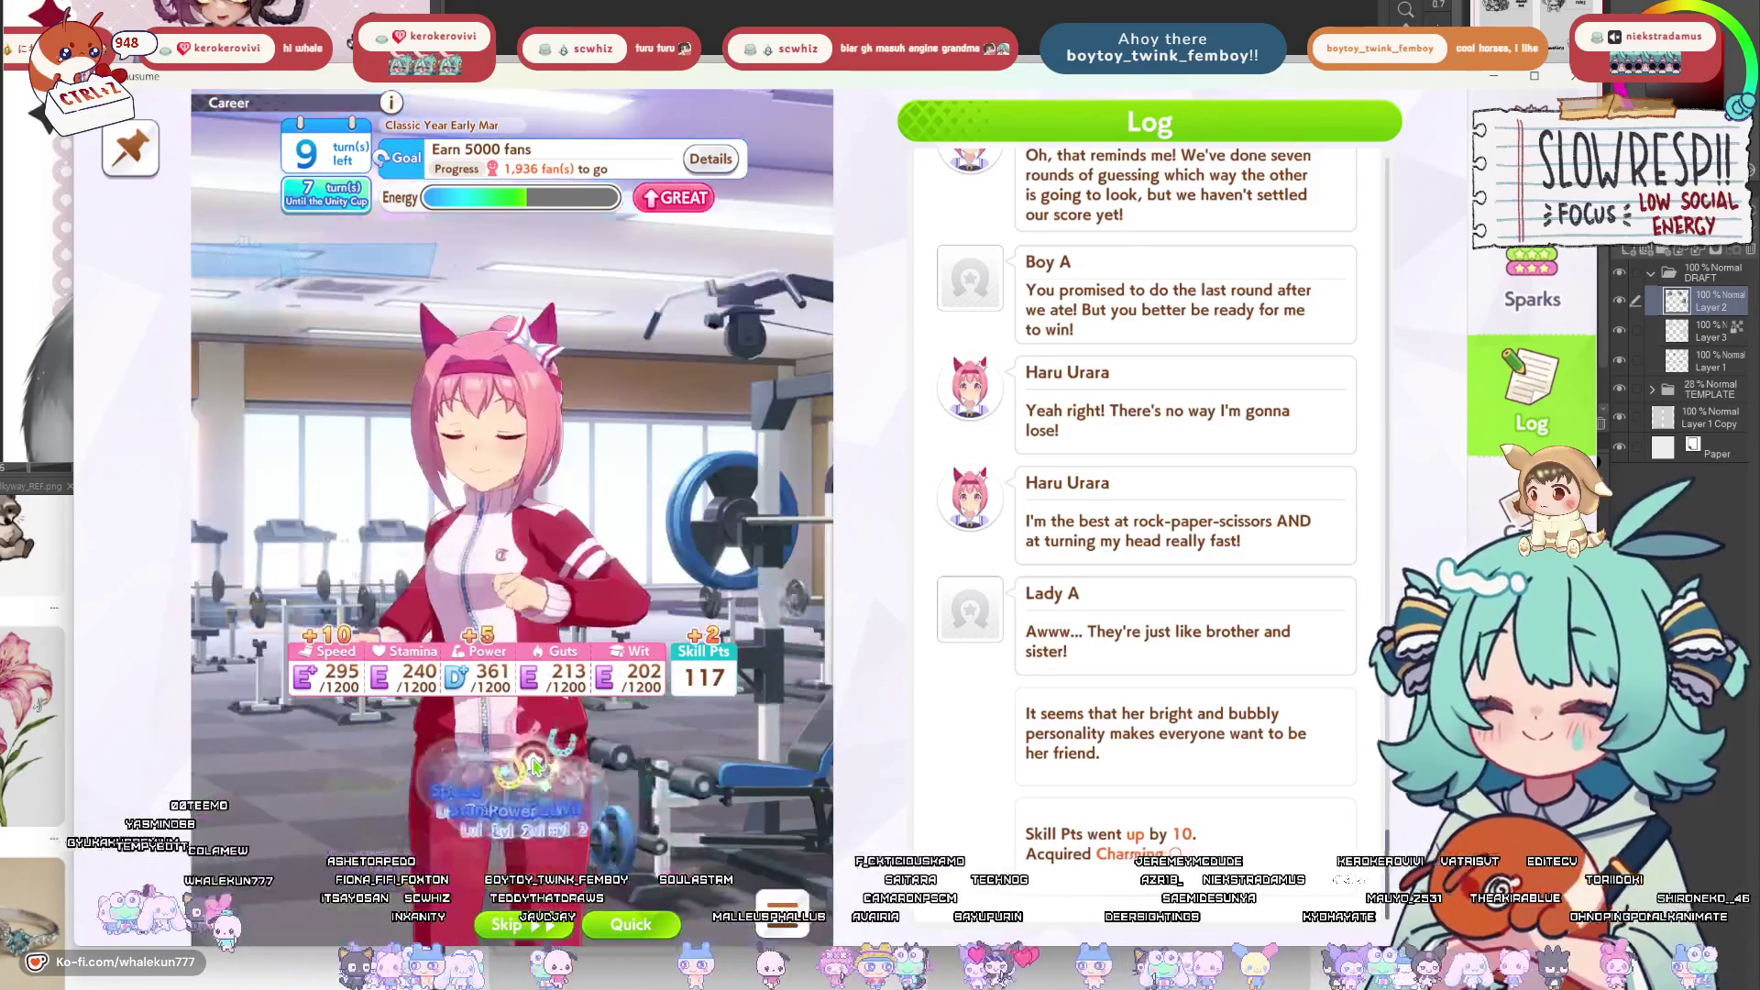
click(672, 807)
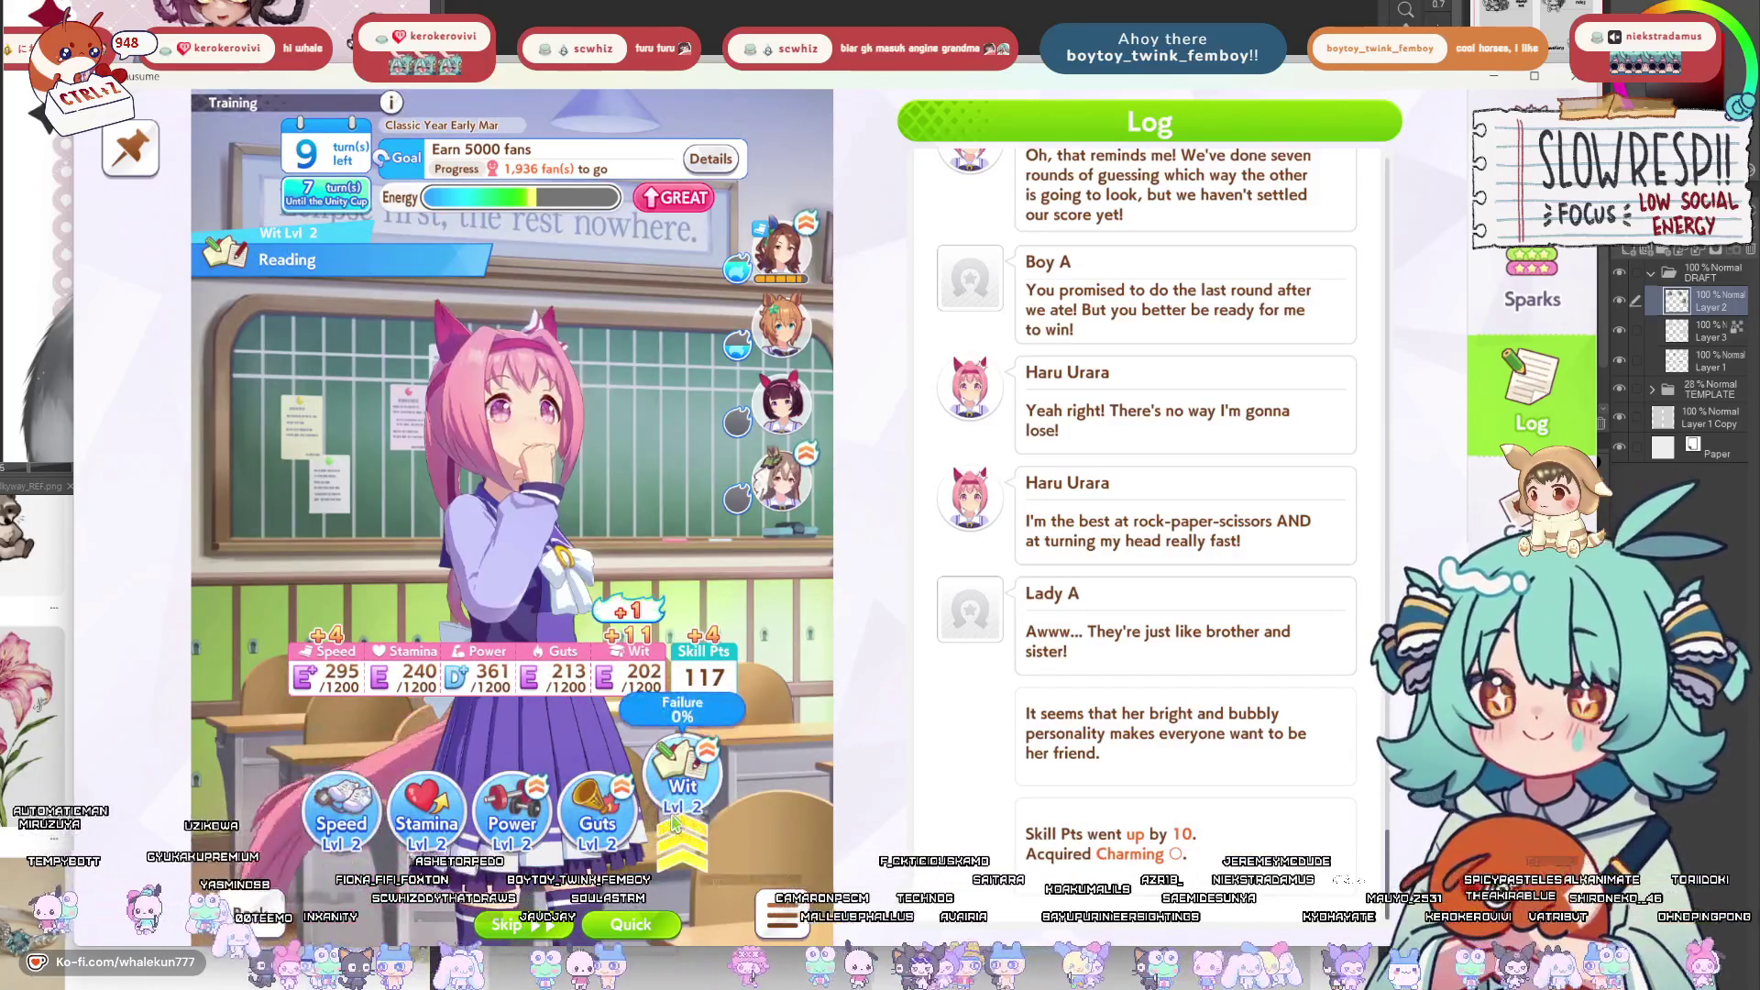
click(689, 778)
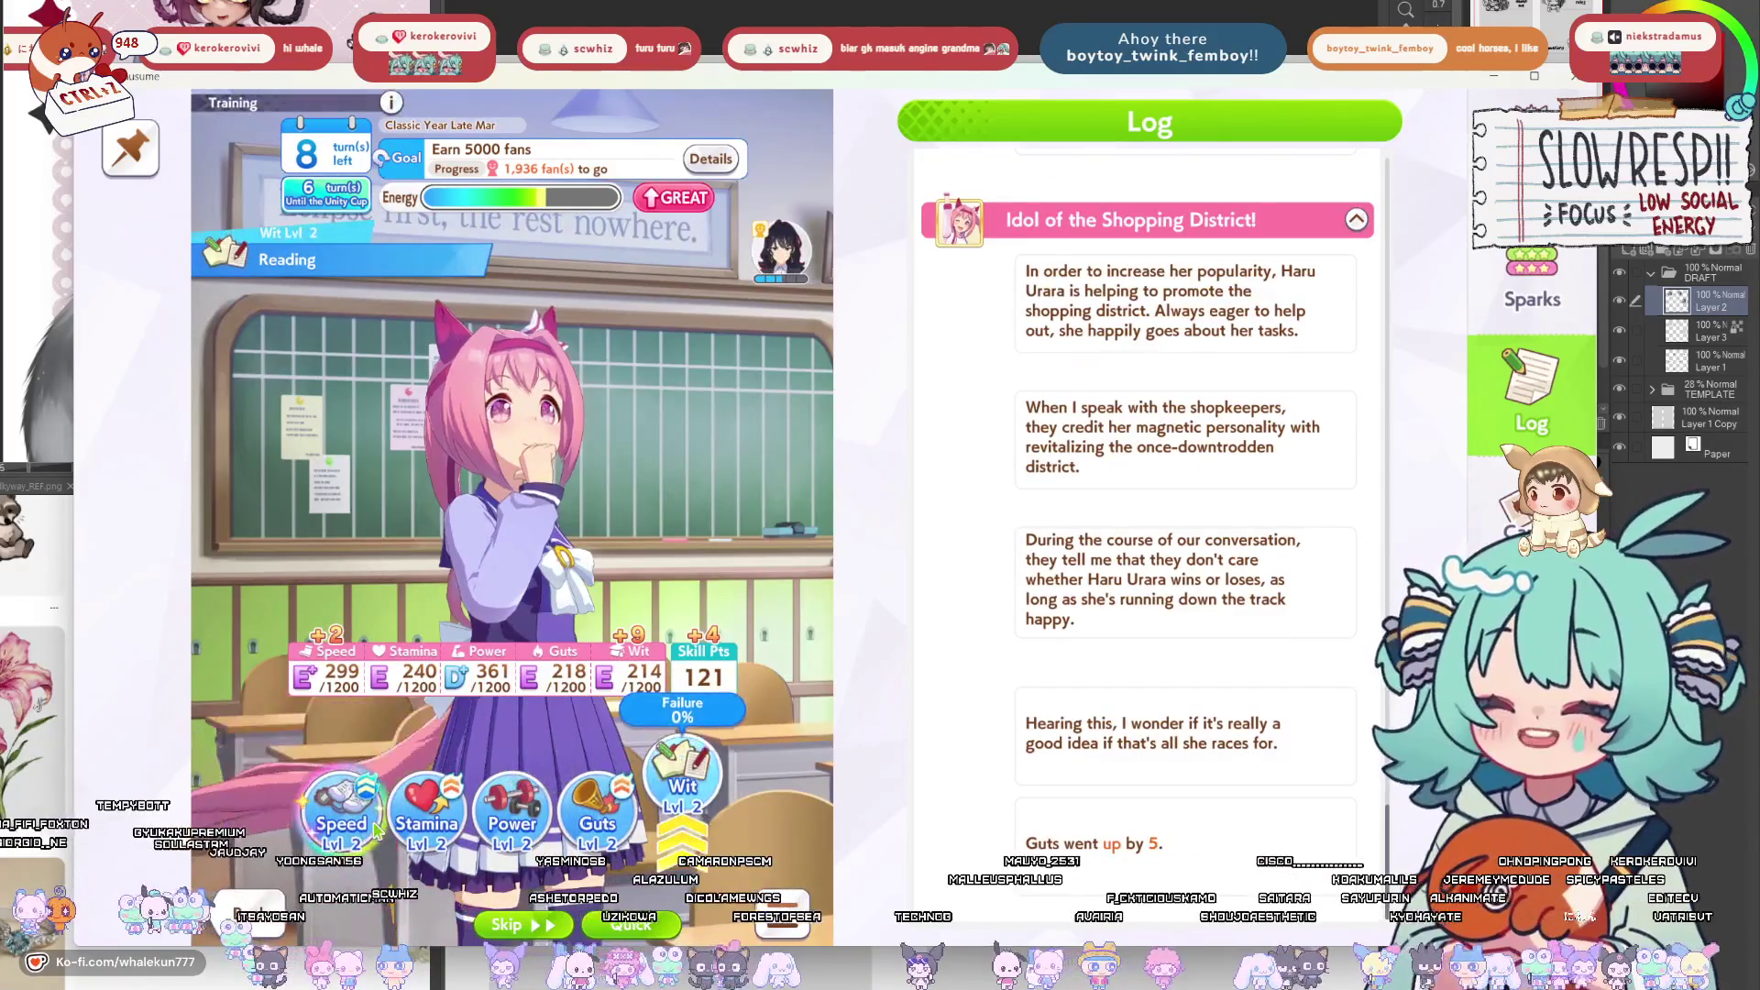
click(349, 807)
click(353, 790)
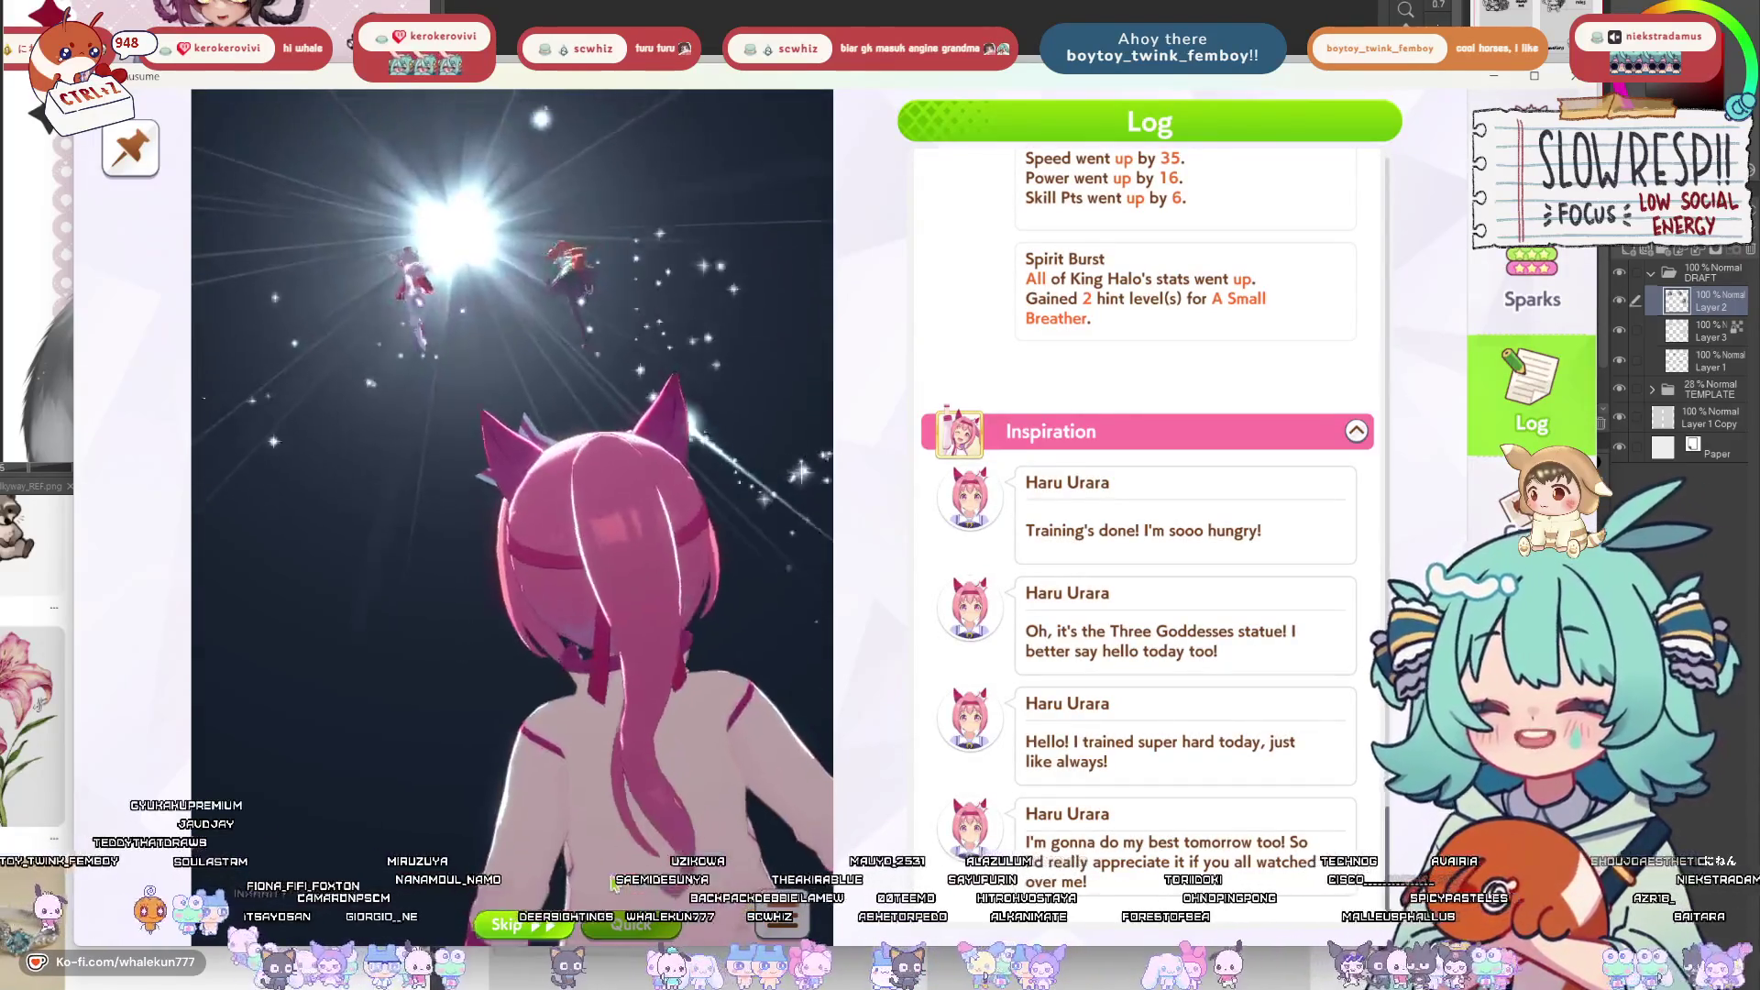
Skip ahead through the Early April Inspiration animation.
click(545, 816)
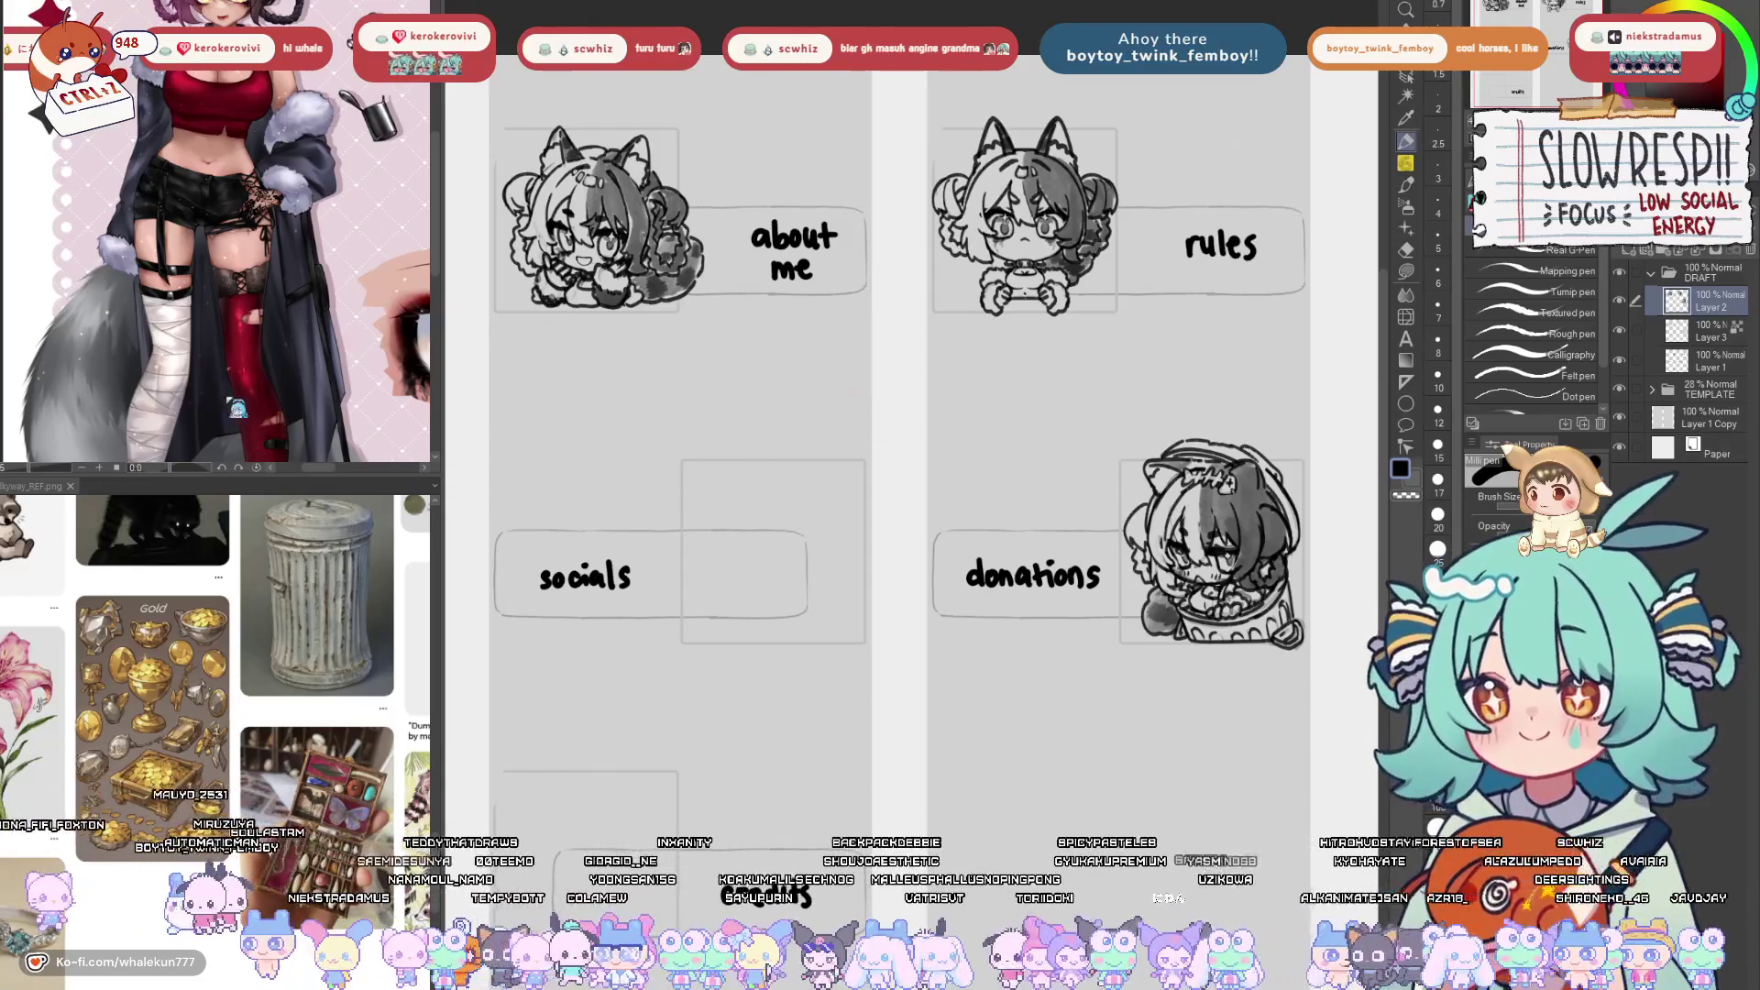
Switch back to the Umamusume window and tap its Half Anniversary title screen.
key(alt+Tab)
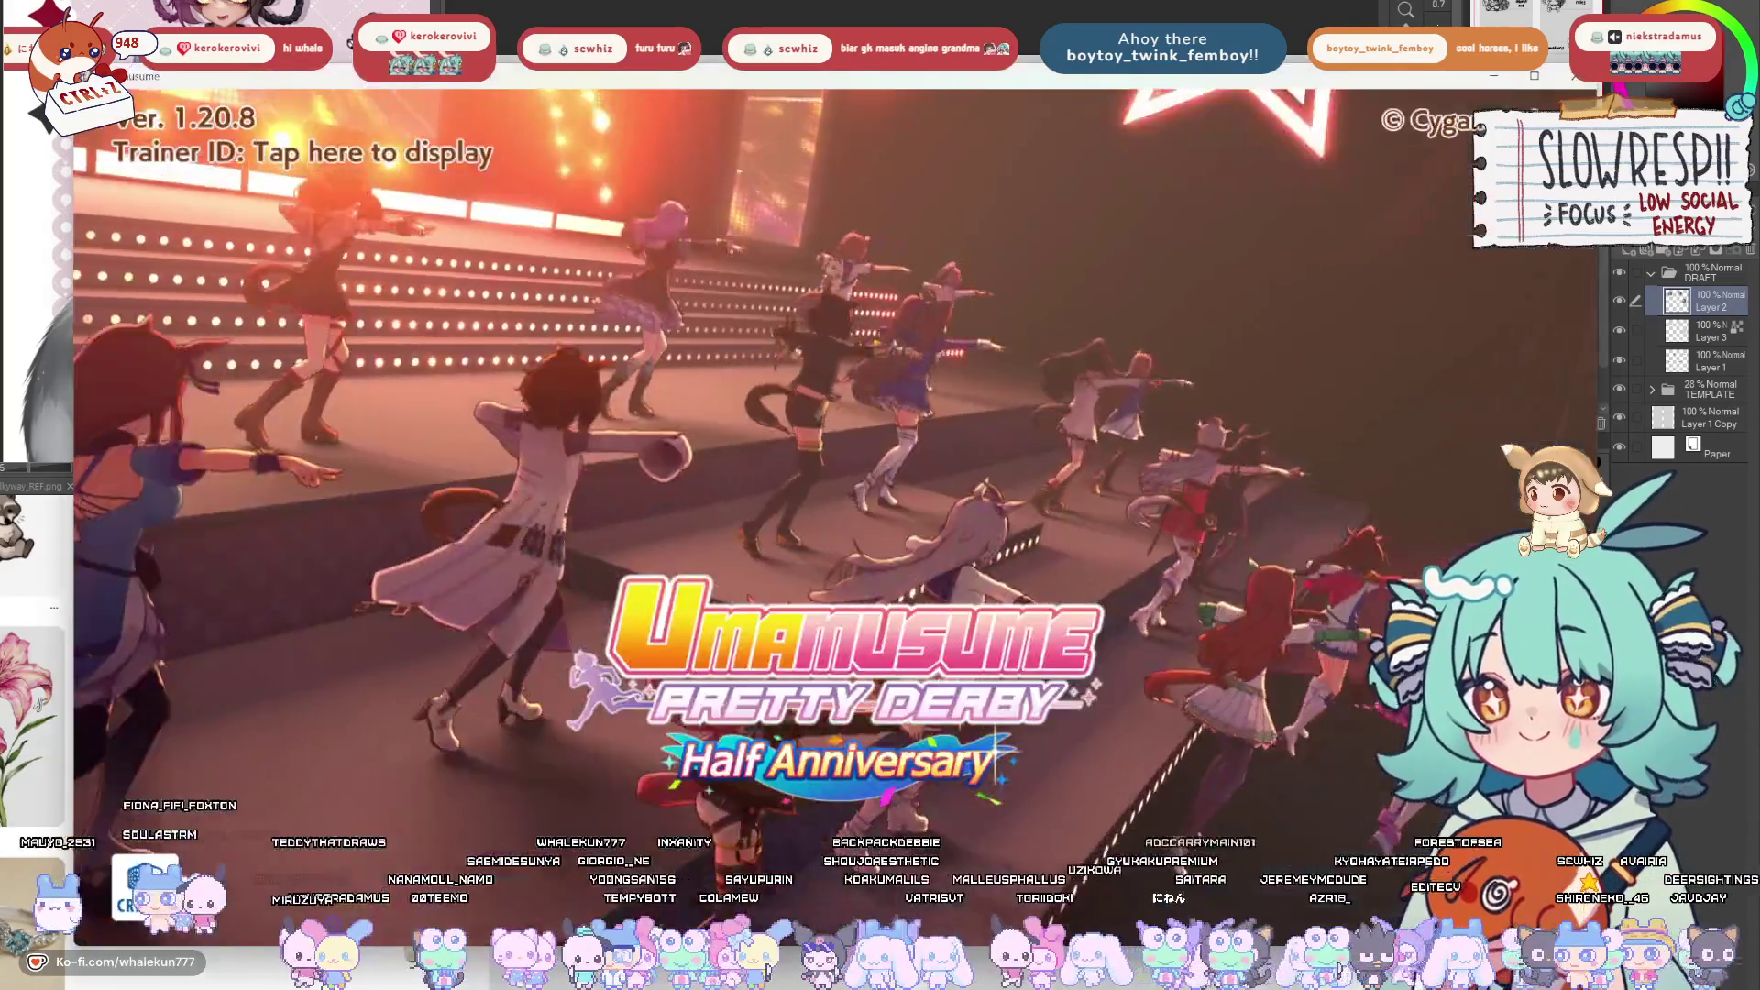
click(794, 541)
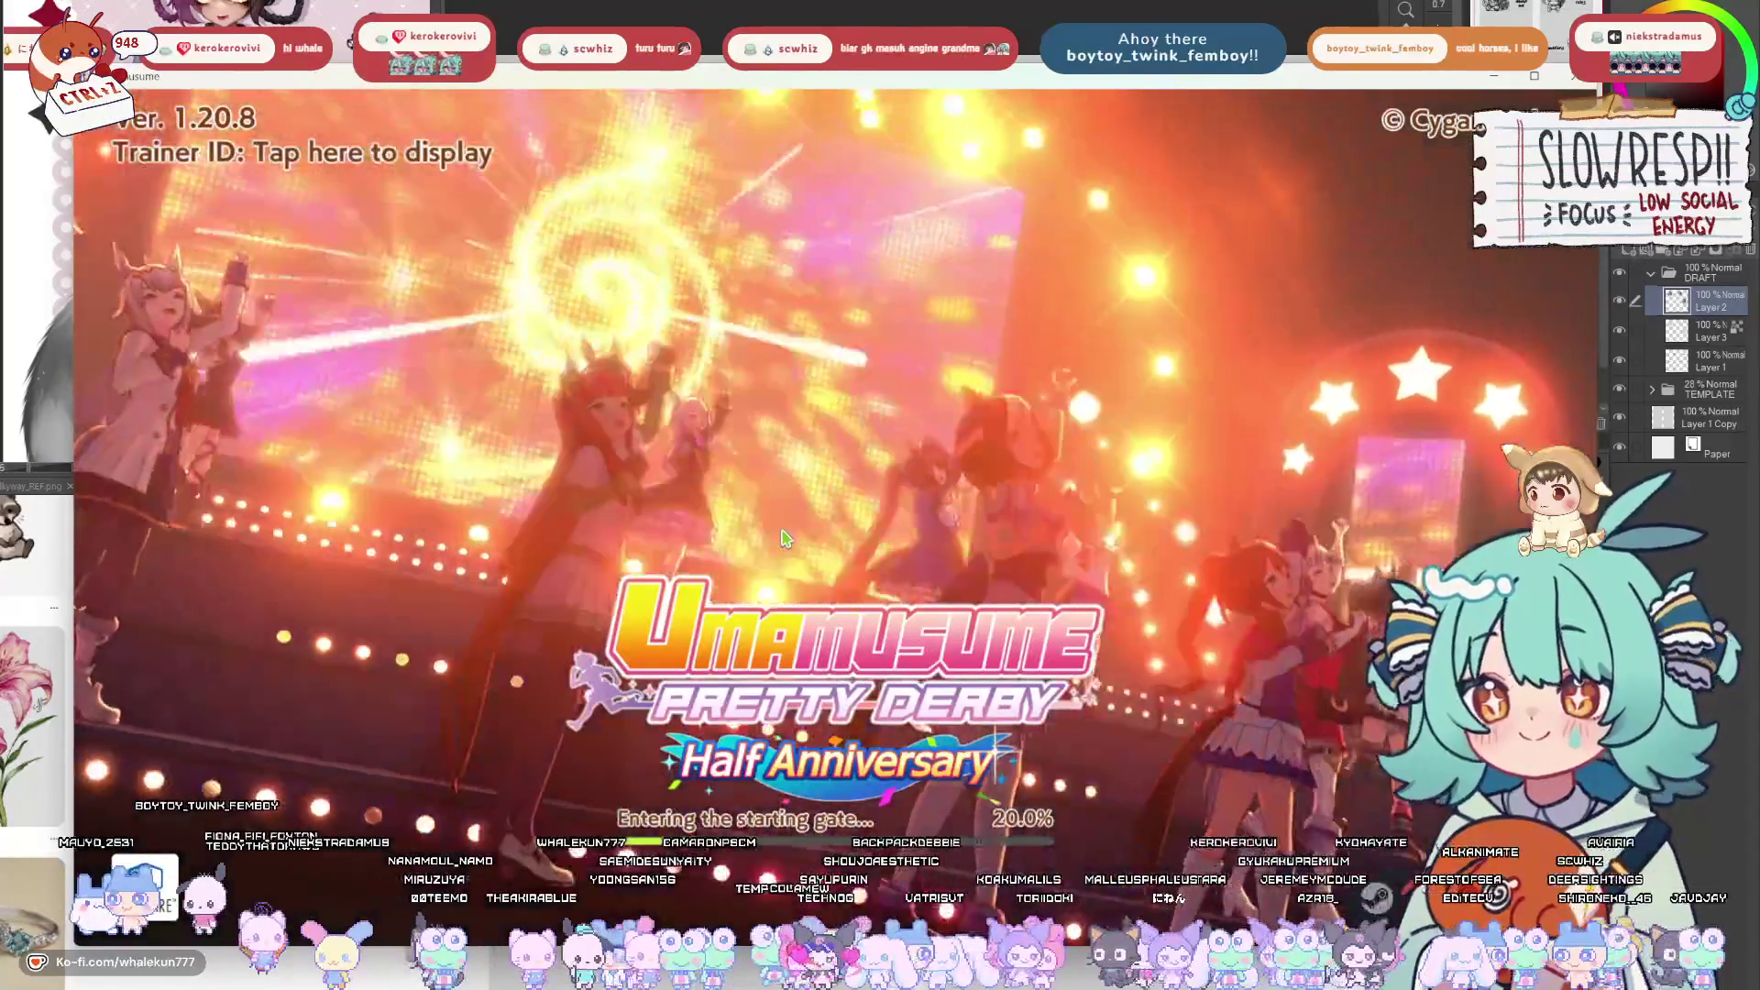
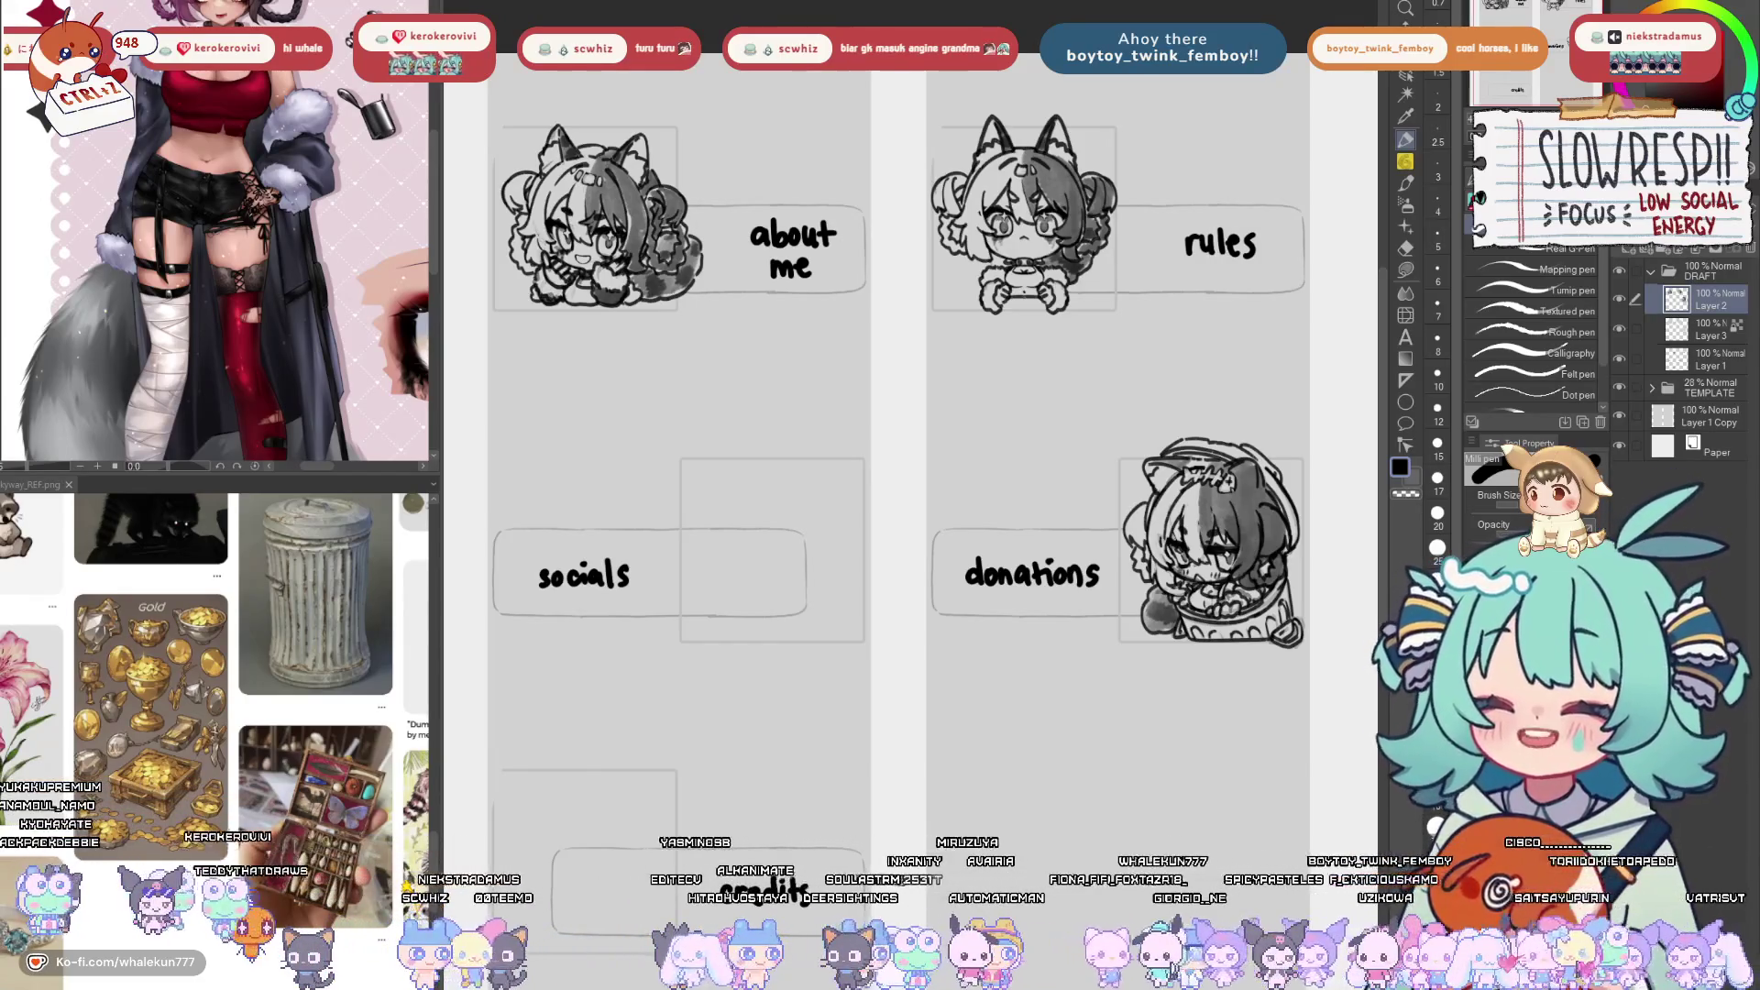
Switch to the SU-Cream Pencil and zoom in on the socials, donations and credits boxes.
key(p)
mouse_move(753, 754)
mouse_down()
mouse_move(1017, 640)
mouse_move(861, 699)
mouse_up()
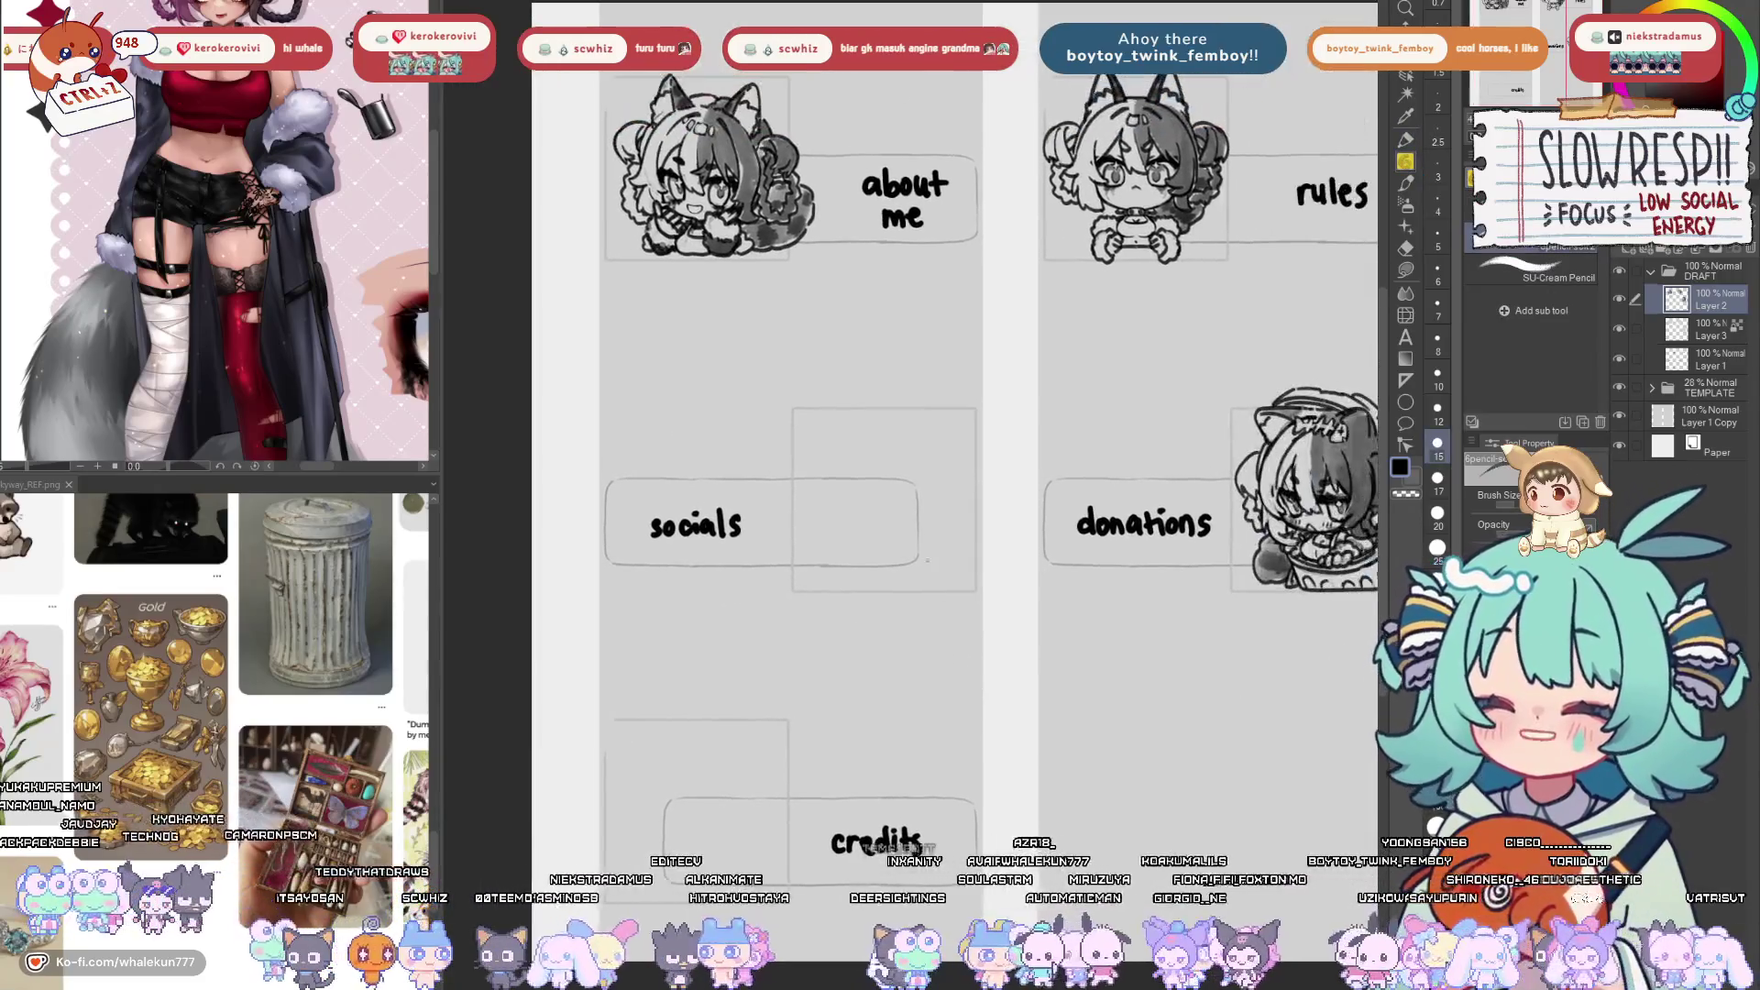
scroll(873, 496, up, 2)
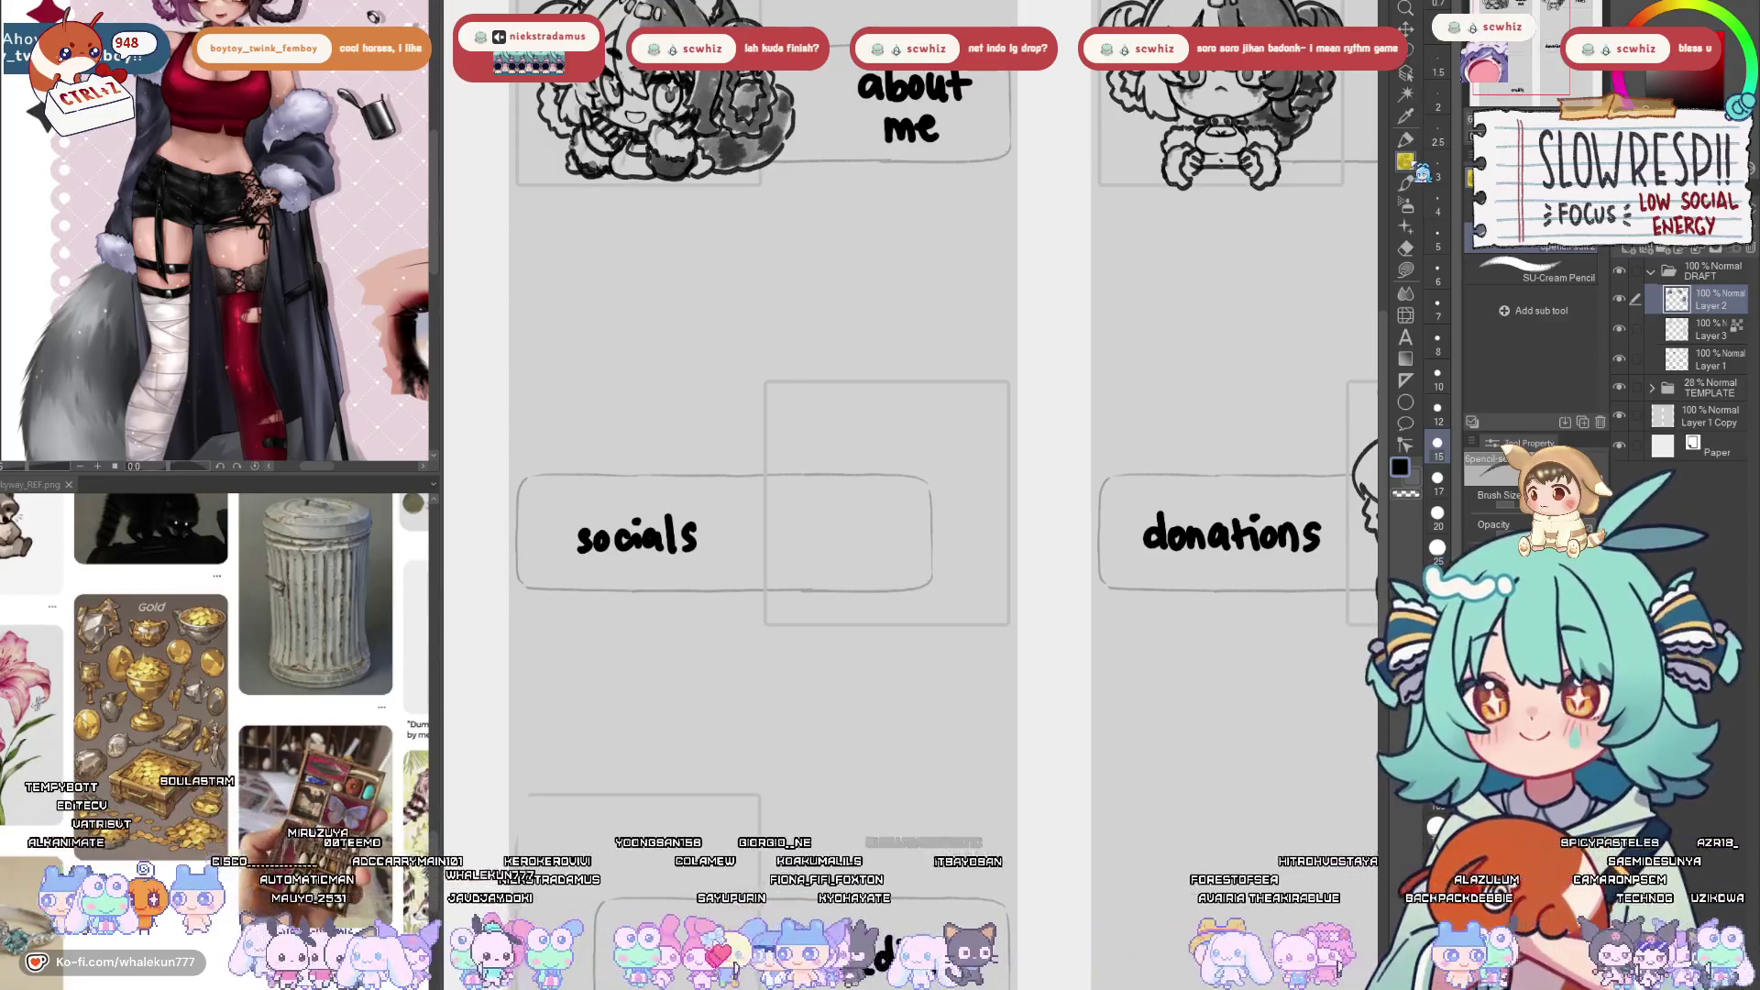
mouse_move(971, 849)
mouse_down()
mouse_move(1083, 702)
mouse_move(1021, 705)
mouse_move(1002, 627)
mouse_up()
alt+click(958, 828)
scroll(959, 828, up, 1)
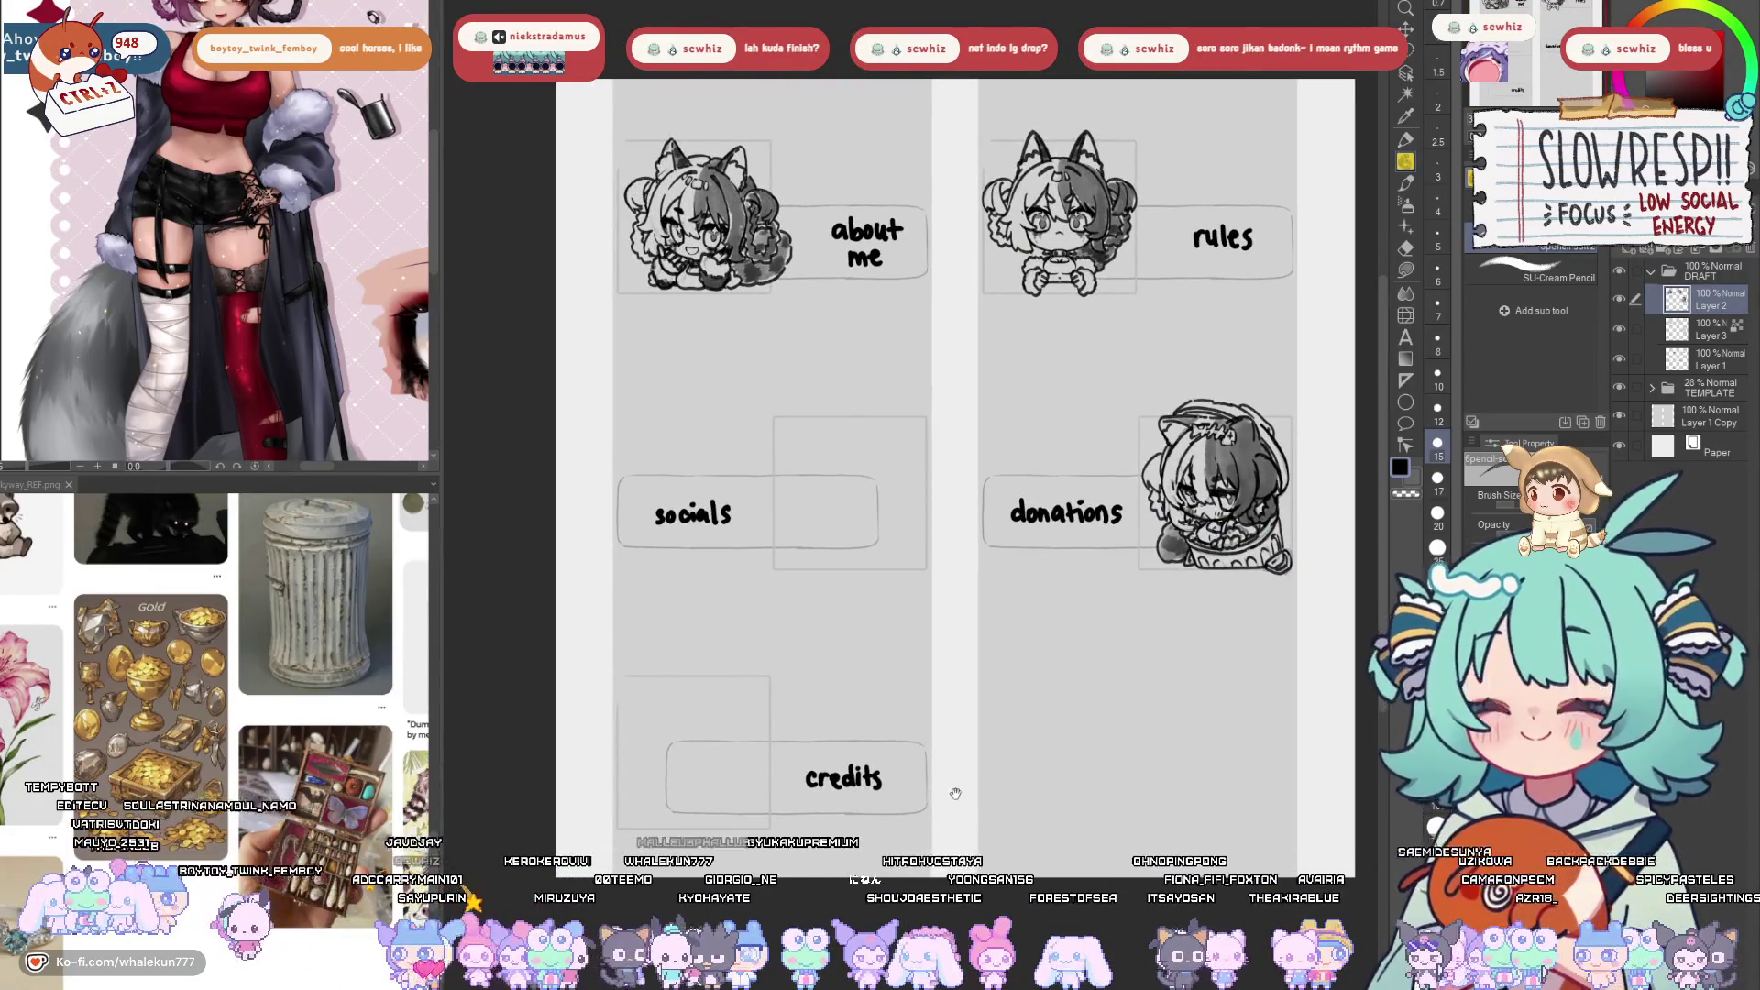
scroll(954, 793, up, 1)
mouse_move(1033, 760)
mouse_down()
mouse_move(911, 810)
mouse_move(979, 778)
mouse_up()
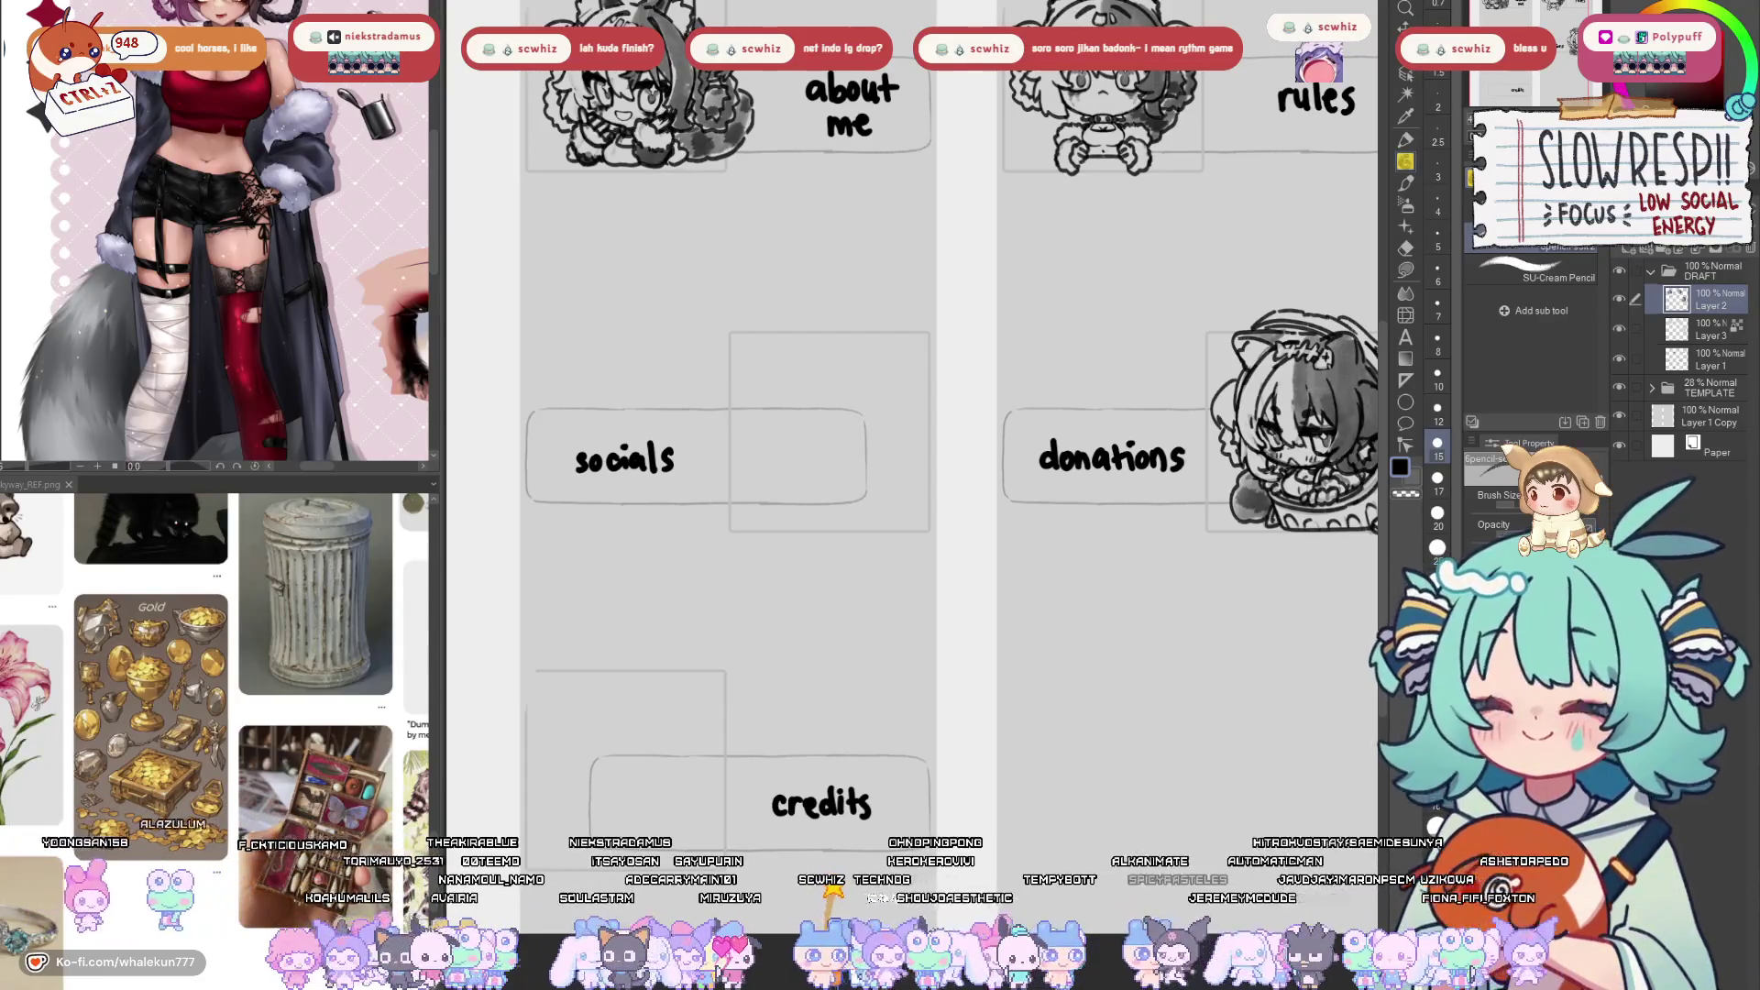
drag(917, 412, 867, 497)
Add a new layer for the lettering and switch to the Pen tool.
click(1648, 256)
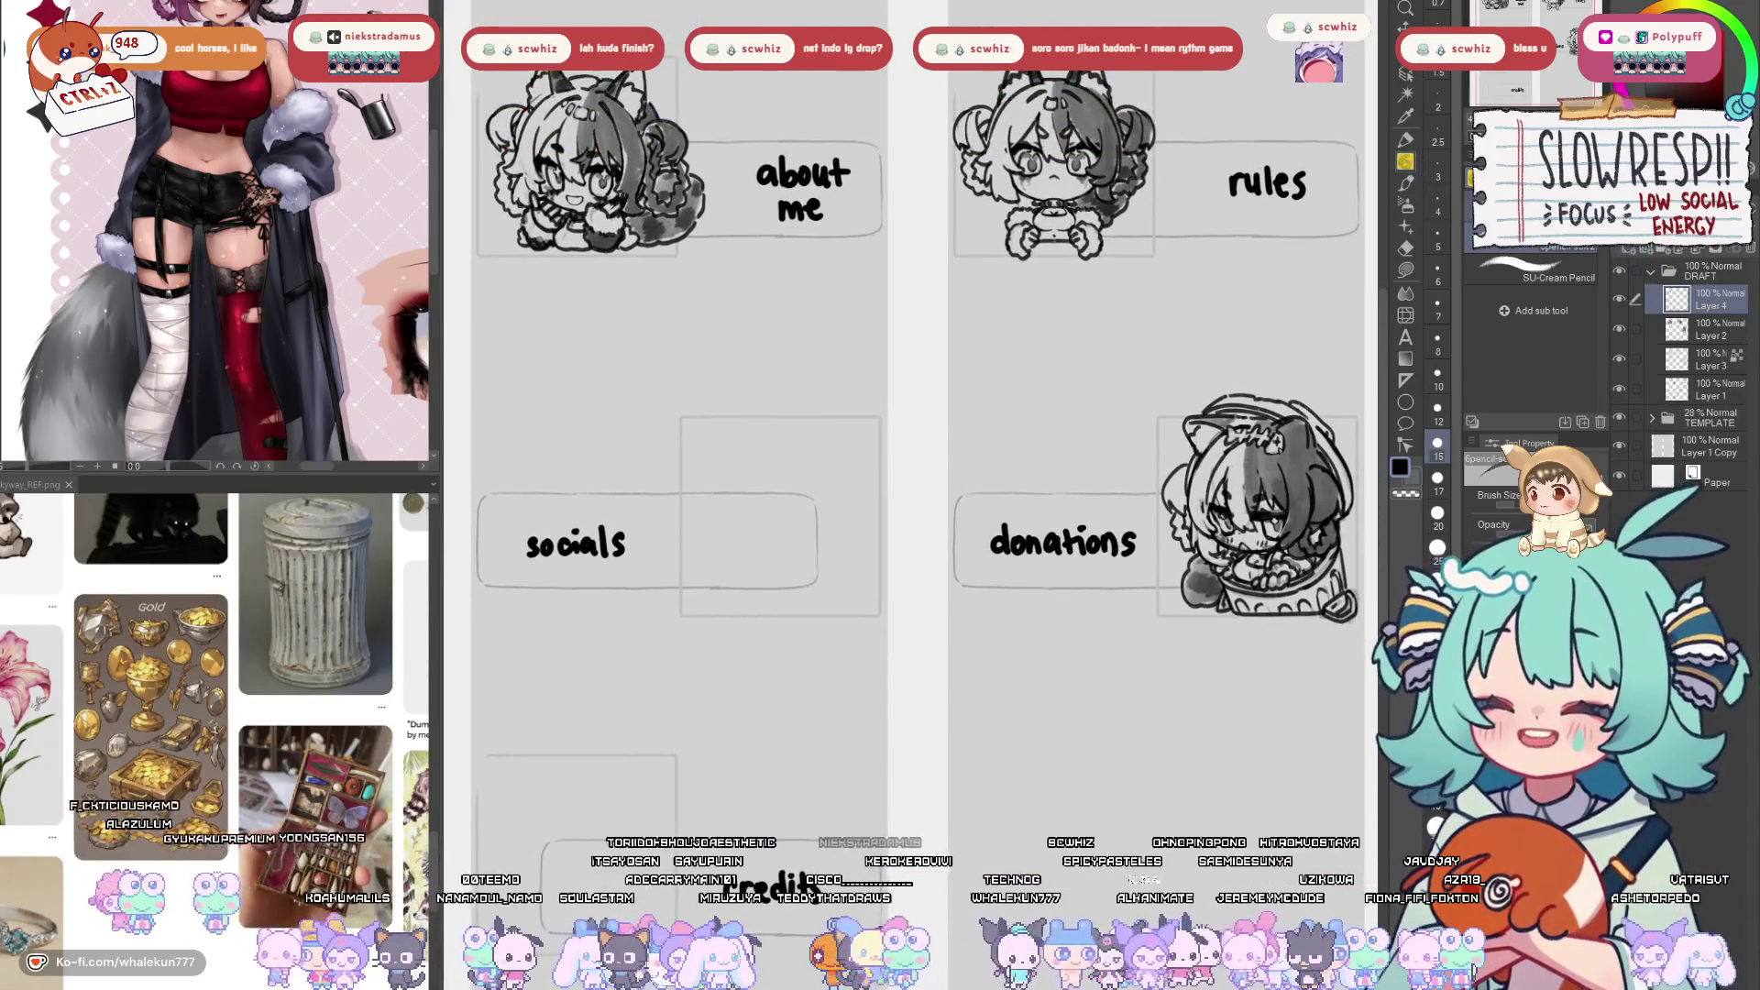
click(1405, 139)
drag(786, 449, 787, 491)
key(ctrl+z)
key(ctrl+z)
key(ctrl+z)
Hand-letter 'BRB' in the centre of the panel layout.
mouse_move(757, 431)
mouse_down()
mouse_move(806, 450)
mouse_move(781, 485)
mouse_up()
drag(805, 415, 810, 463)
drag(807, 408, 863, 448)
mouse_move(860, 385)
mouse_down()
mouse_move(867, 399)
mouse_move(903, 379)
mouse_move(887, 429)
mouse_up()
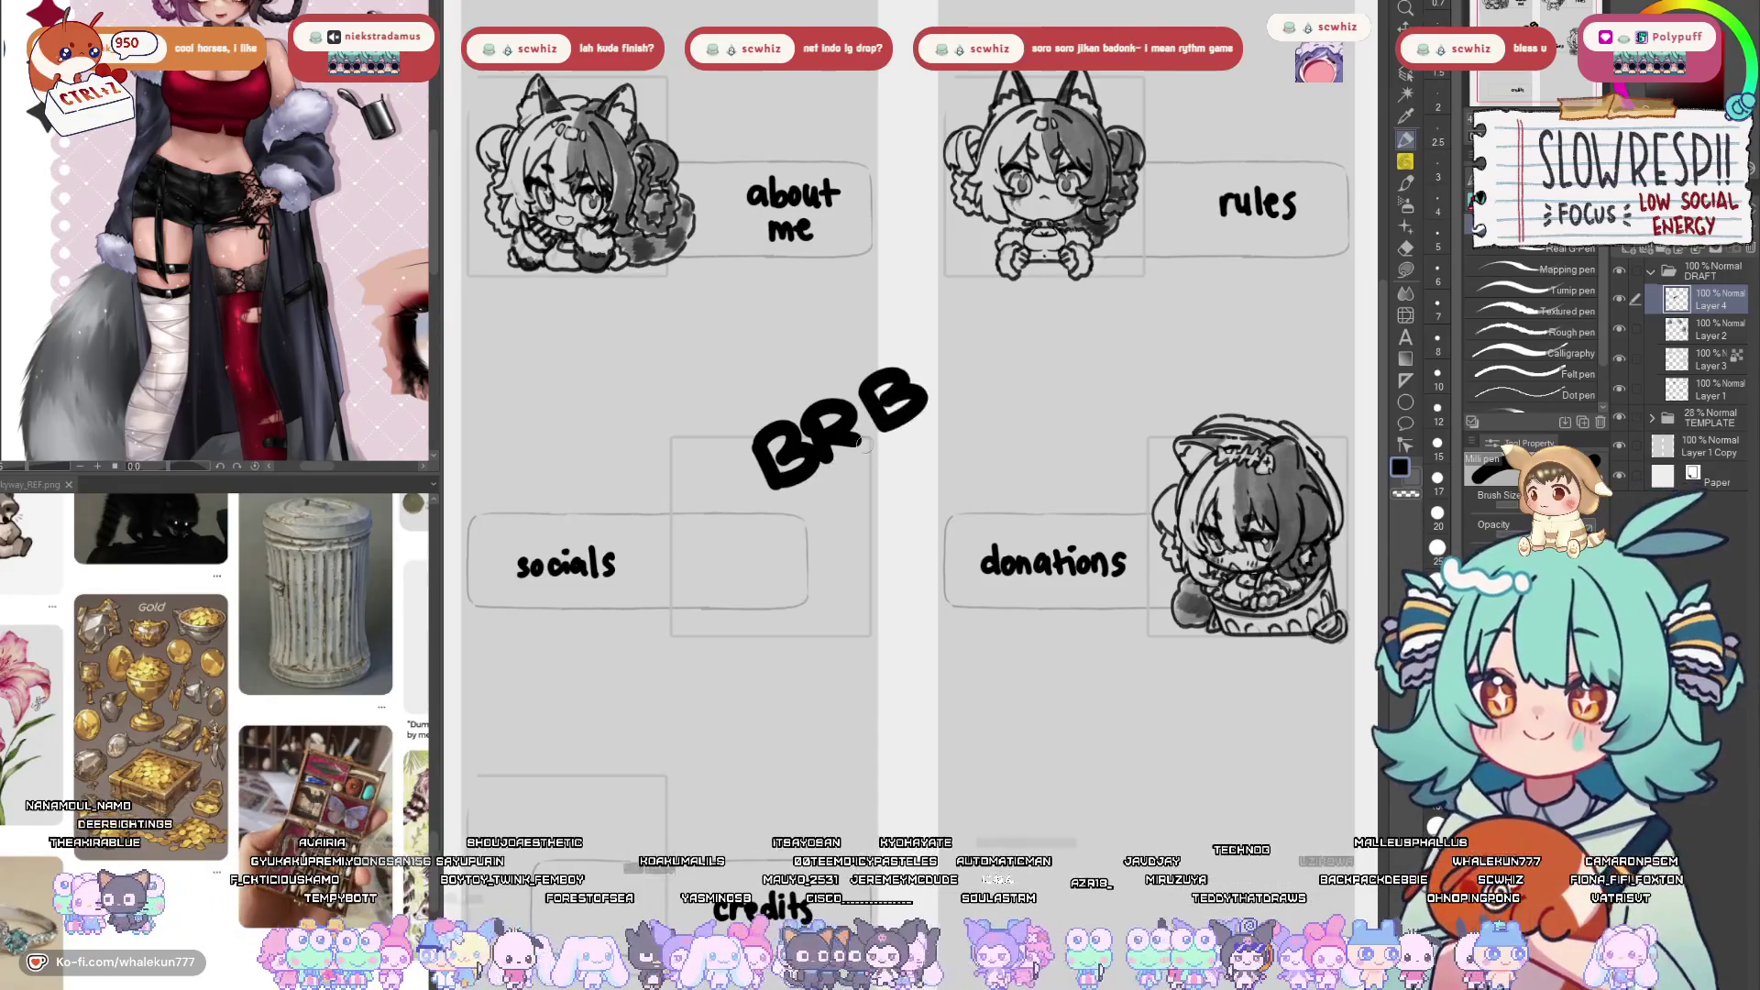
Hand-letter 'BREAK' beneath BRB.
mouse_move(752, 521)
mouse_down()
mouse_move(758, 571)
mouse_move(838, 518)
mouse_up()
mouse_move(820, 523)
mouse_down()
mouse_move(862, 530)
mouse_move(875, 470)
mouse_up()
mouse_move(851, 527)
mouse_down()
mouse_move(890, 505)
mouse_move(915, 448)
mouse_up()
mouse_move(915, 448)
mouse_down()
mouse_move(935, 486)
mouse_move(924, 477)
mouse_up()
mouse_move(920, 480)
mouse_down()
mouse_move(949, 438)
mouse_move(959, 461)
mouse_up()
drag(961, 458, 973, 480)
mouse_move(861, 575)
mouse_down()
mouse_move(934, 515)
mouse_move(951, 526)
mouse_move(972, 481)
mouse_move(1039, 456)
mouse_up()
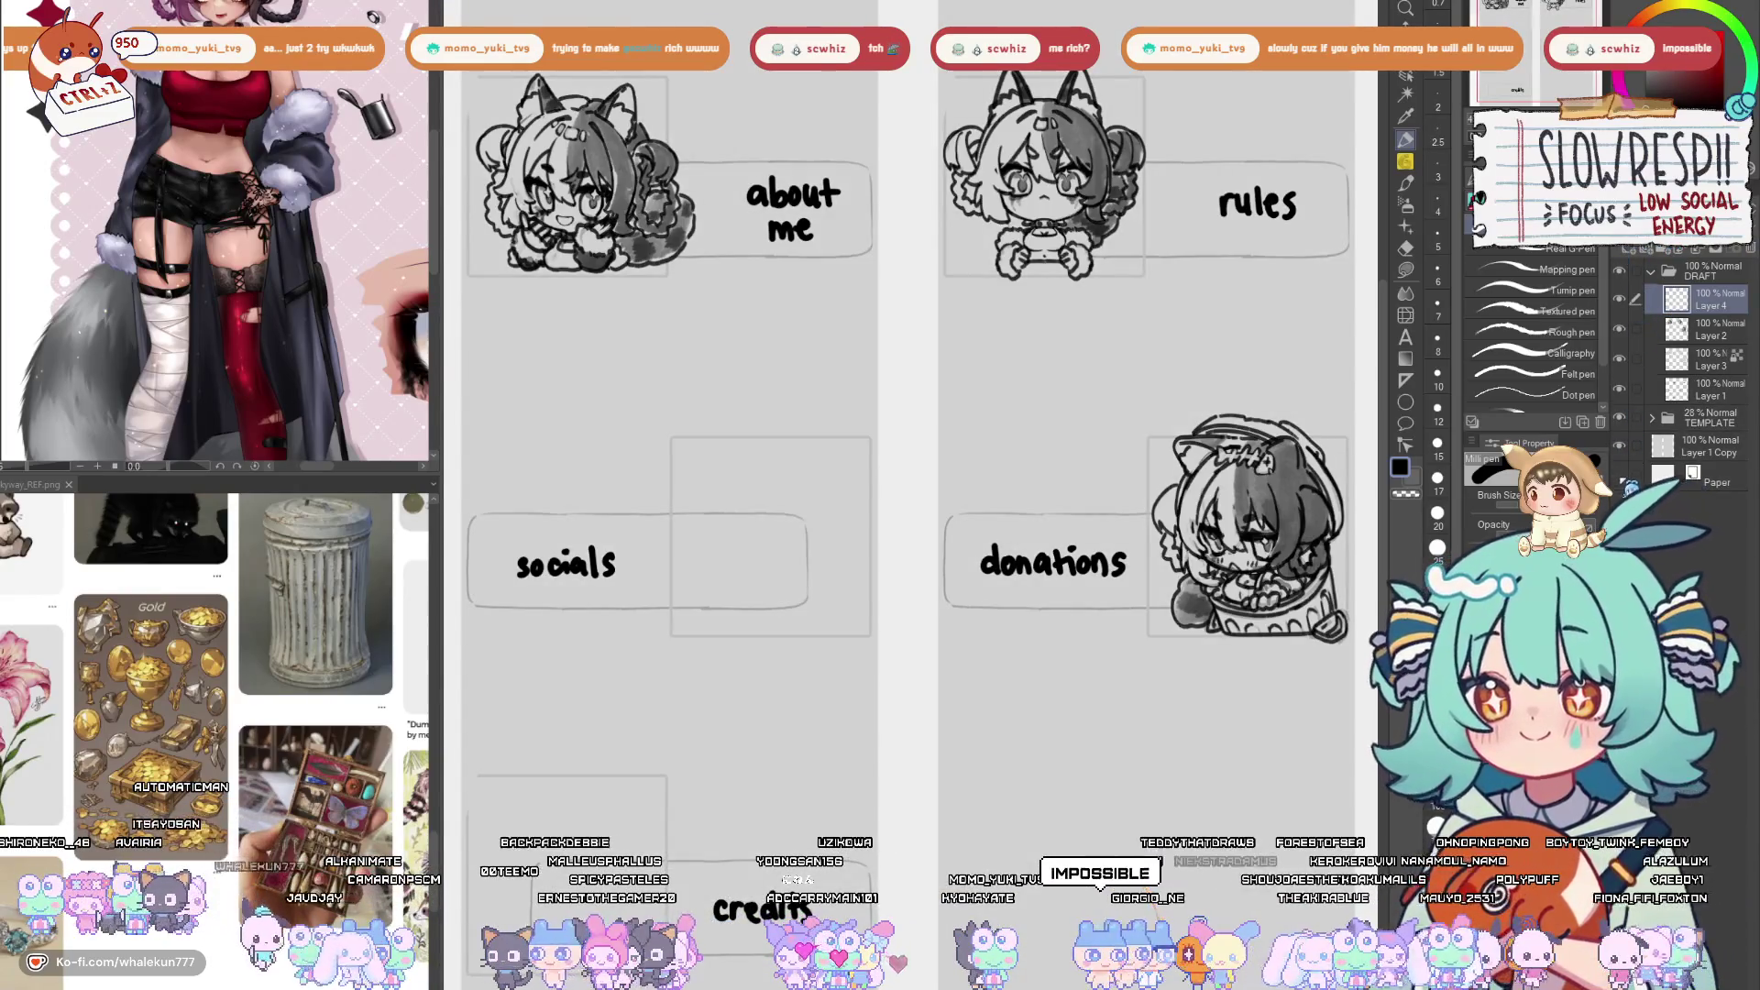
click(1621, 475)
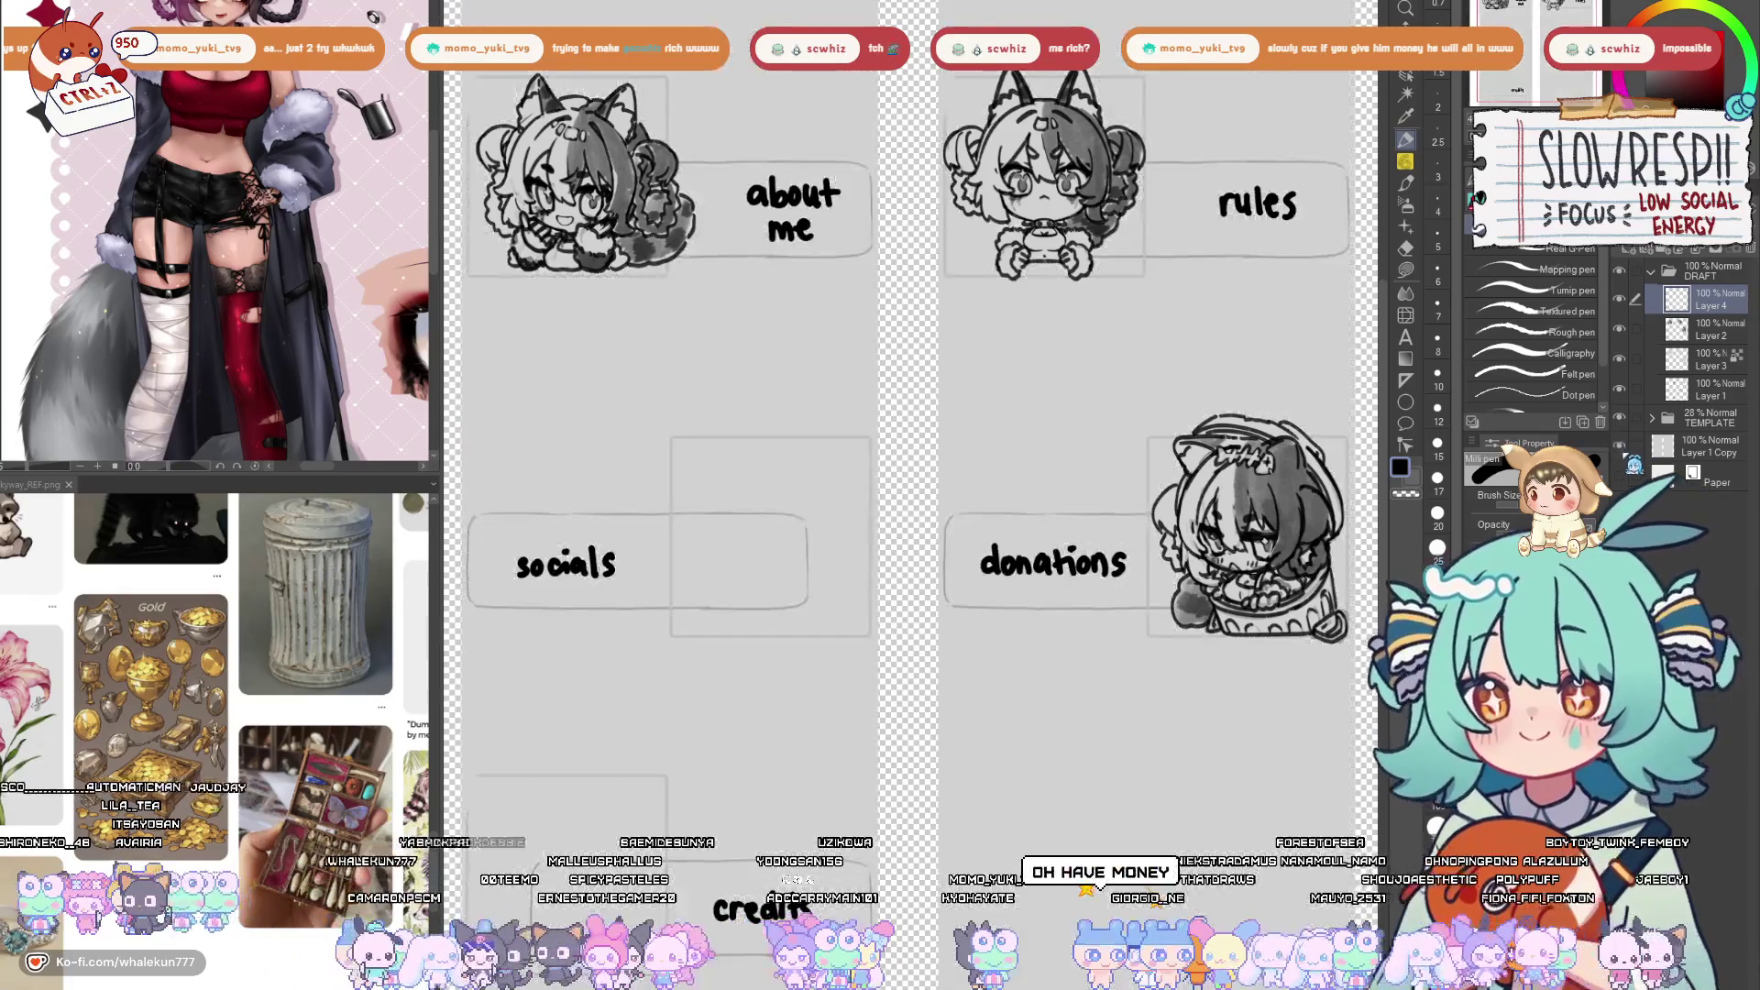
click(1620, 475)
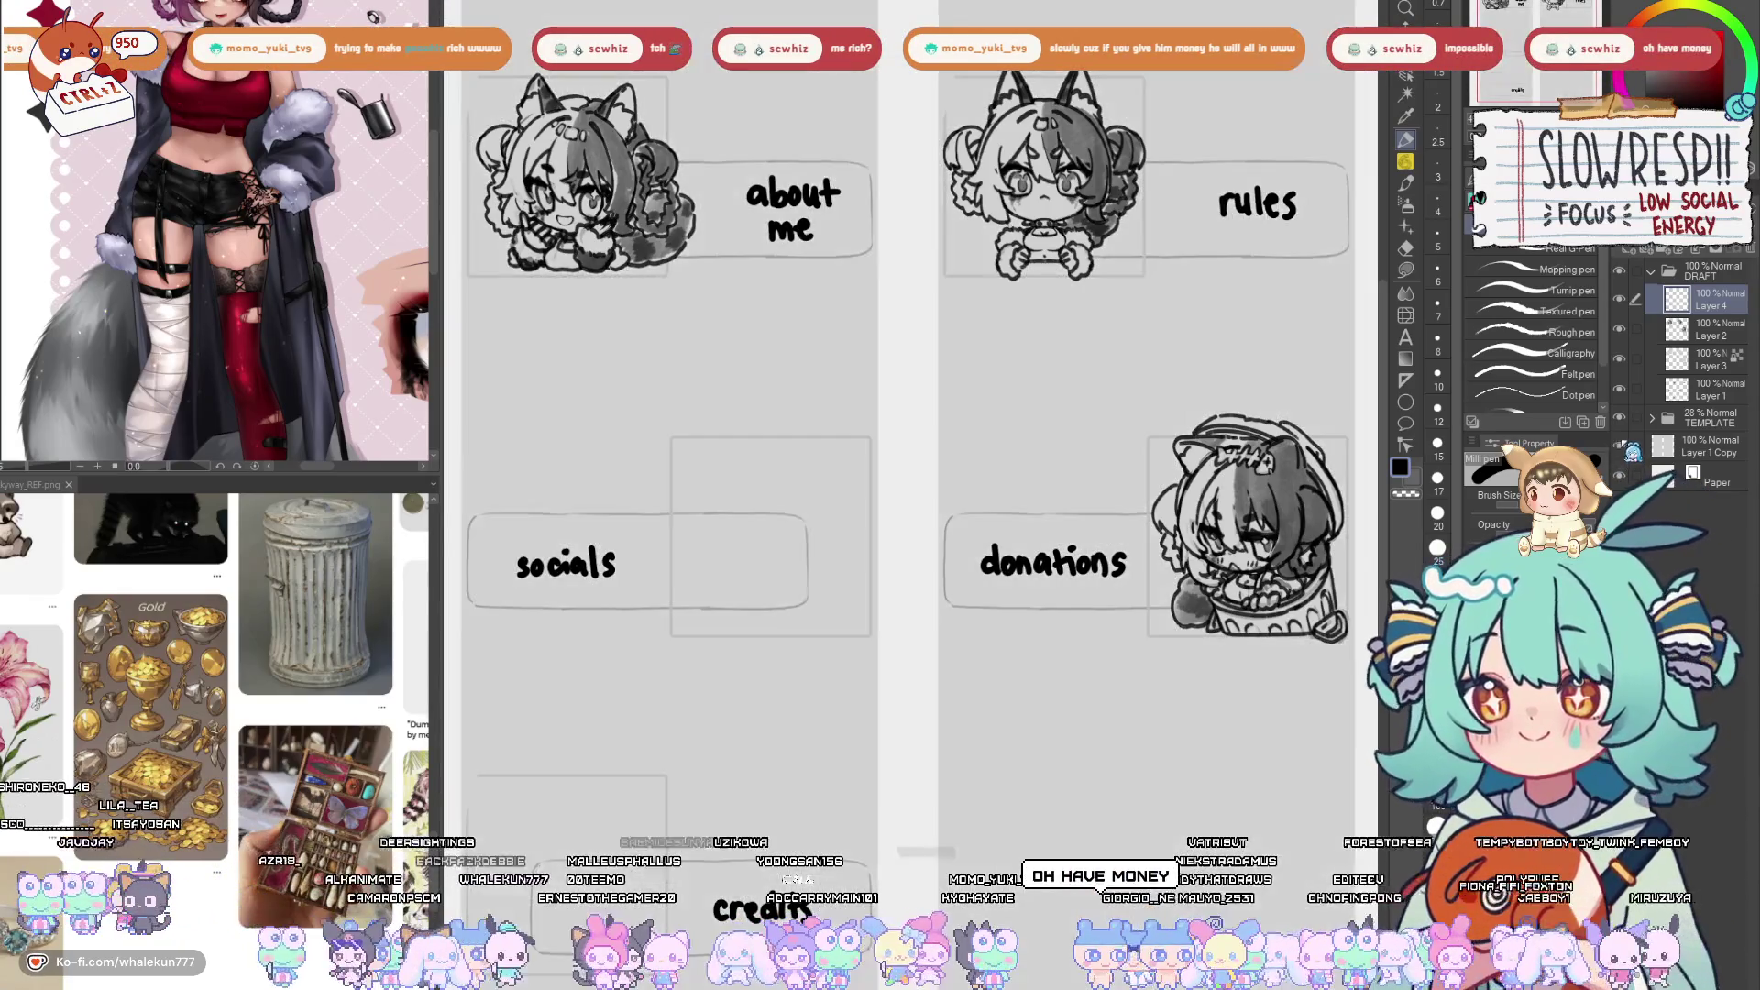